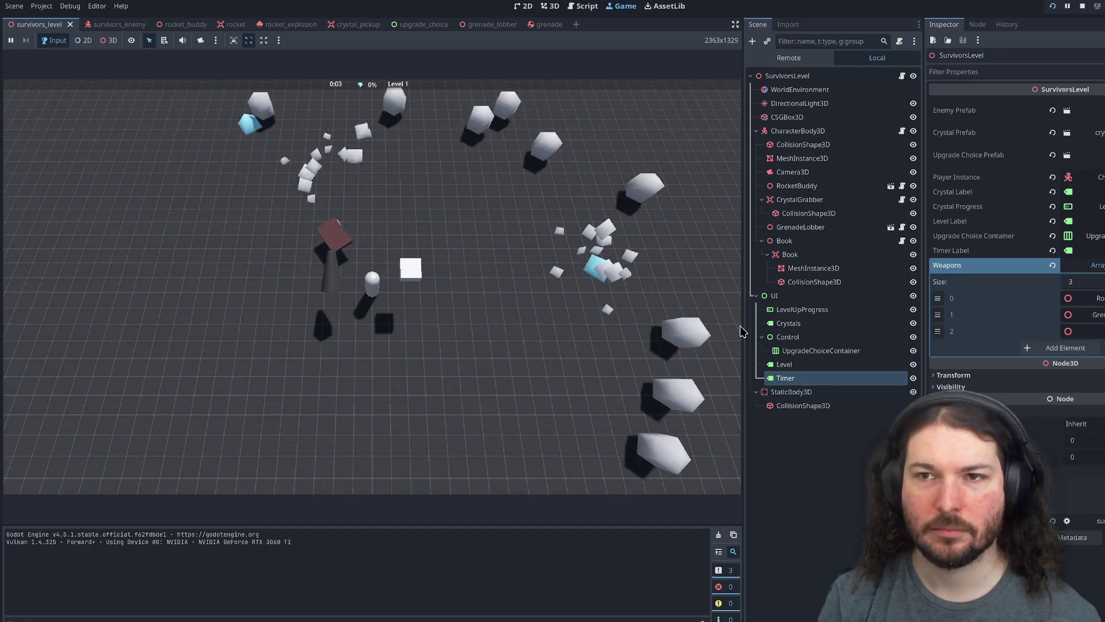
- Restart the game to watch the "%02d:%02d" level timer count, then stop it
click(1083, 6)
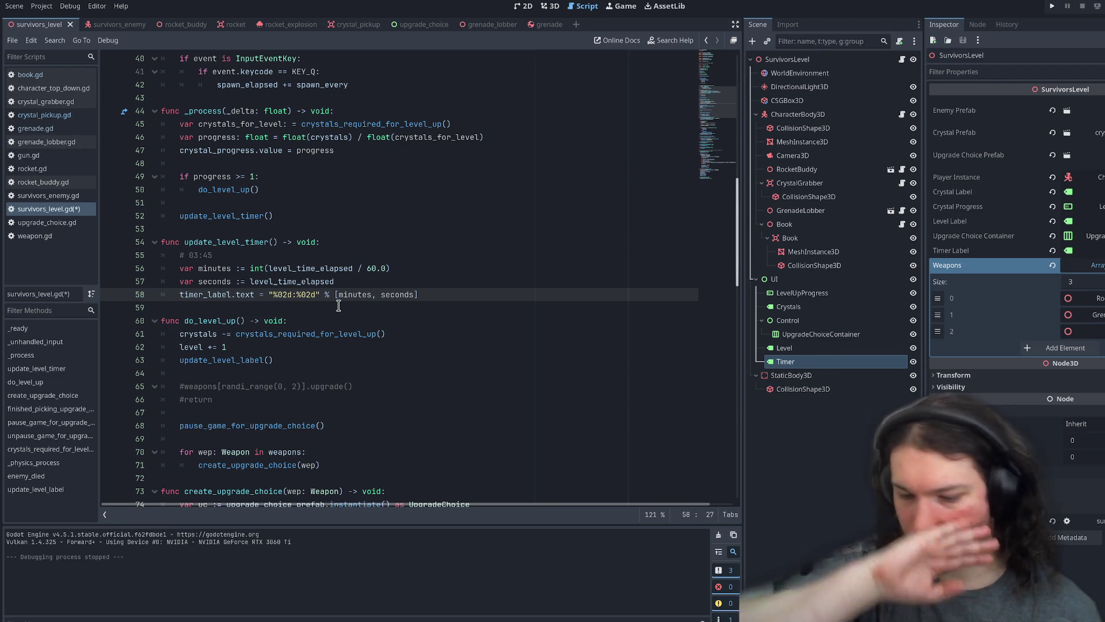
key(F5)
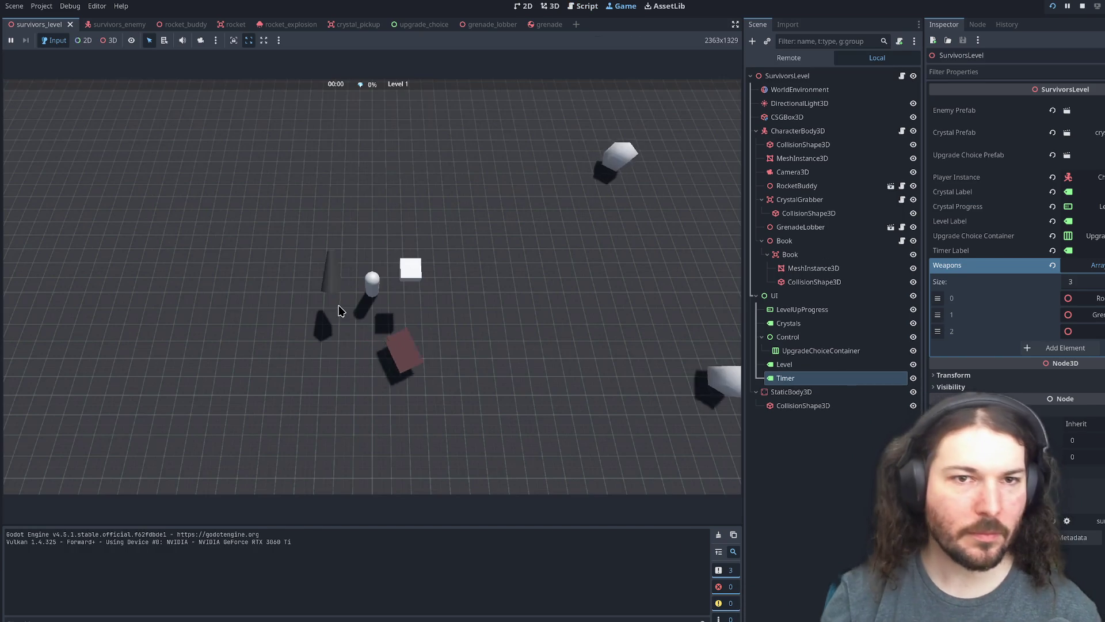
click(402, 203)
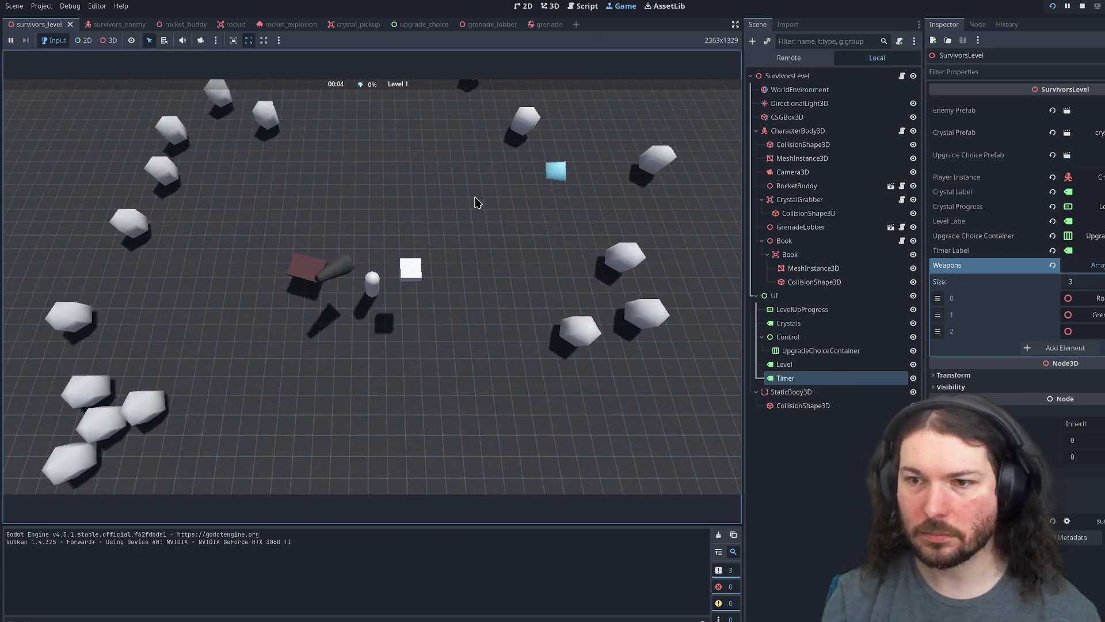
key(F8)
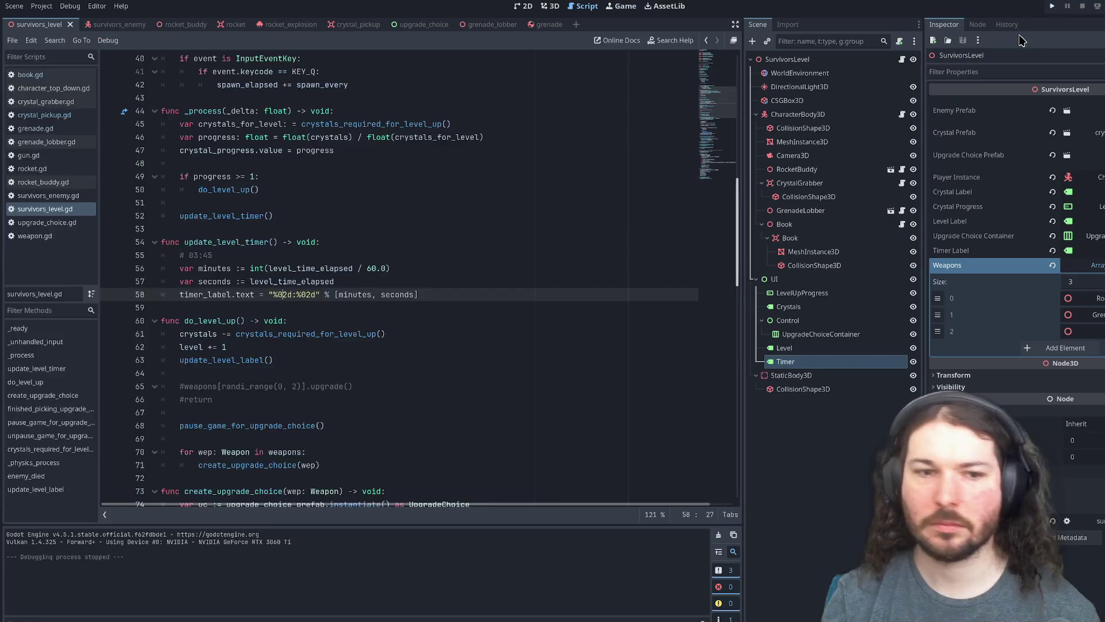
- Speed level time to delta * 10 in _physics_process and test-run until level 2's upgrade choices
scroll(366, 386, down, 10)
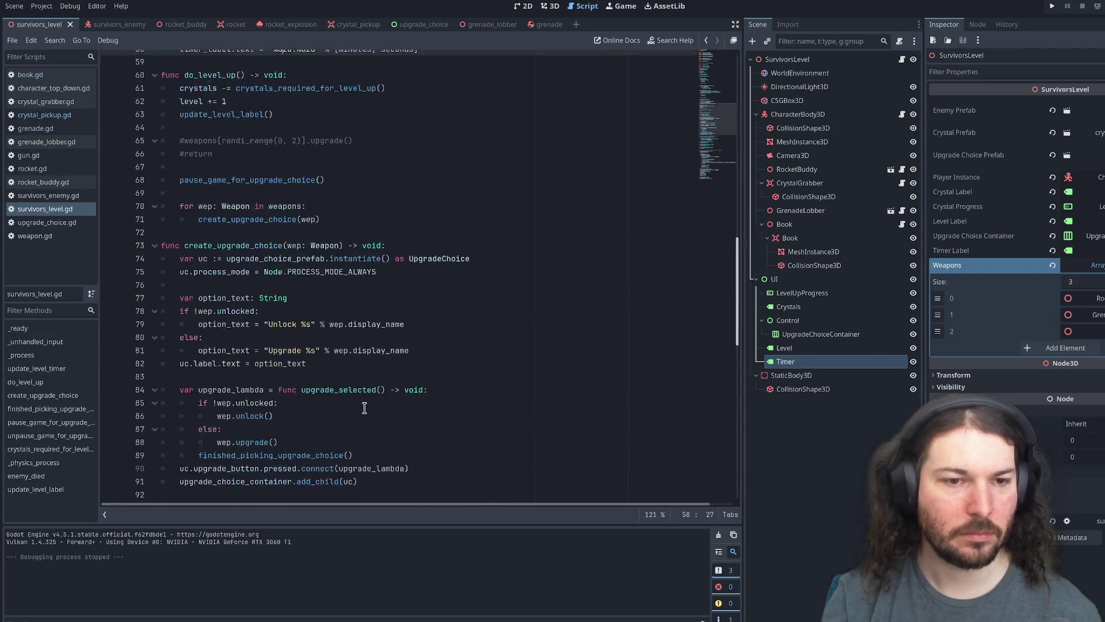
scroll(336, 491, down, 1)
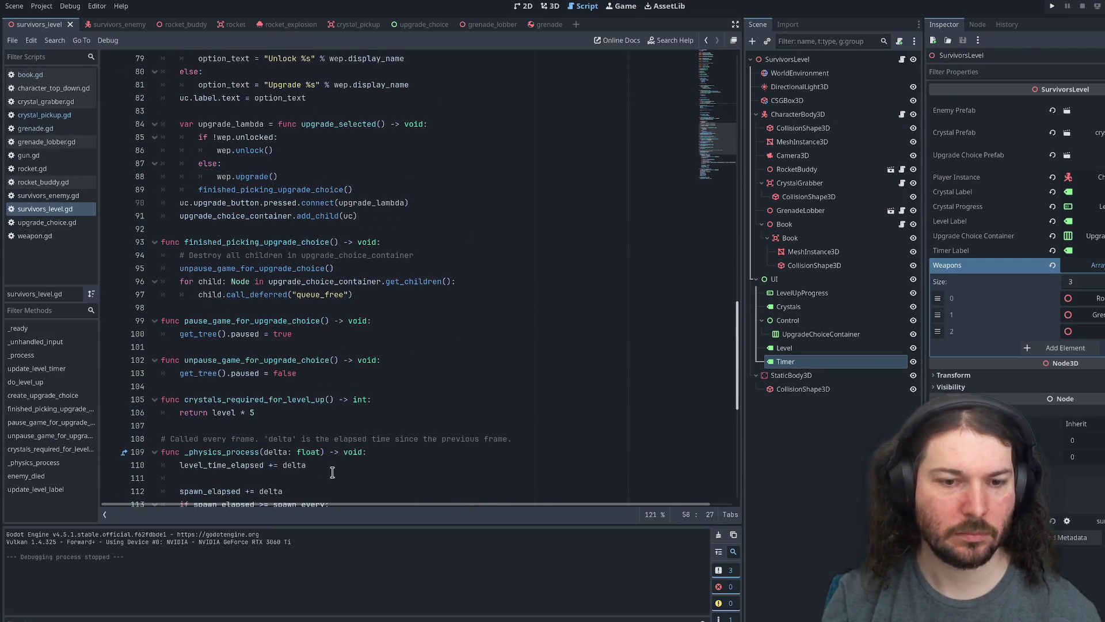
click(335, 467)
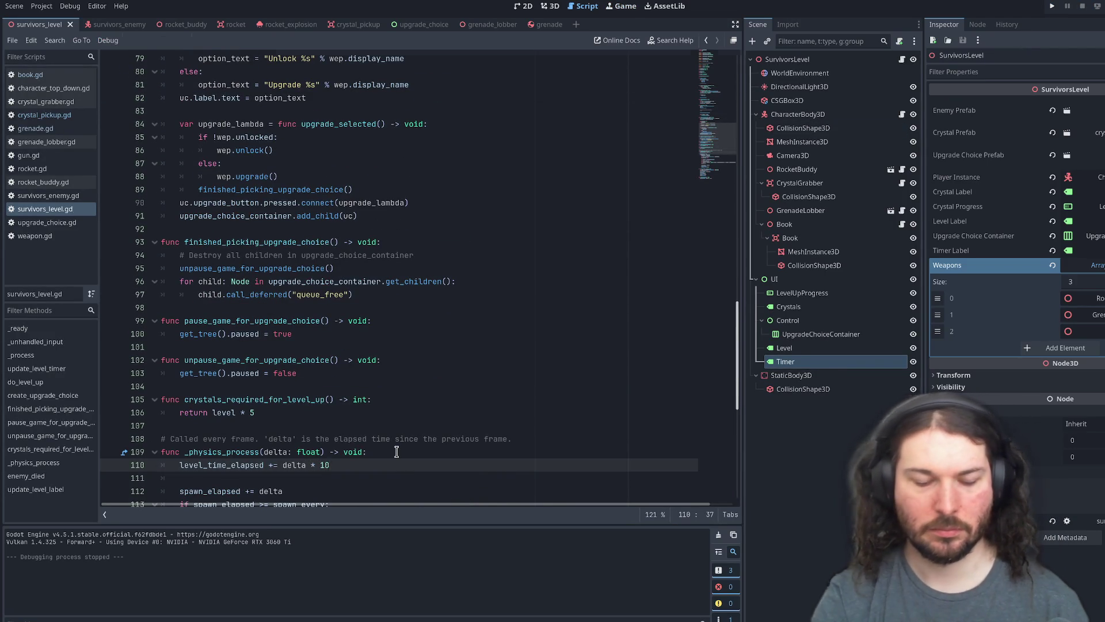
key(F5)
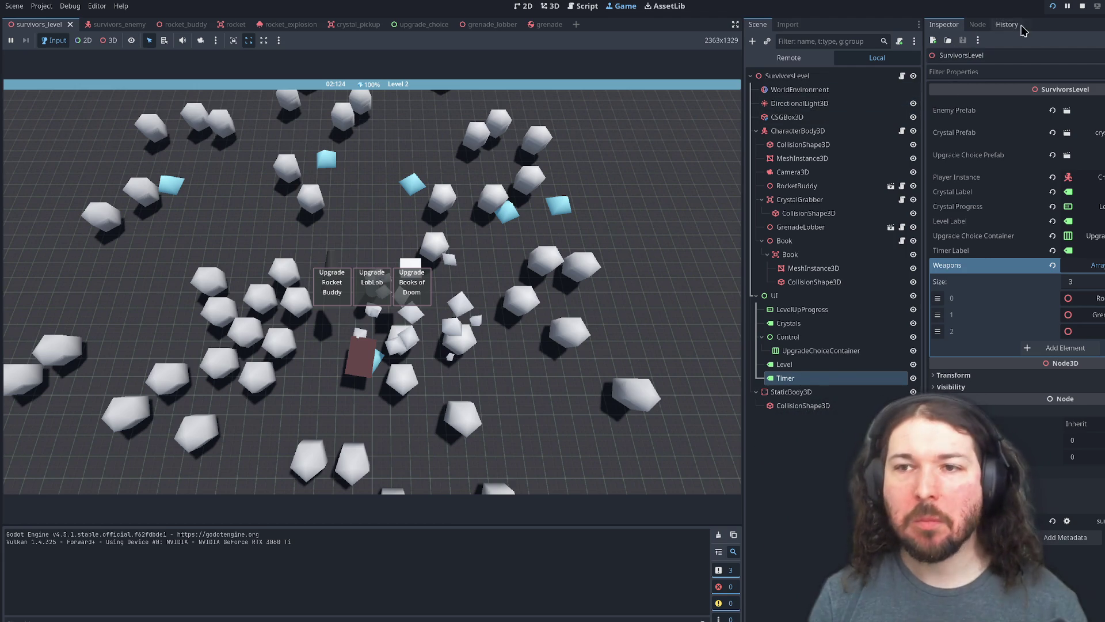
click(1081, 8)
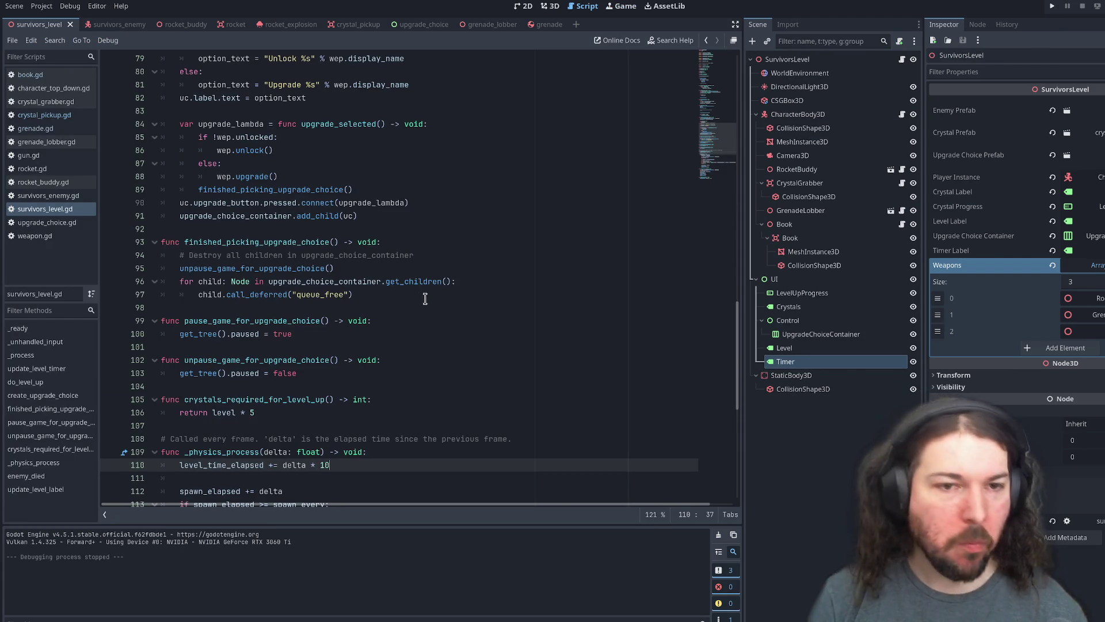
- Change the seconds line to level_time_elapsed - minutes * 60 and run the game again
scroll(414, 290, down, 4)
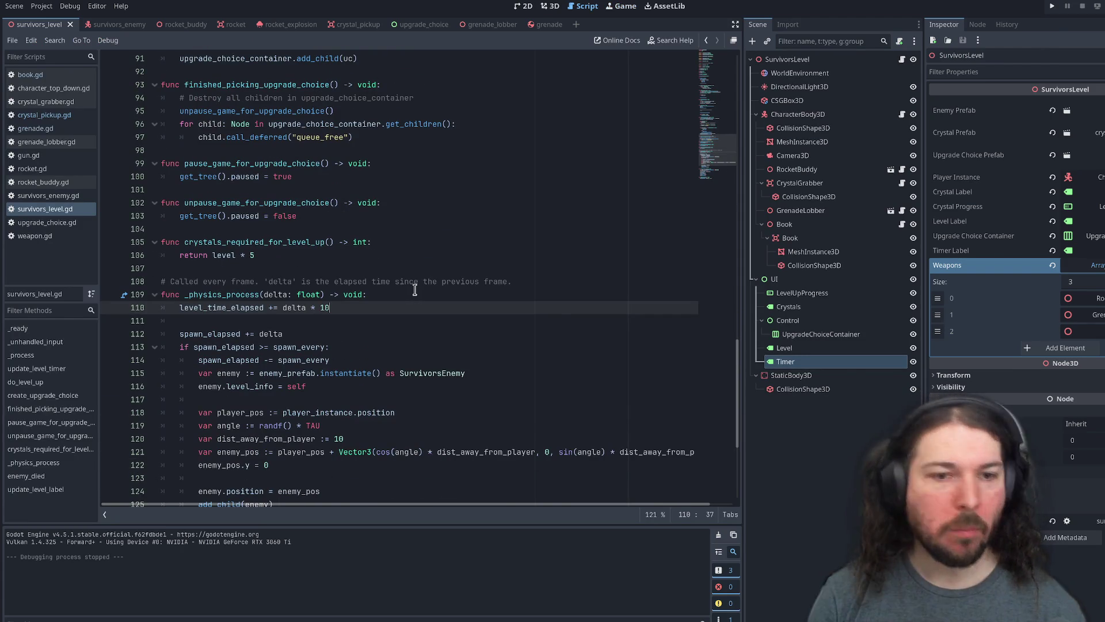
scroll(414, 289, up, 11)
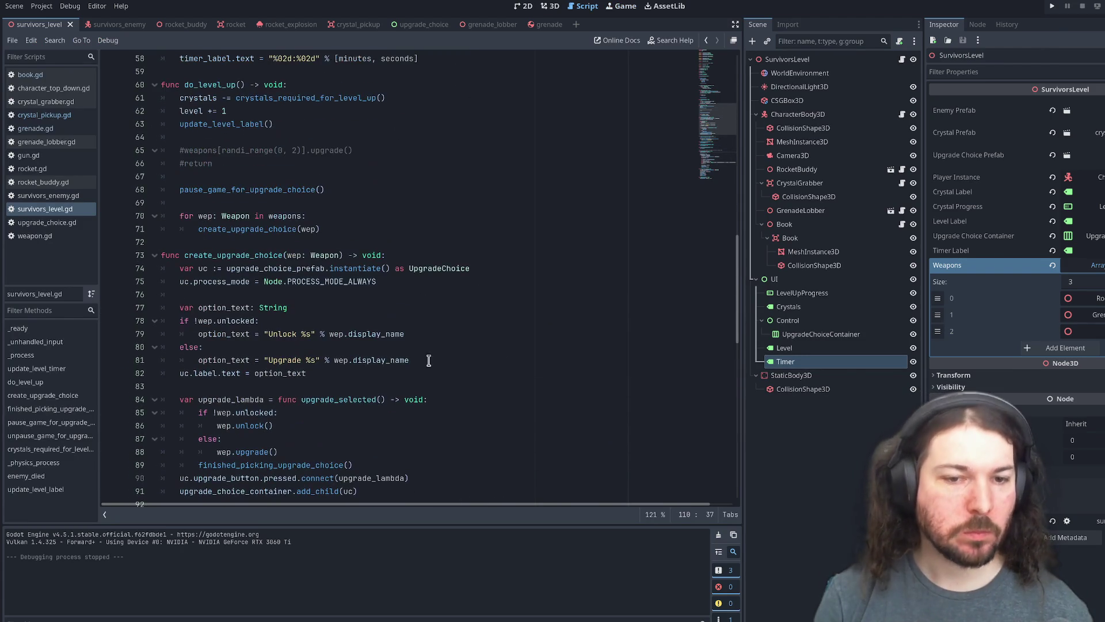
scroll(430, 337, up, 4)
click(457, 216)
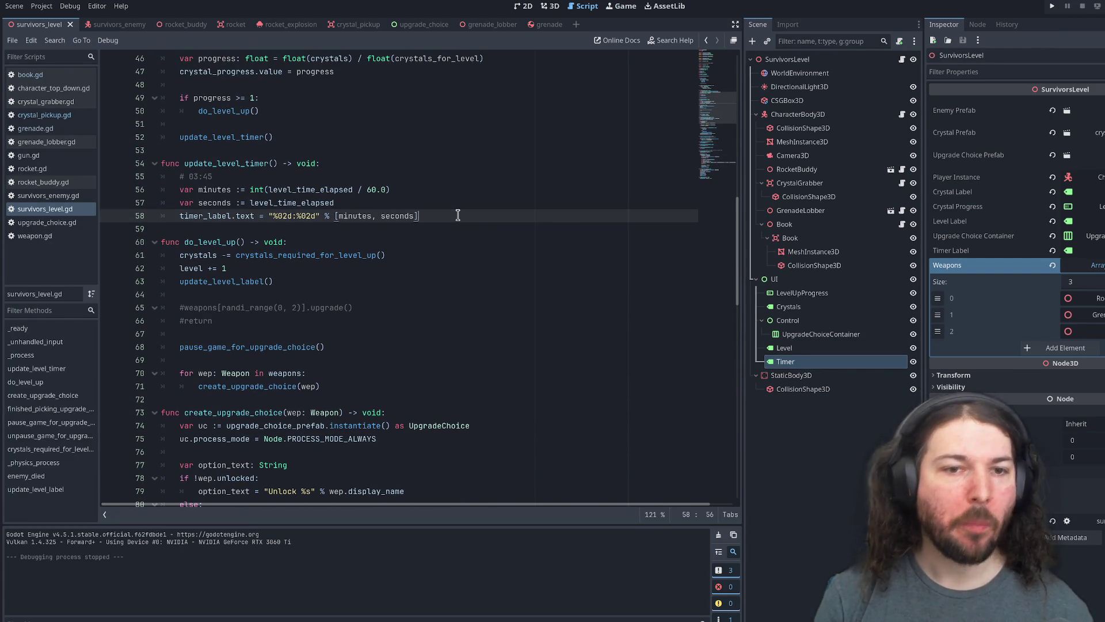
key(Up)
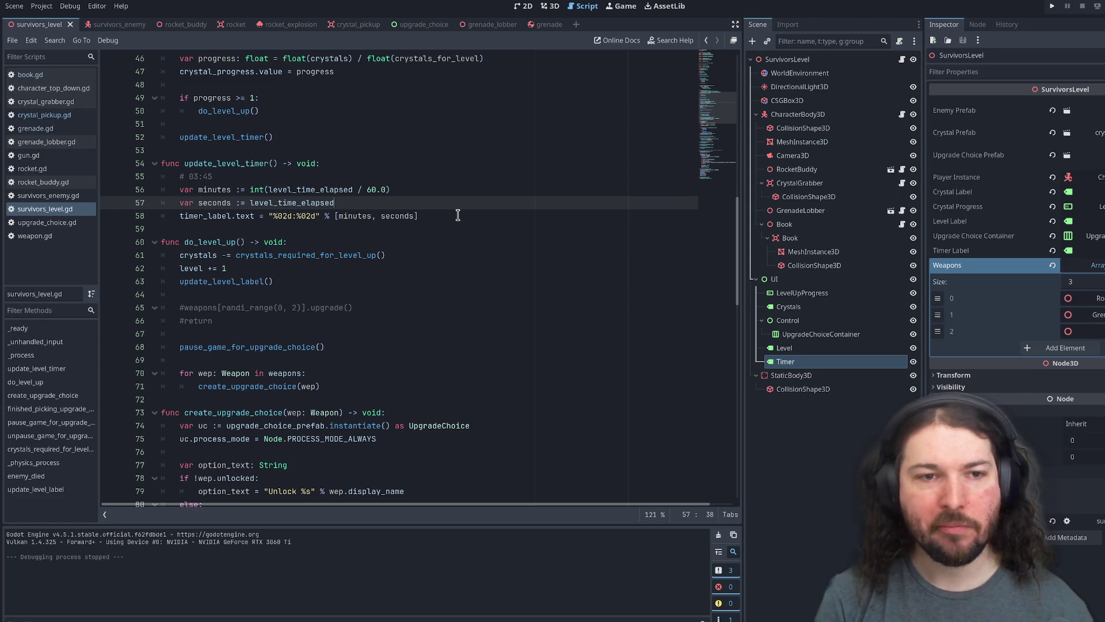
text(miuntes)
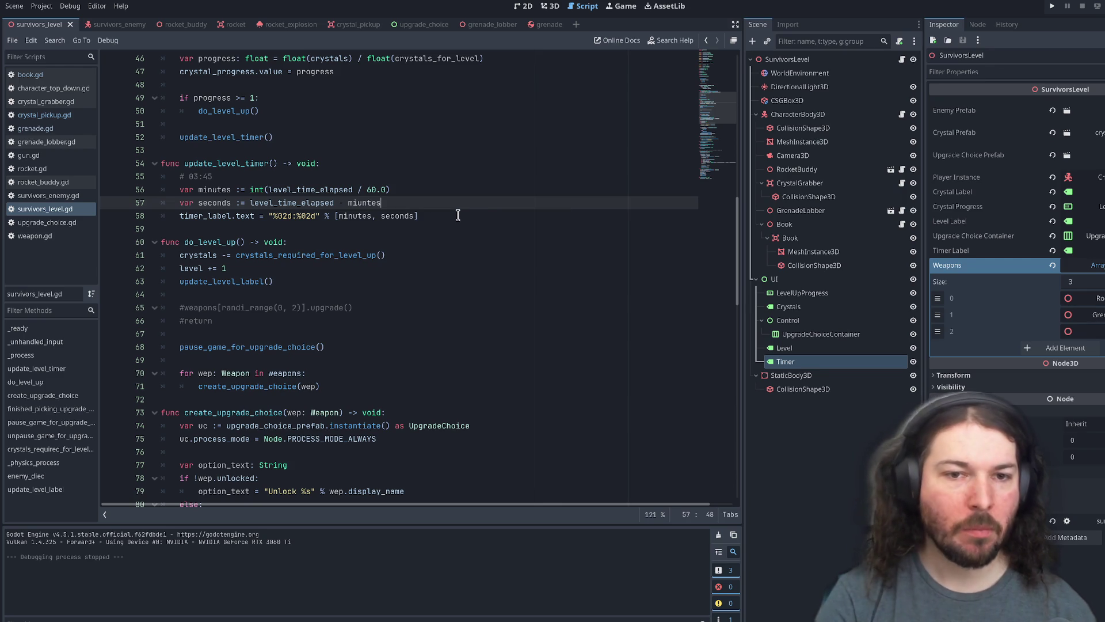
text(mi)
key(Return)
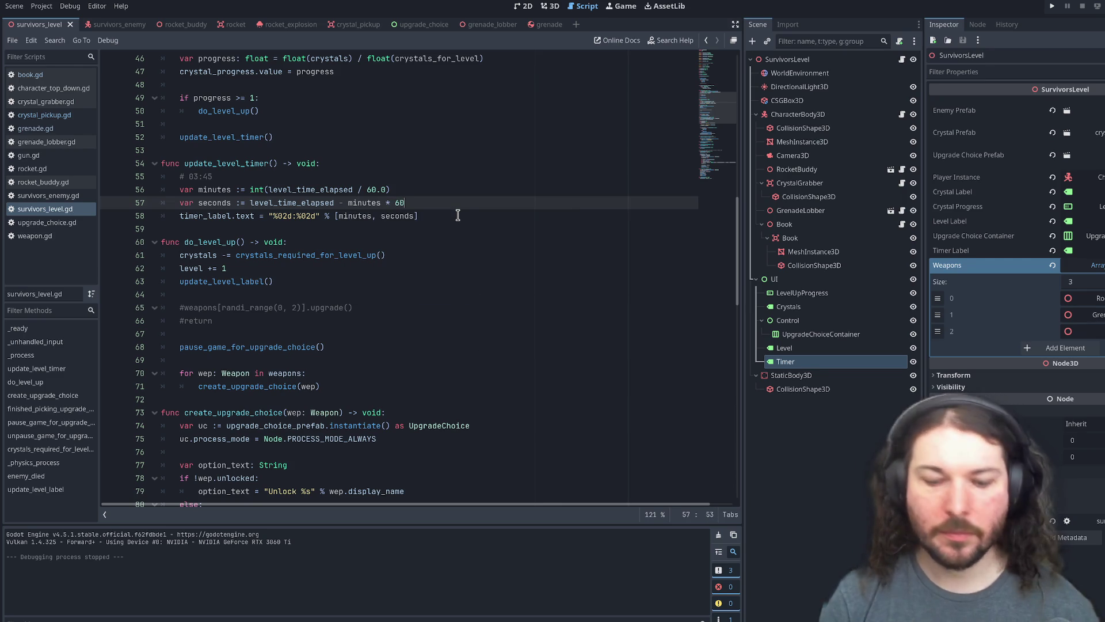
key(F5)
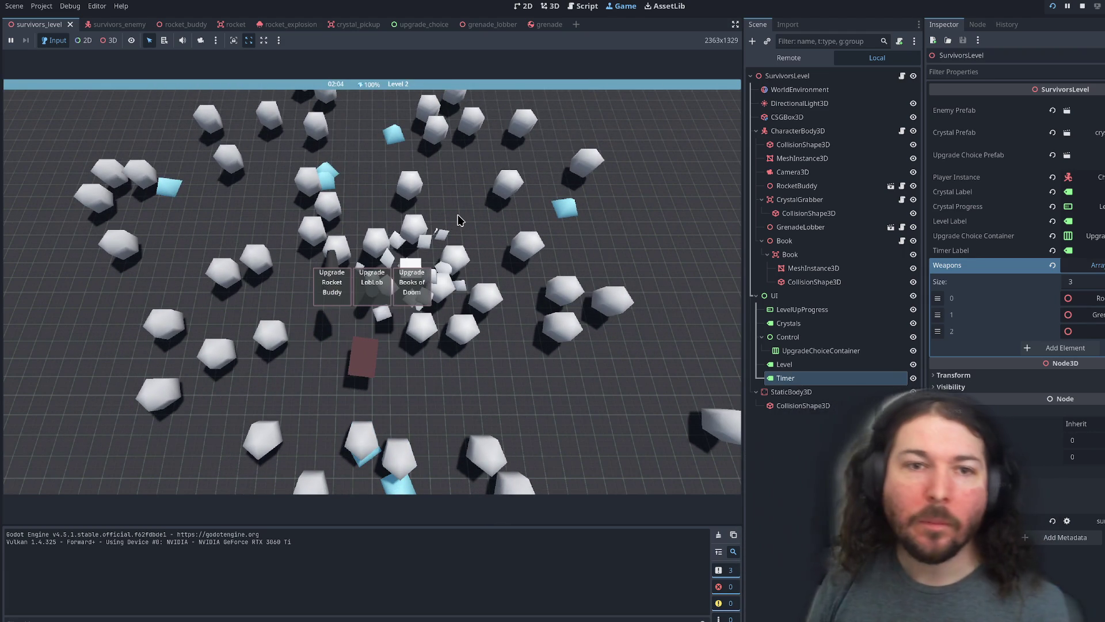
- Pick the Books of Doom upgrade, move the player around with WASD, then stop the game
click(399, 292)
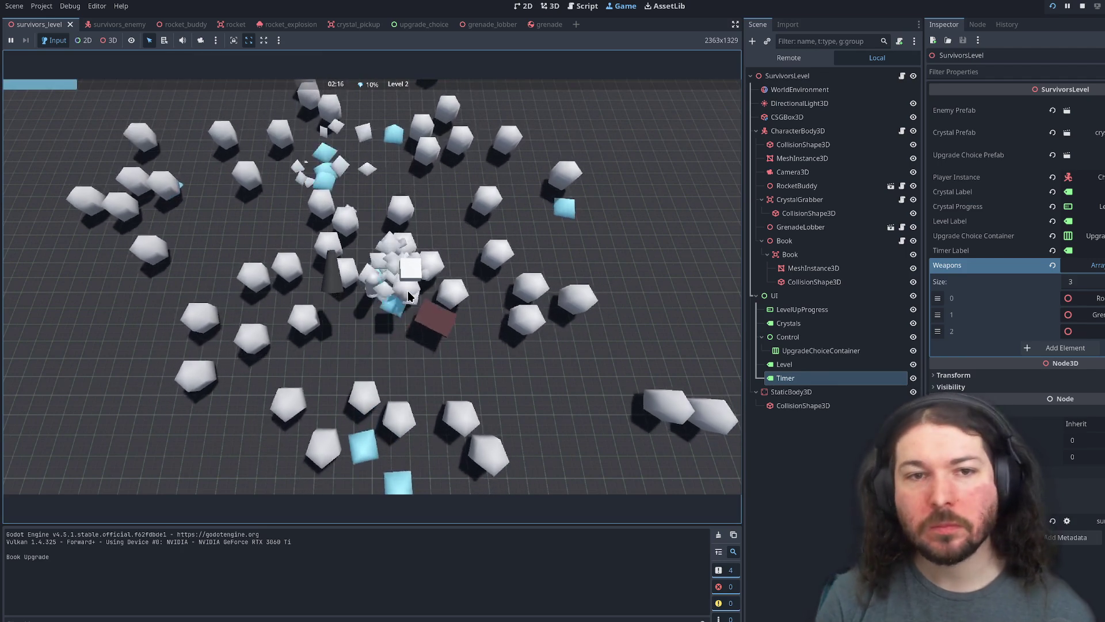
key(s)
key(d)
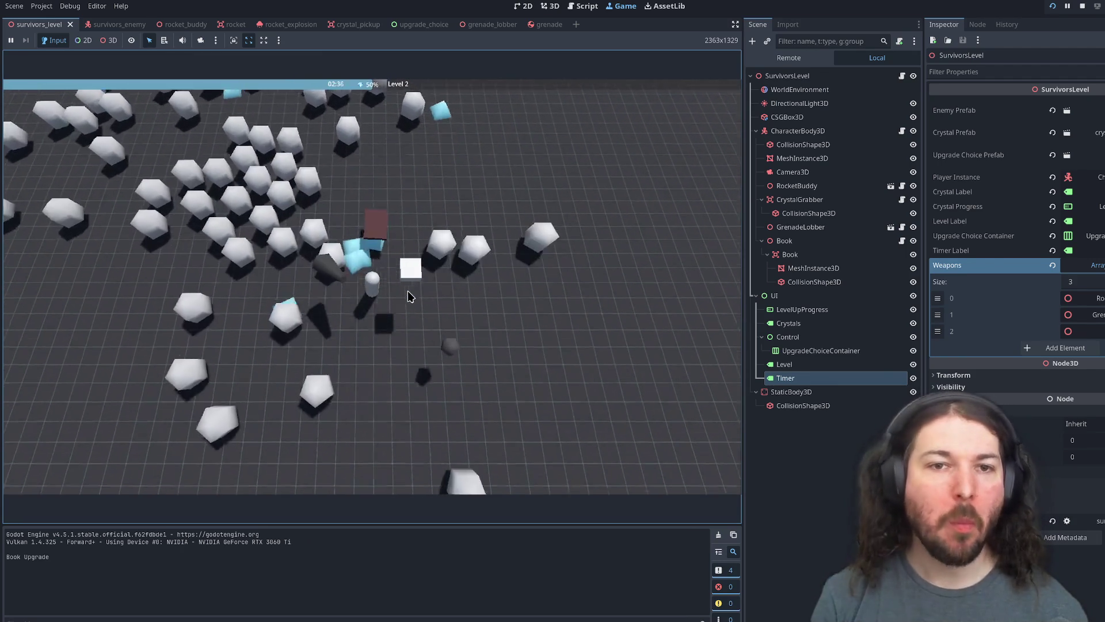
key(w)
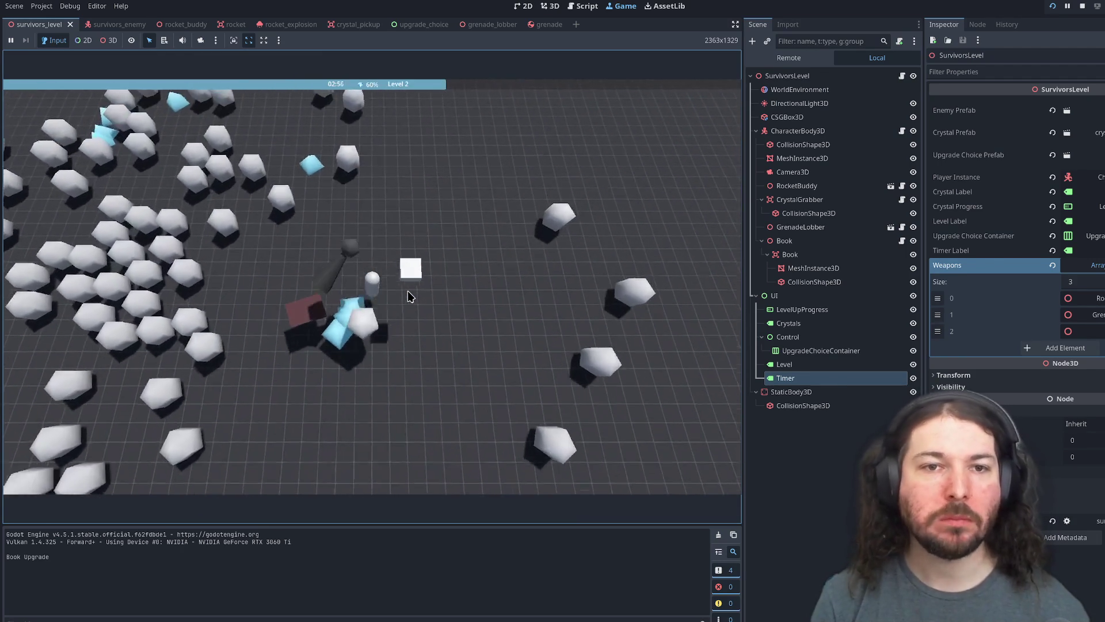
key(w)
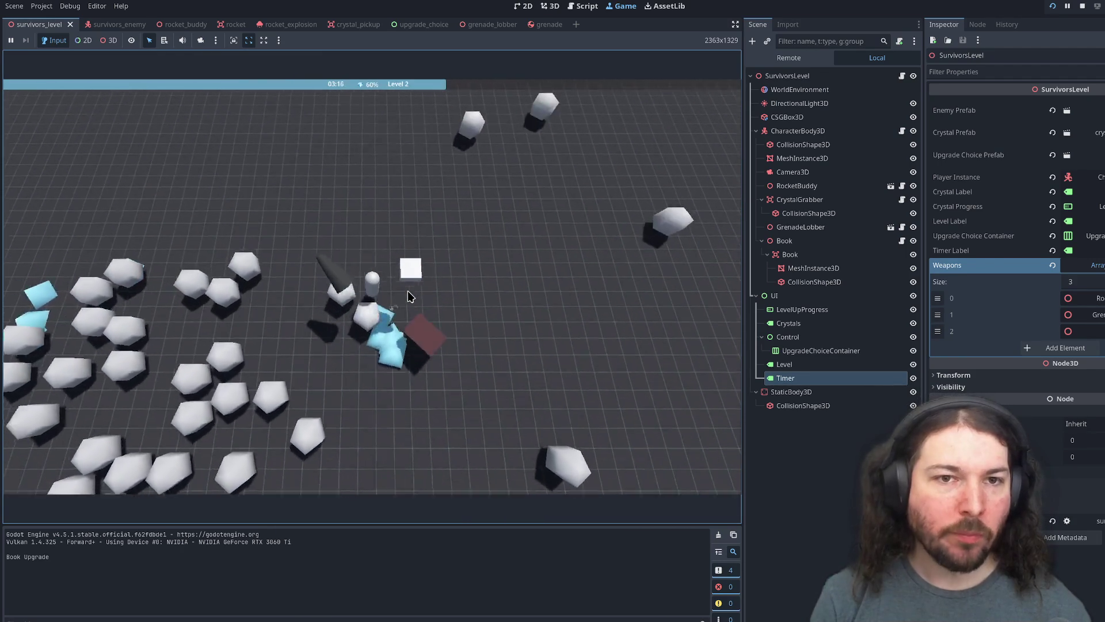
key(a)
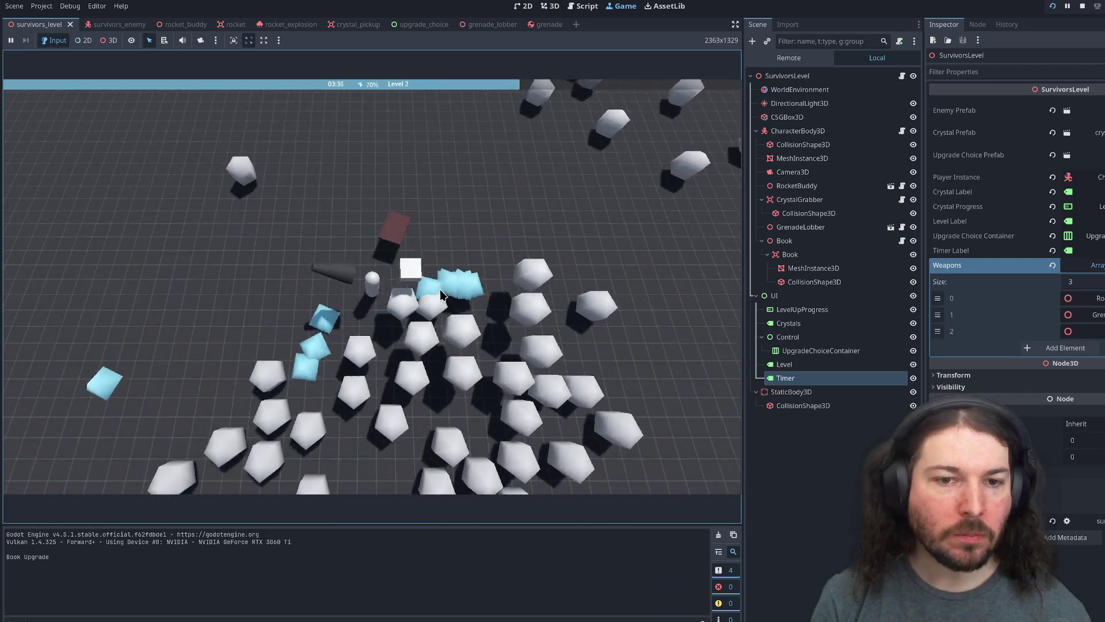
click(1083, 8)
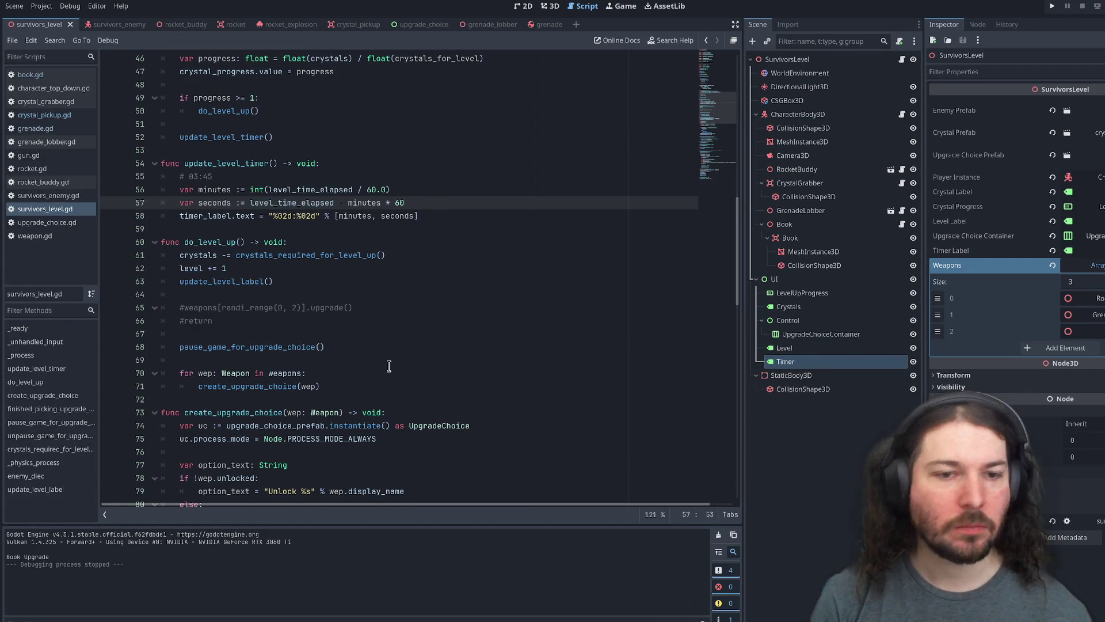
scroll(391, 346, down, 9)
scroll(341, 397, down, 5)
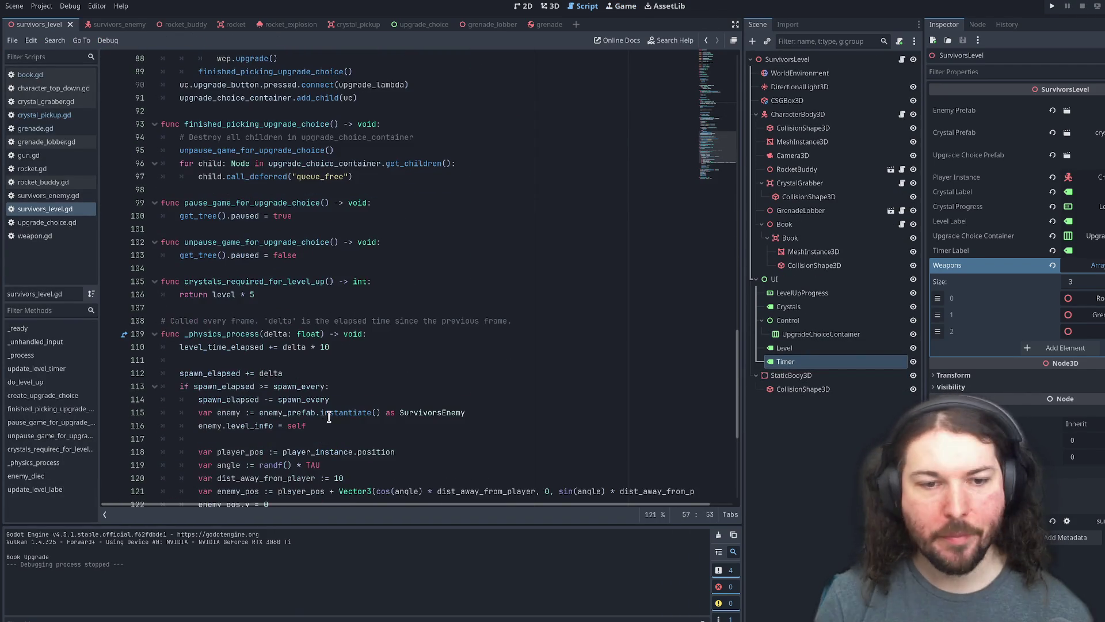
click(320, 347)
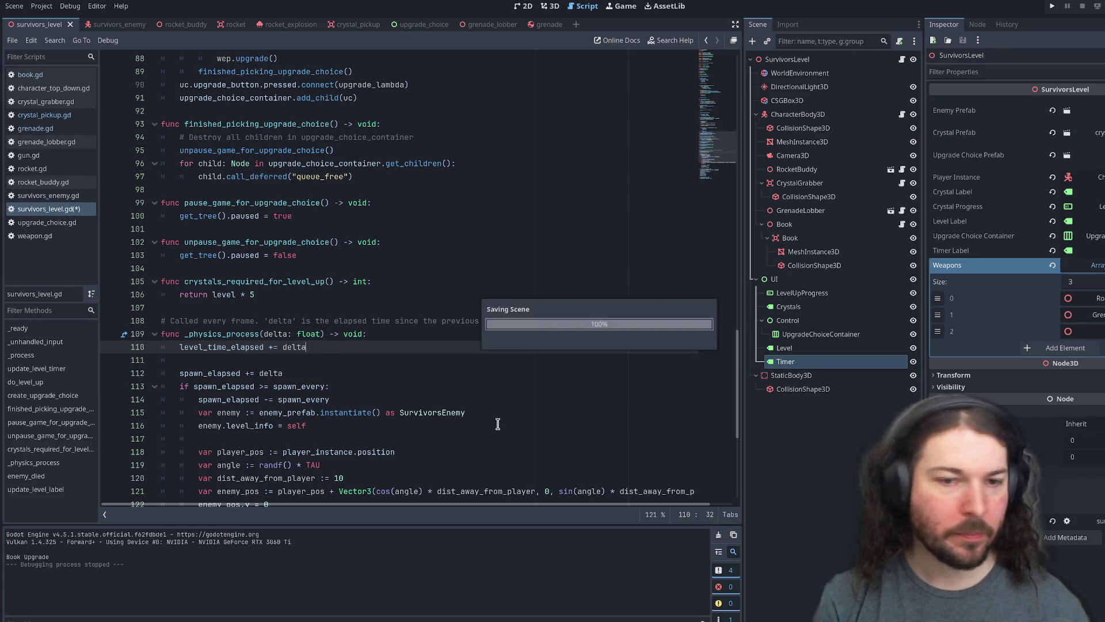
scroll(498, 424, up, 11)
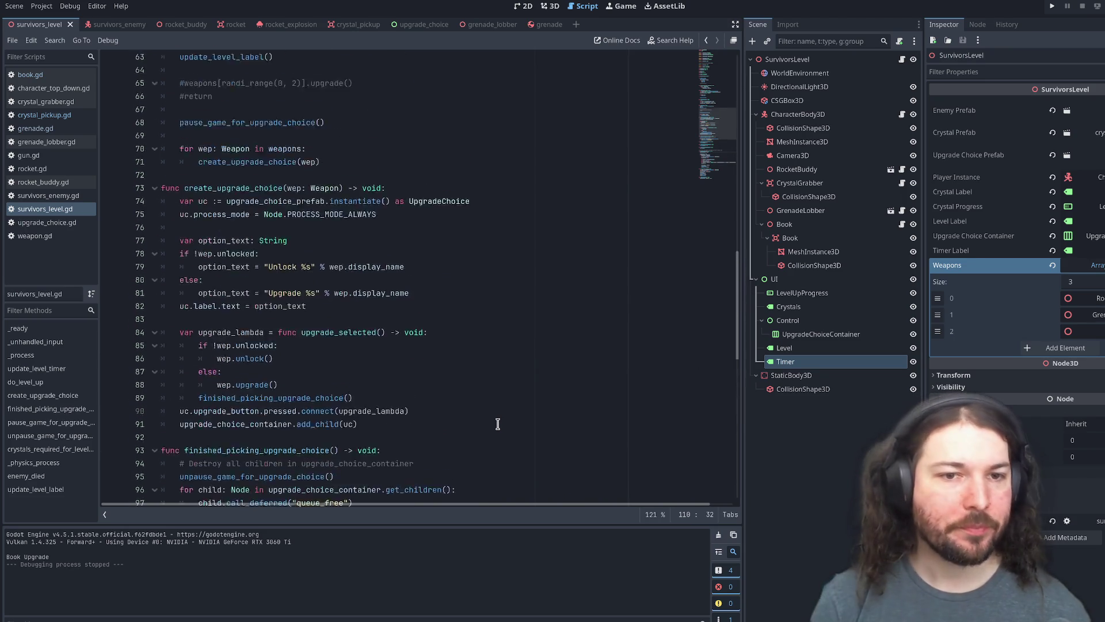
scroll(497, 424, down, 4)
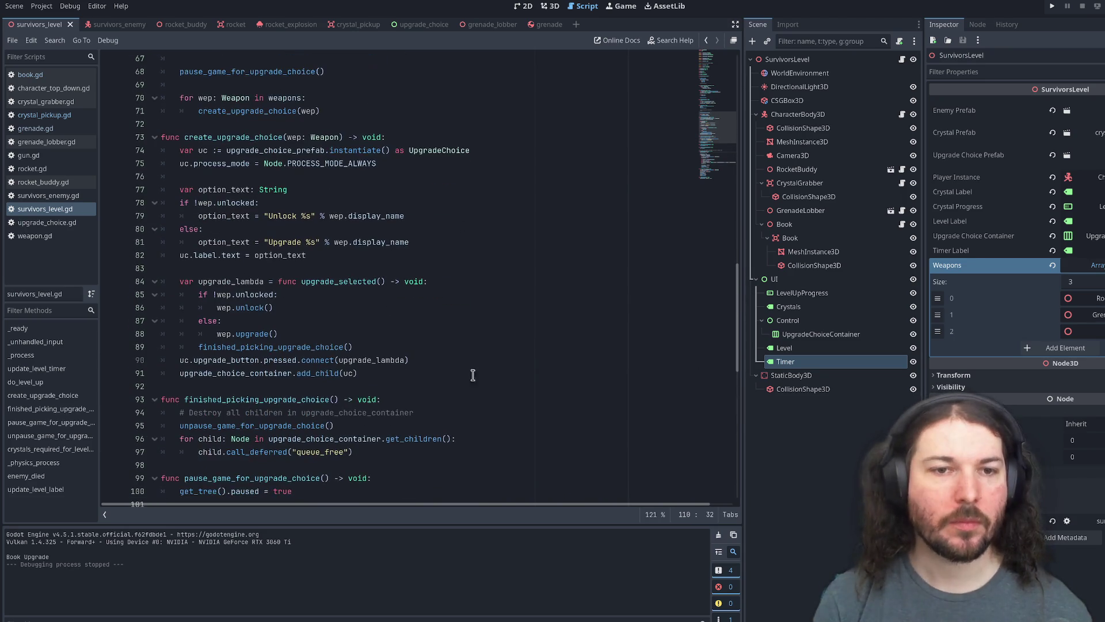
click(478, 172)
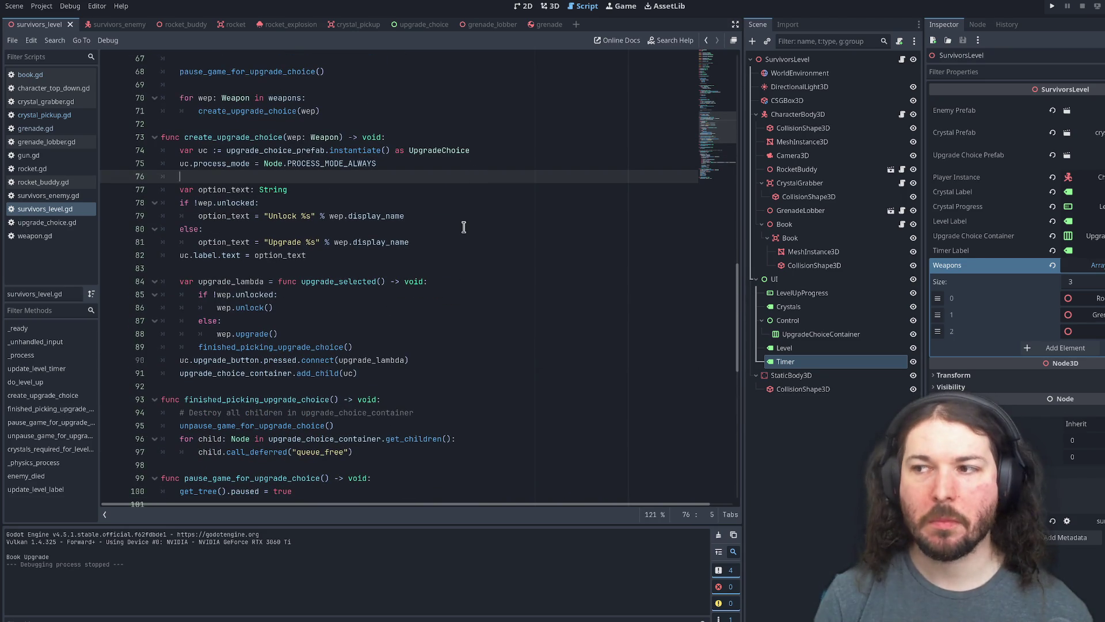
scroll(481, 230, up, 2)
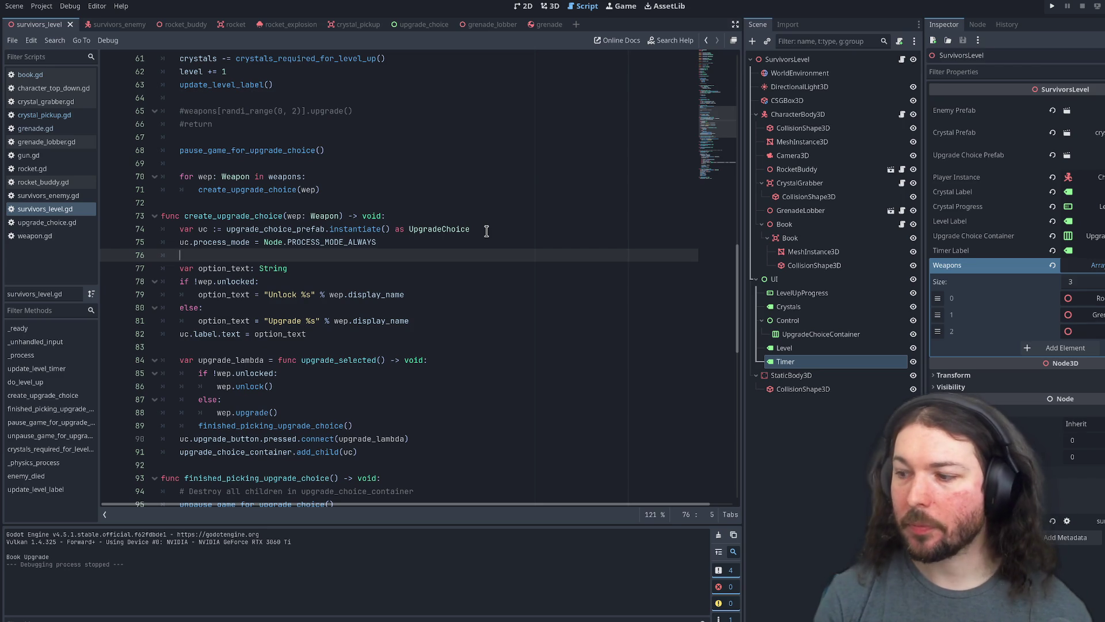
scroll(319, 275, up, 3)
click(314, 254)
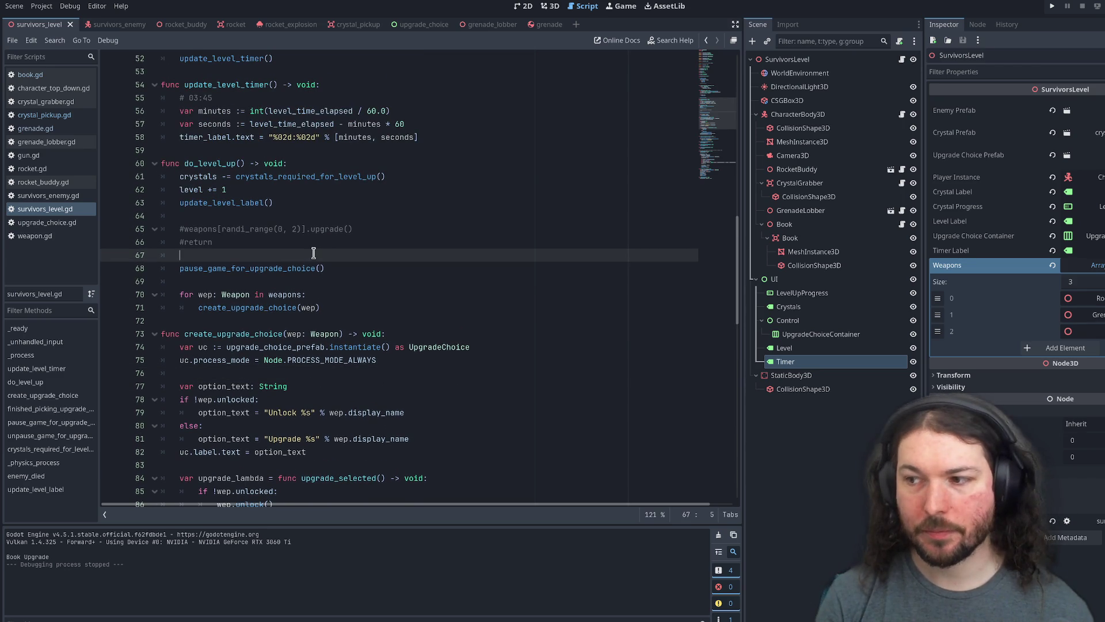
click(264, 215)
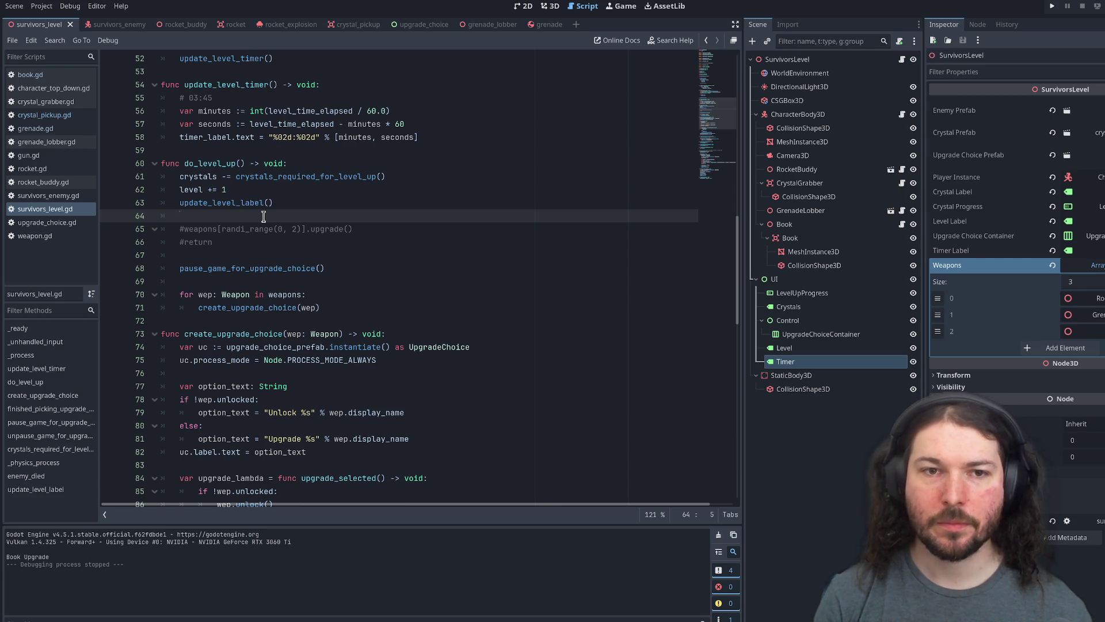
click(339, 152)
scroll(404, 211, up, 2)
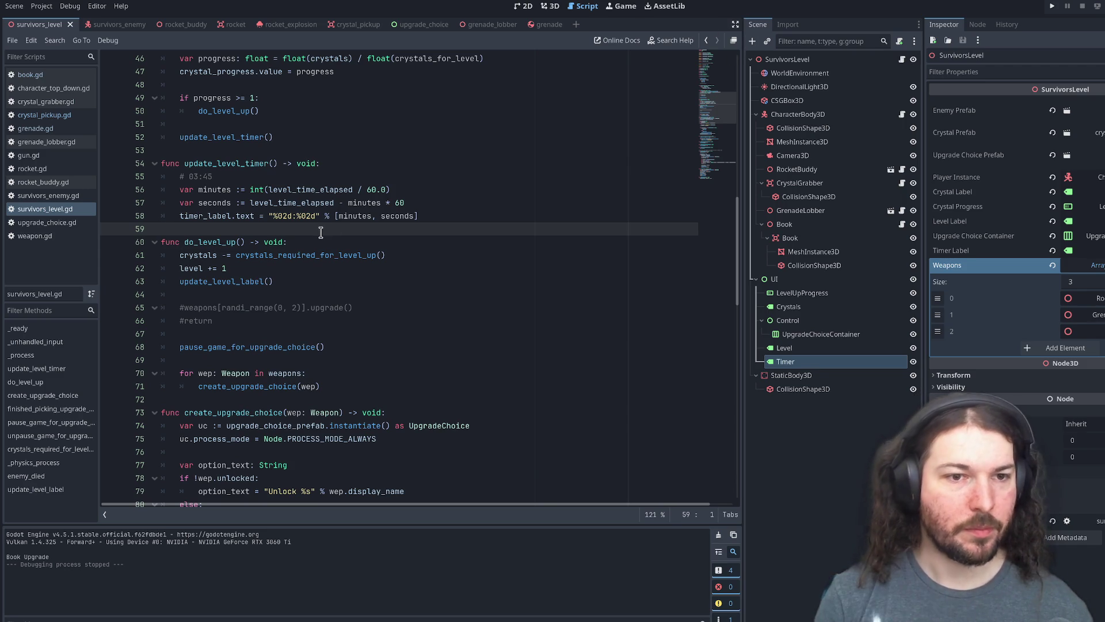
click(253, 181)
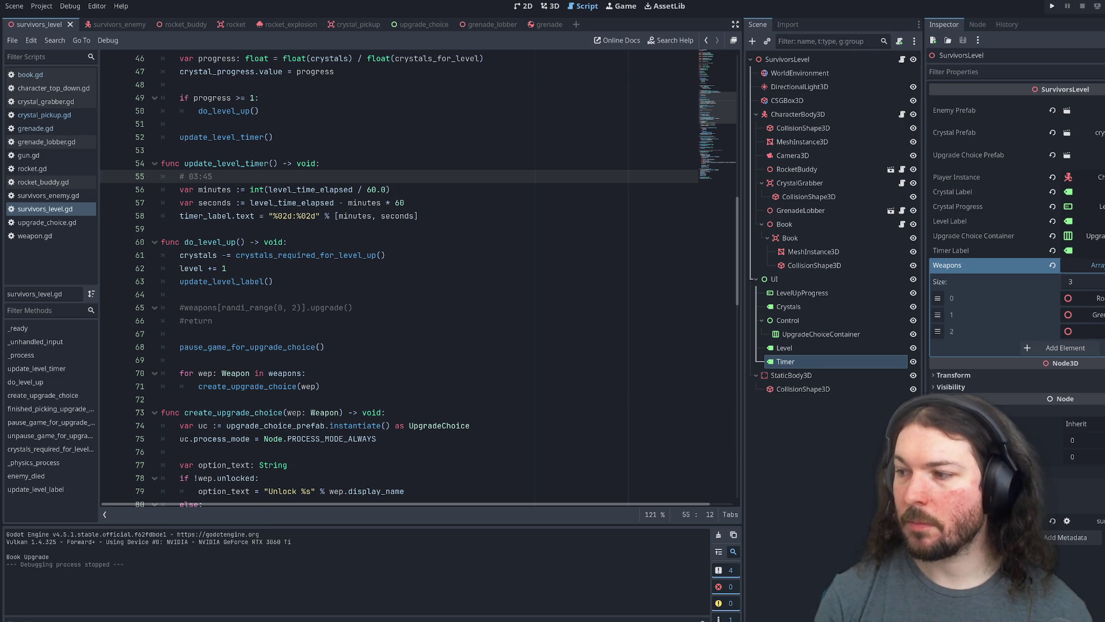
click(407, 234)
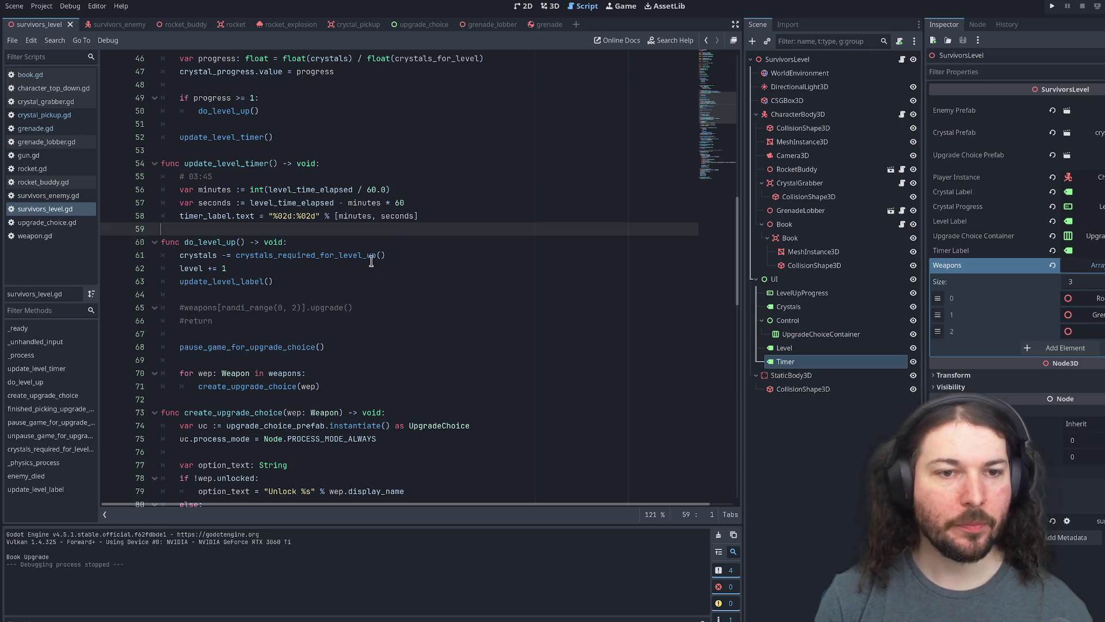
click(341, 289)
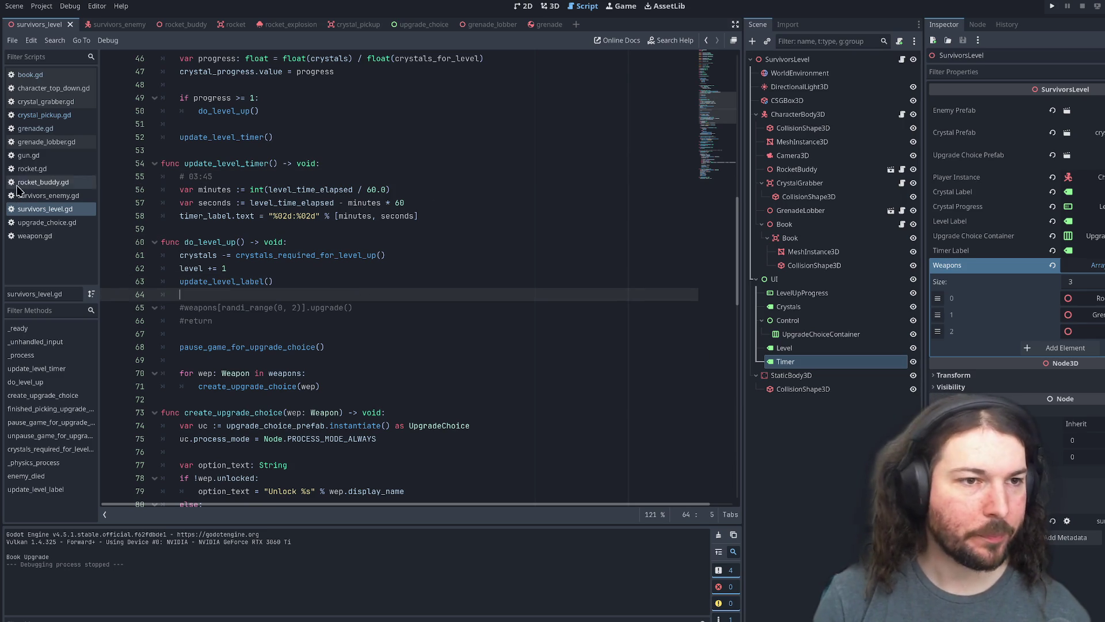
- Open book.gd and inspect the Book, CrystalGrabber and RocketBuddy weapon nodes
click(45, 77)
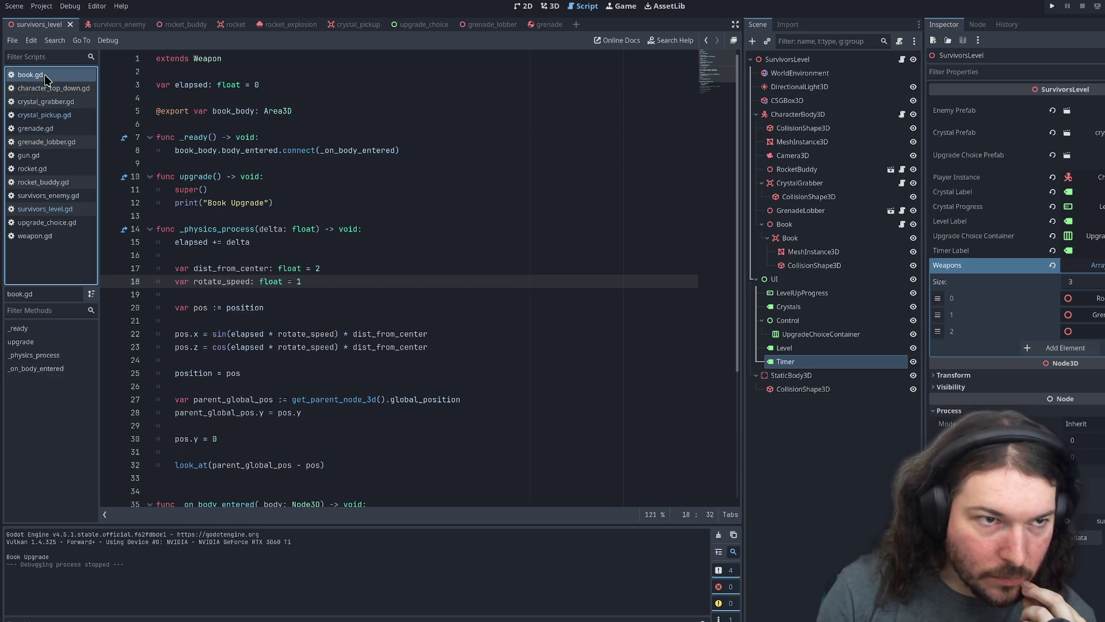
click(496, 139)
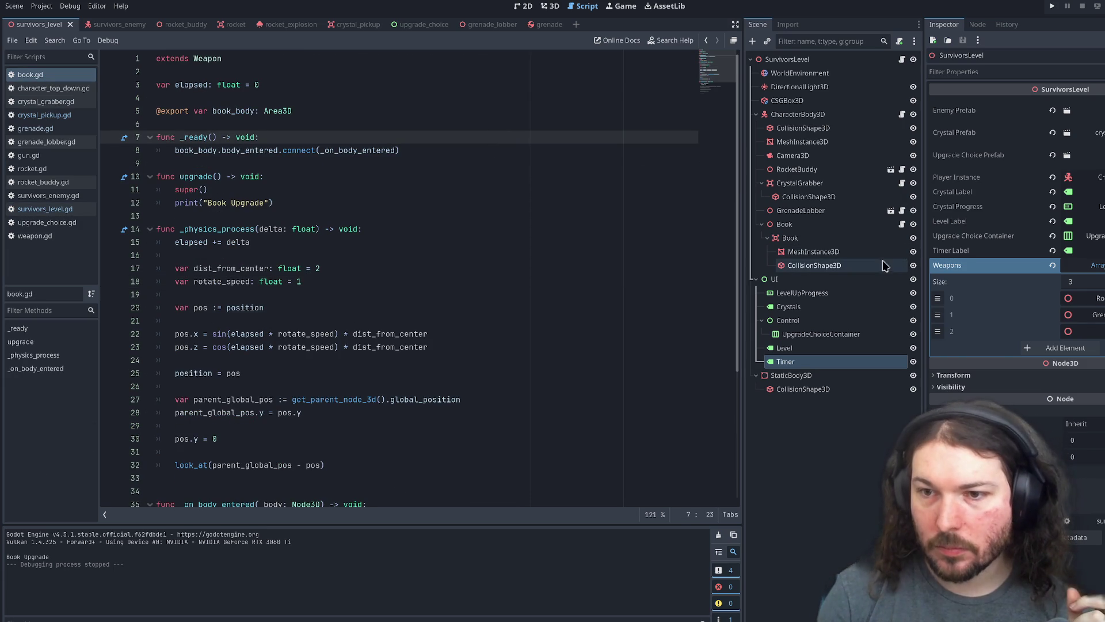
click(783, 224)
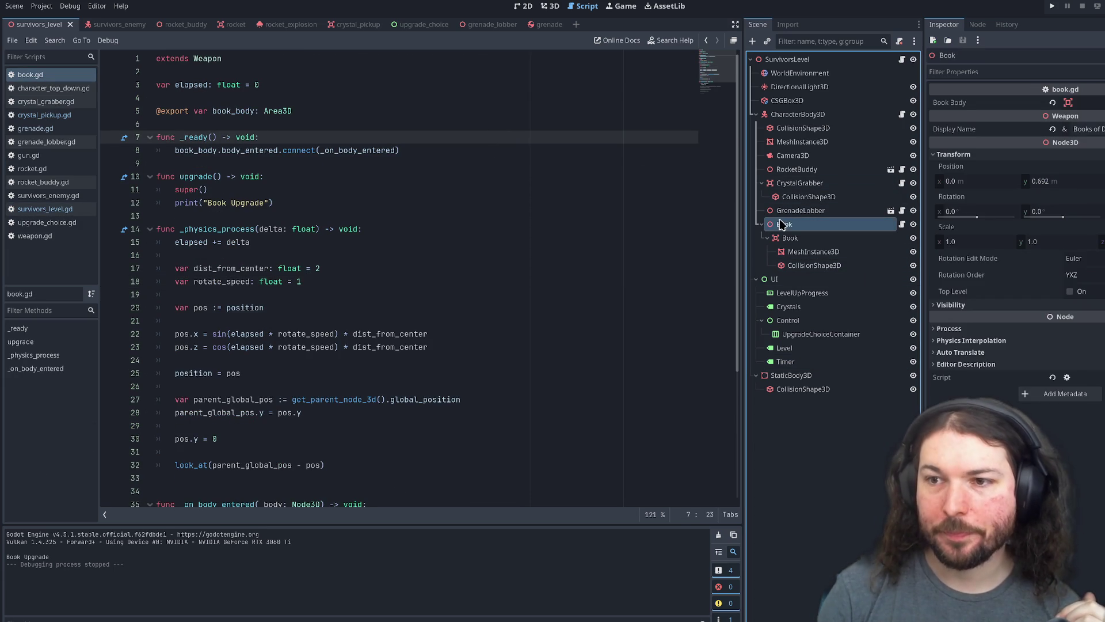
click(804, 184)
click(807, 170)
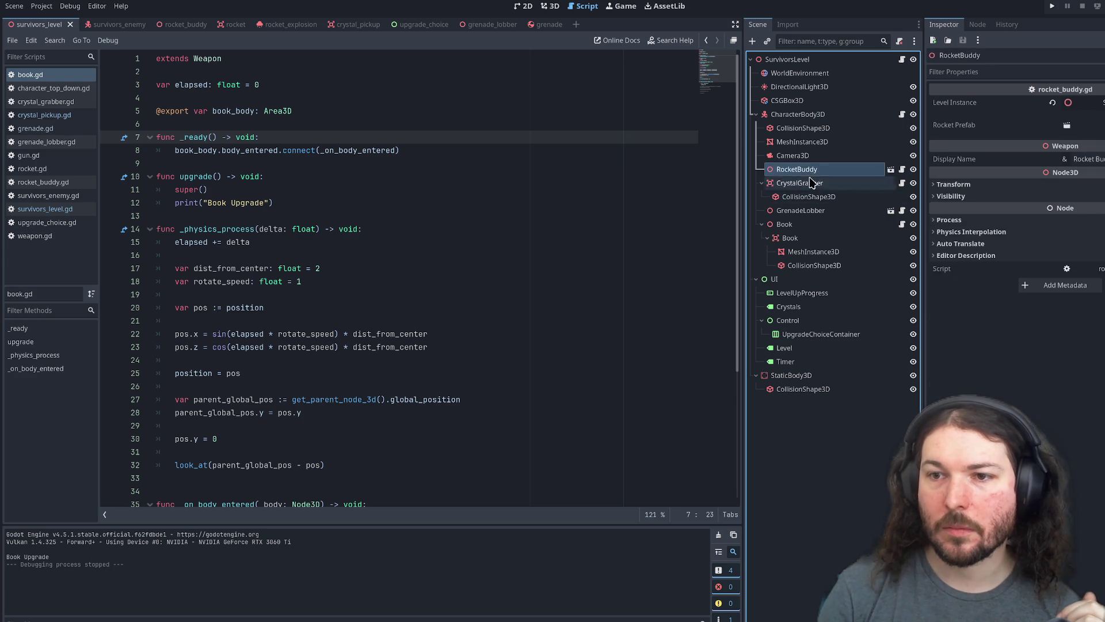
click(812, 183)
- Collapse the CrystalGrabber and Book branches, reselect Book, and show the 3D workspace
click(761, 183)
click(782, 199)
click(761, 210)
click(760, 211)
click(761, 210)
click(761, 211)
double_click(783, 210)
right_click(778, 208)
key(Escape)
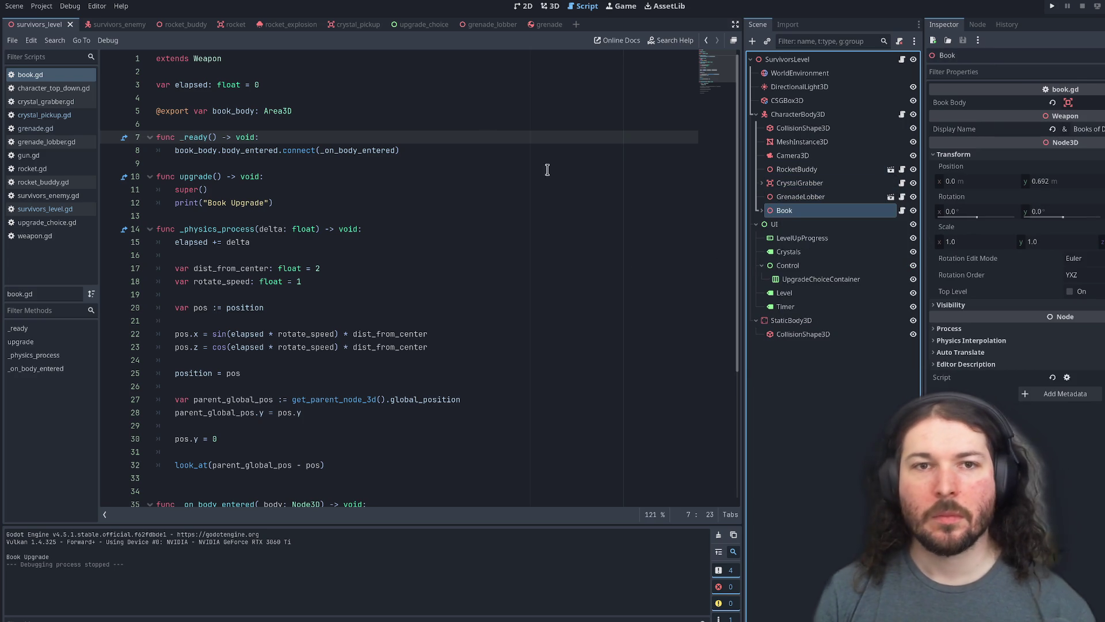
click(550, 6)
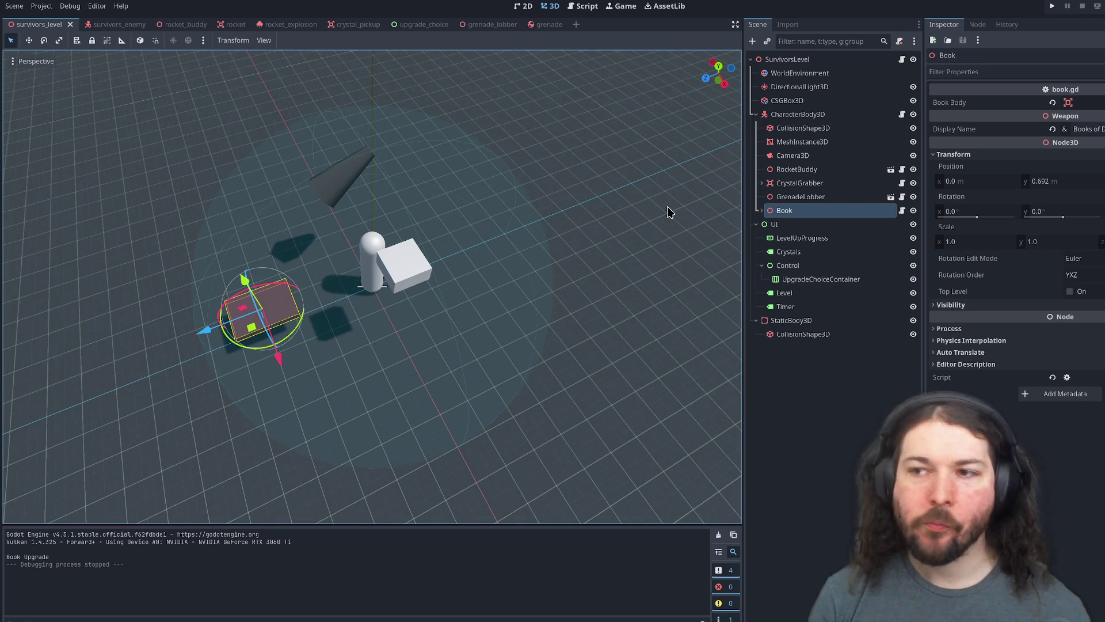
- Save the Book branch as its own scene, books_of_doom.tscn, in res://prefabs
right_click(804, 211)
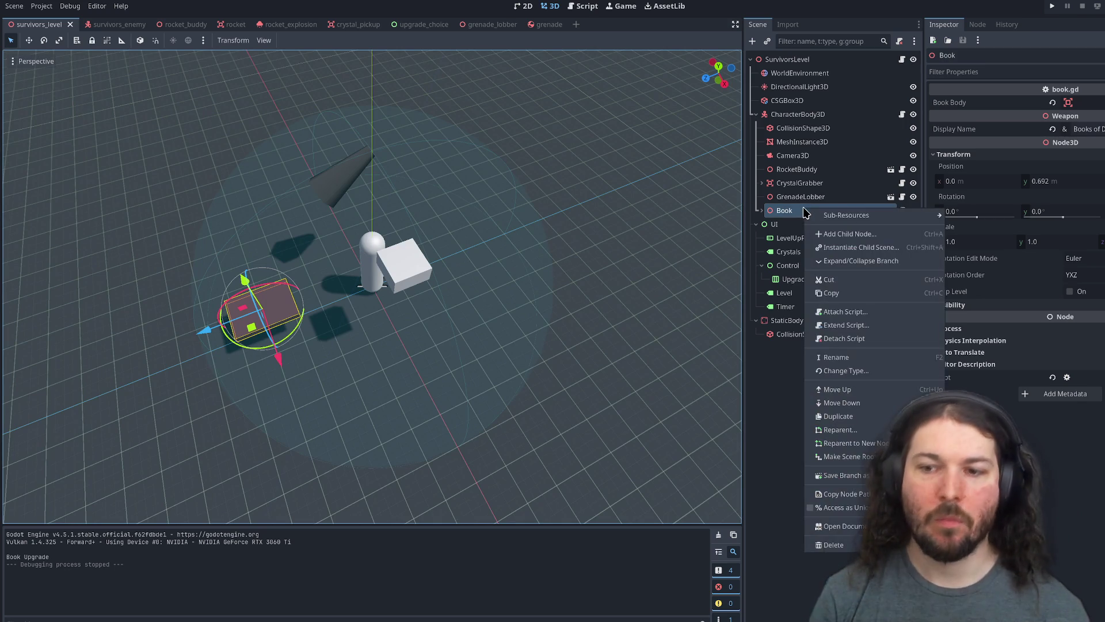
click(777, 388)
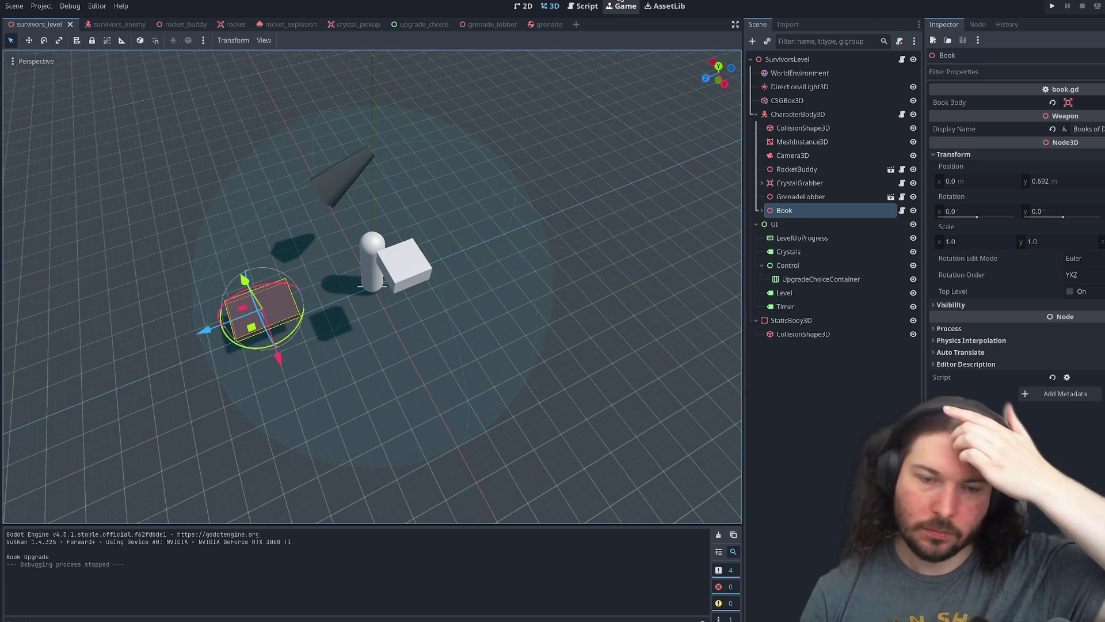
right_click(783, 211)
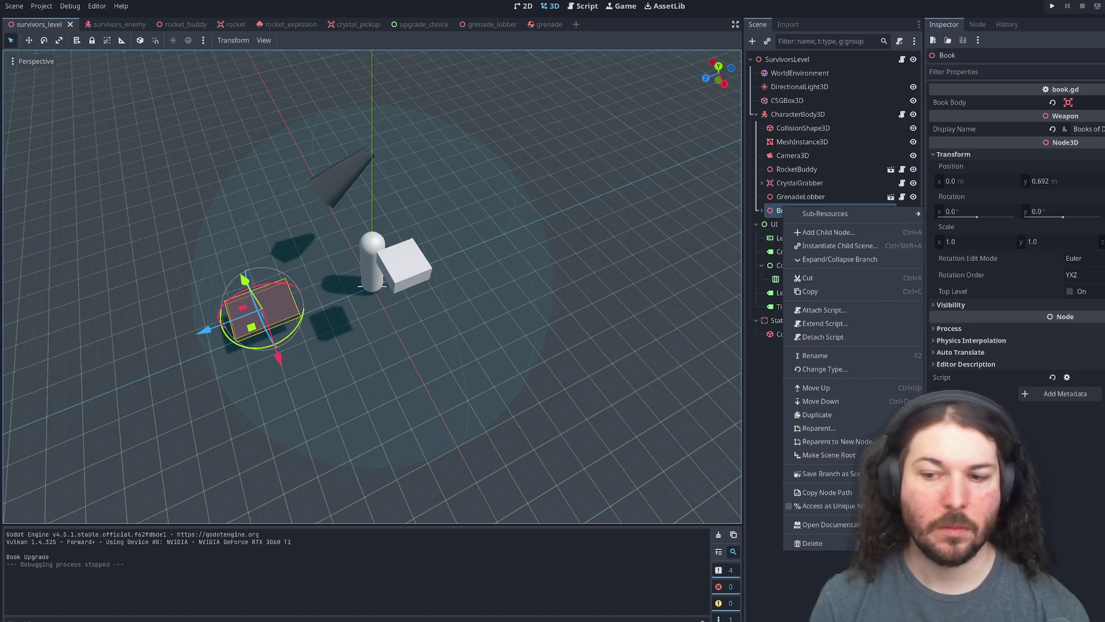
click(834, 474)
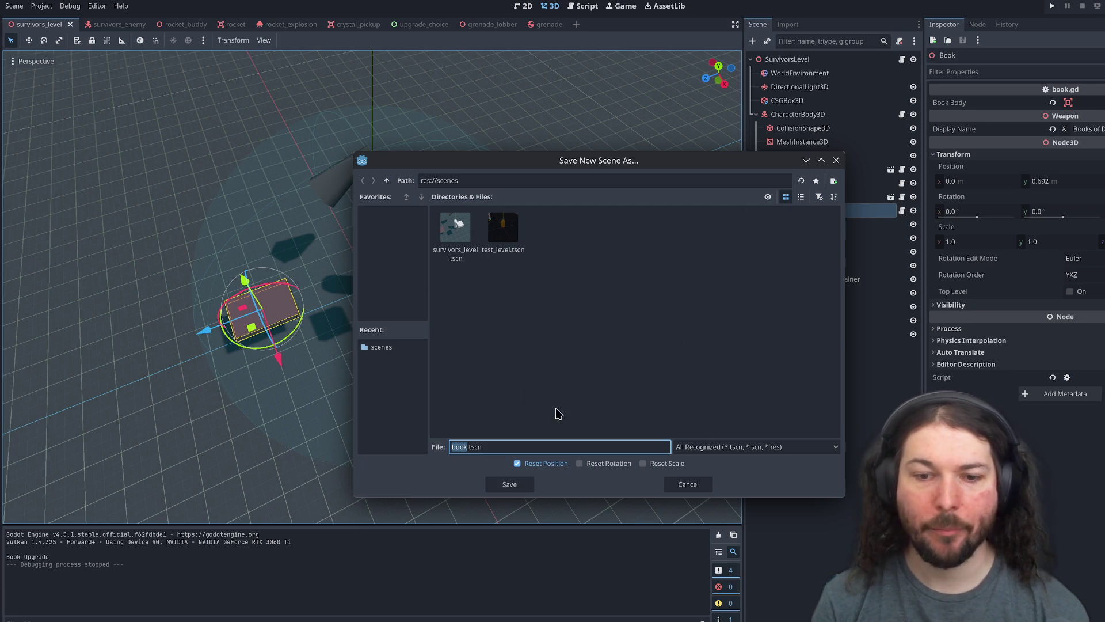
click(387, 181)
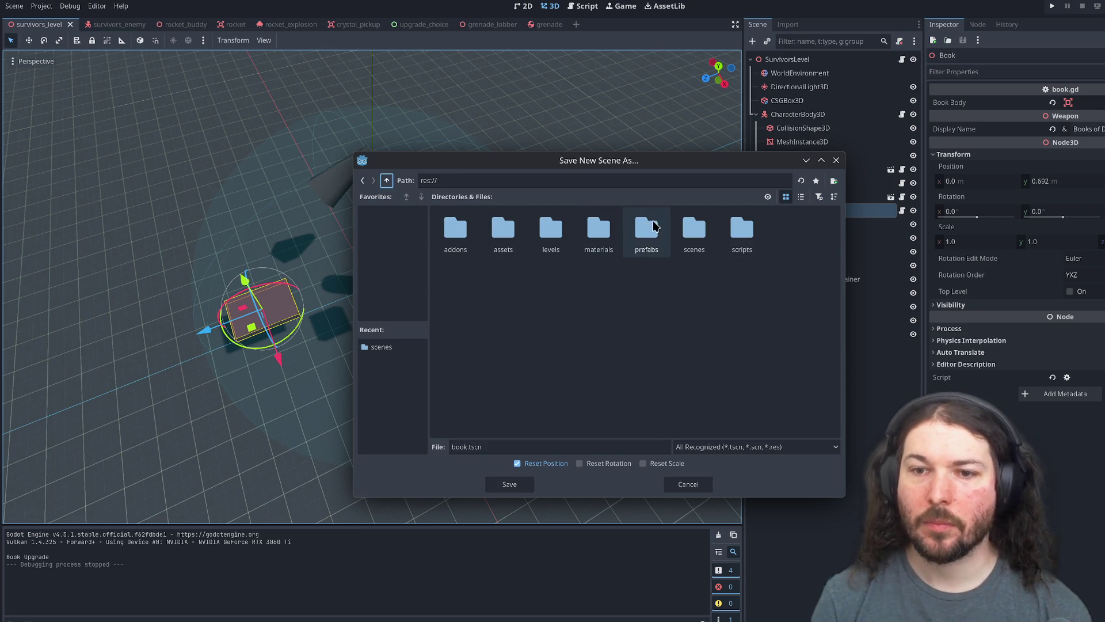
double_click(645, 227)
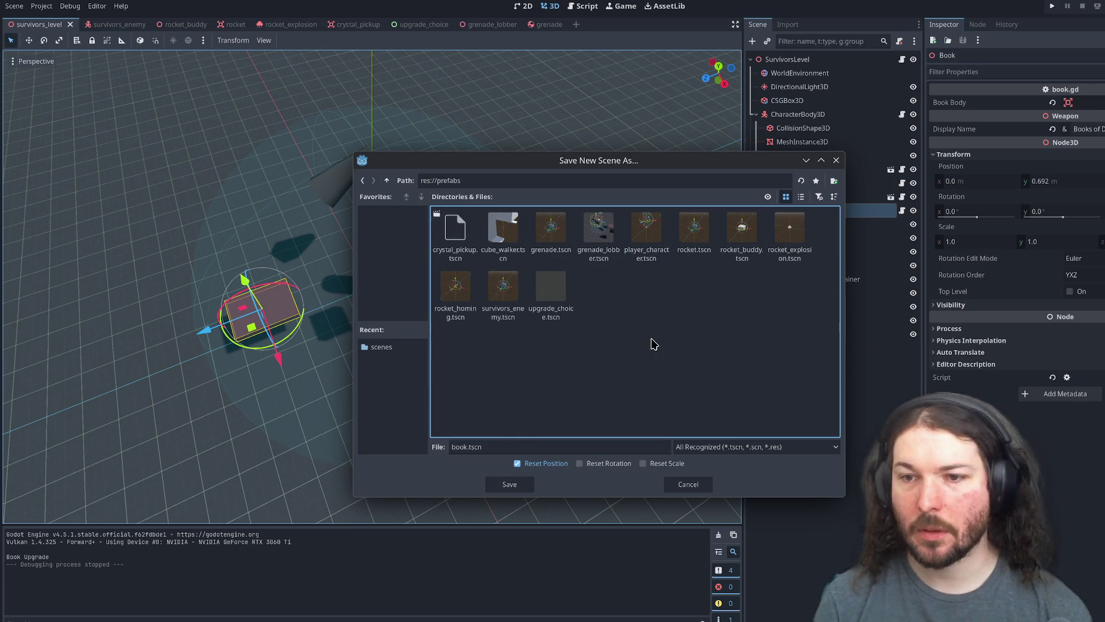
click(487, 447)
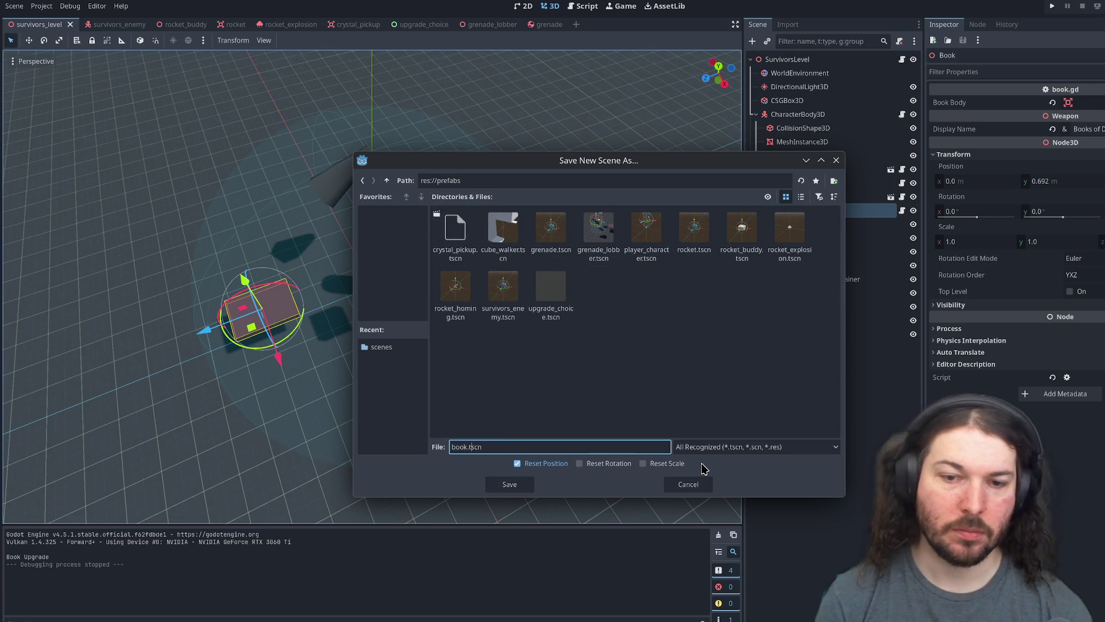
text(s_of_doom)
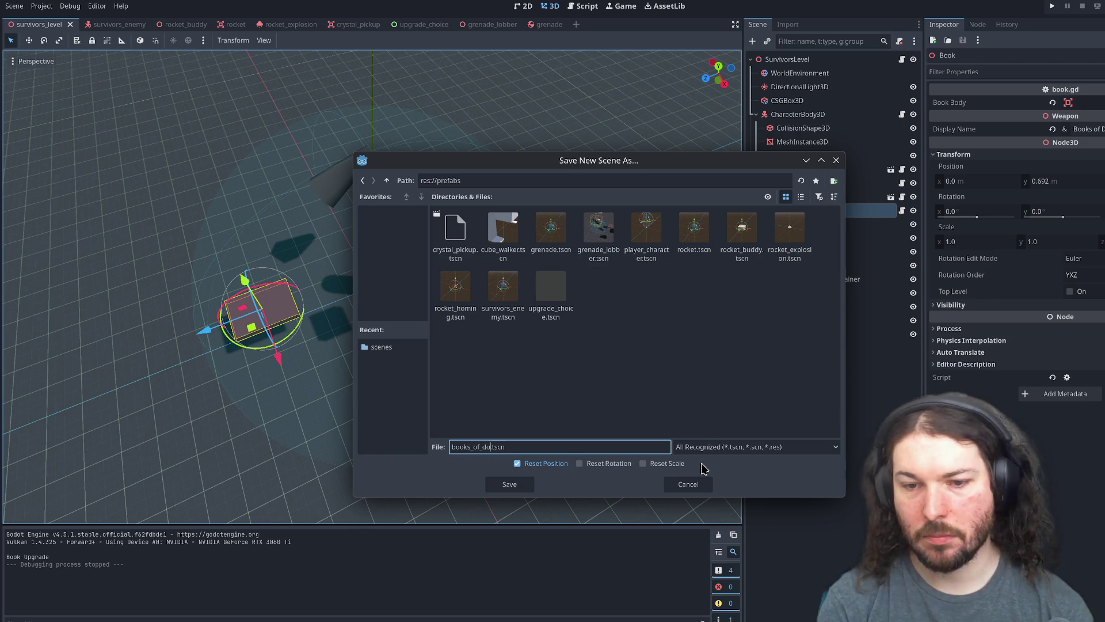
click(511, 488)
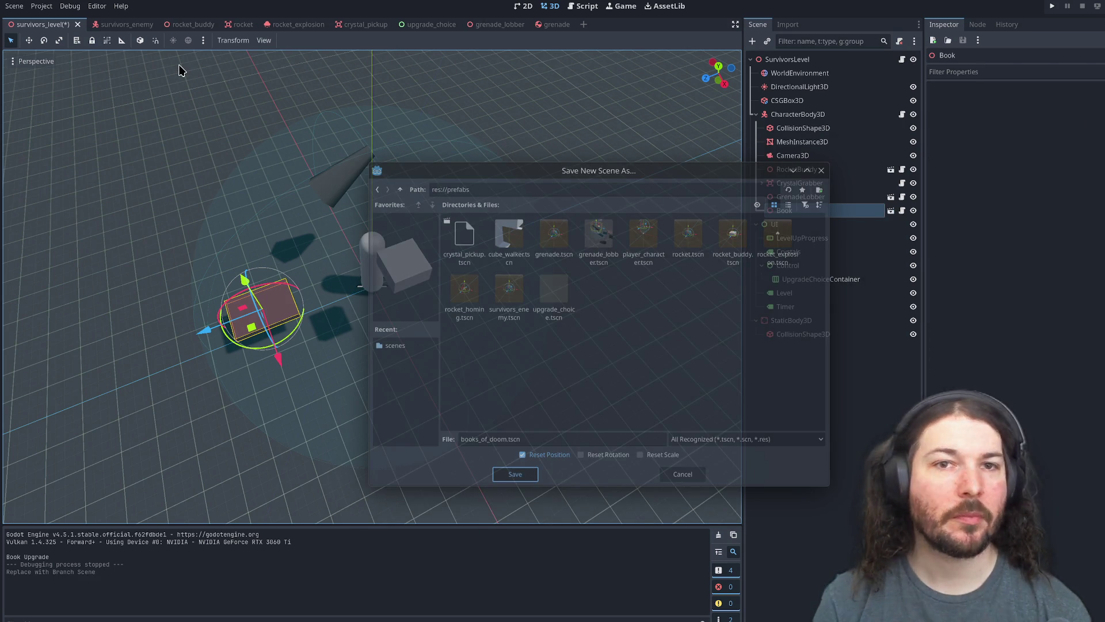
- Rename the level's Book node to BooksOfDoom and save the level scene
key(ctrl+s)
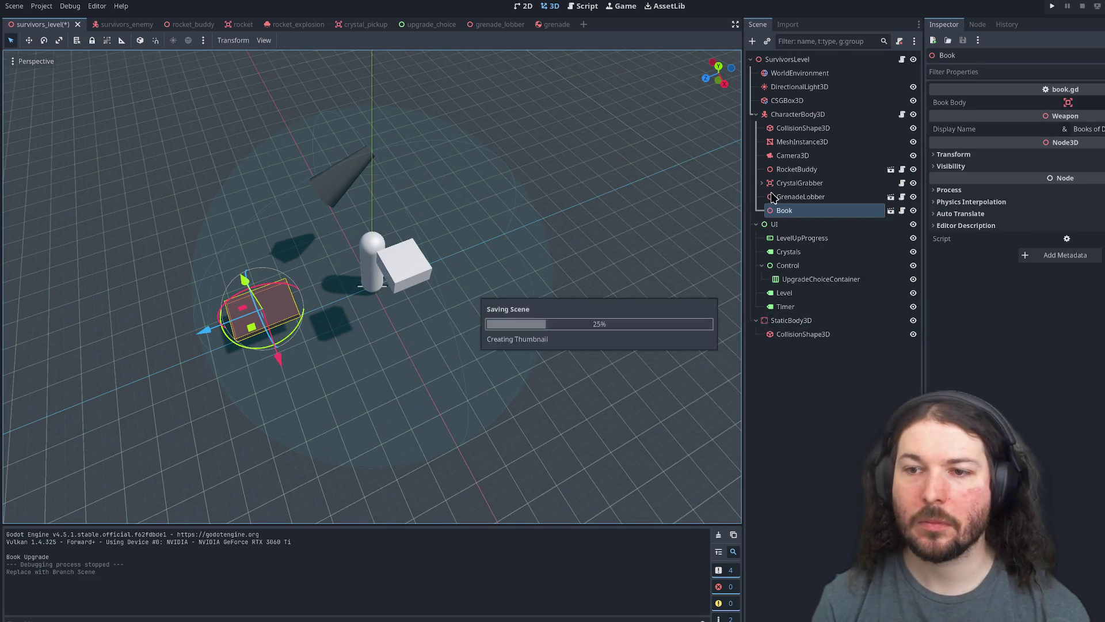
double_click(830, 212)
text(BooksOfDoom)
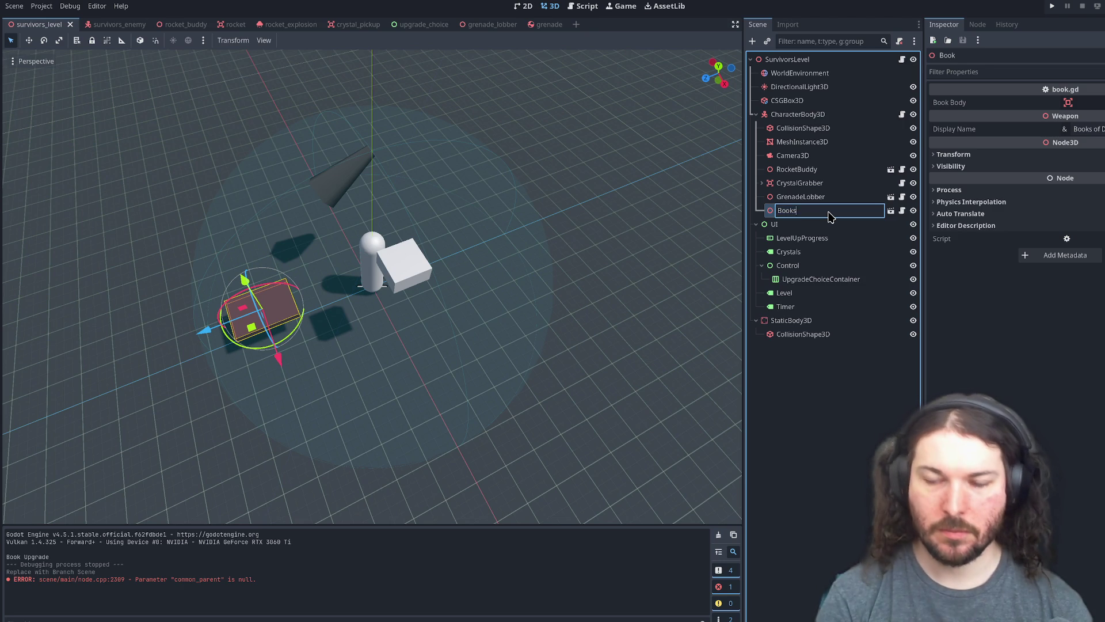
key(Return)
key(ctrl+s)
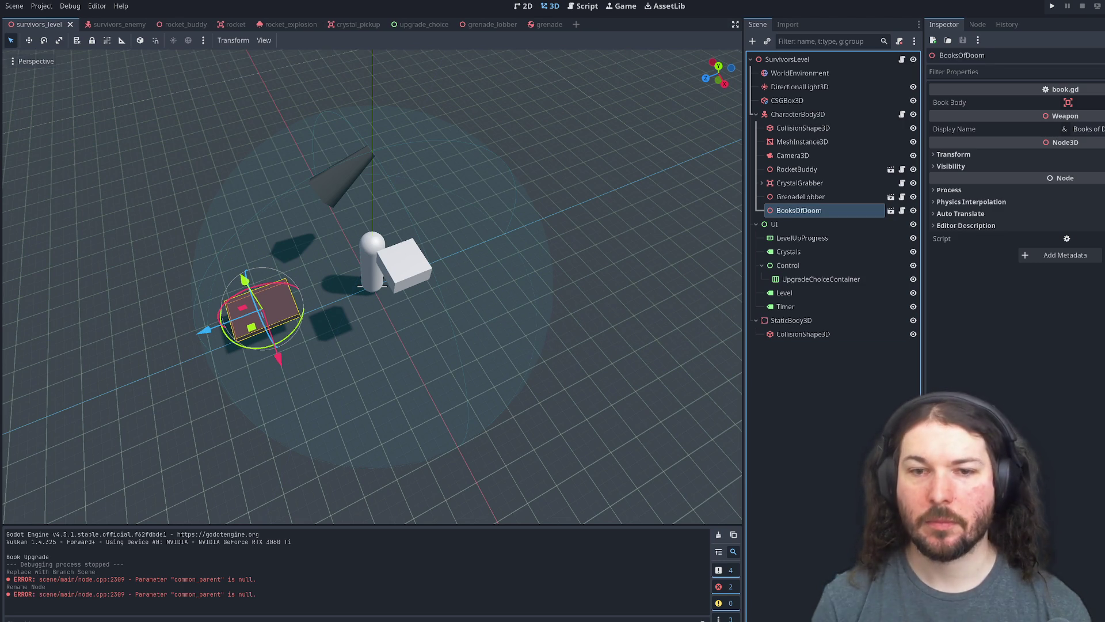
click(738, 283)
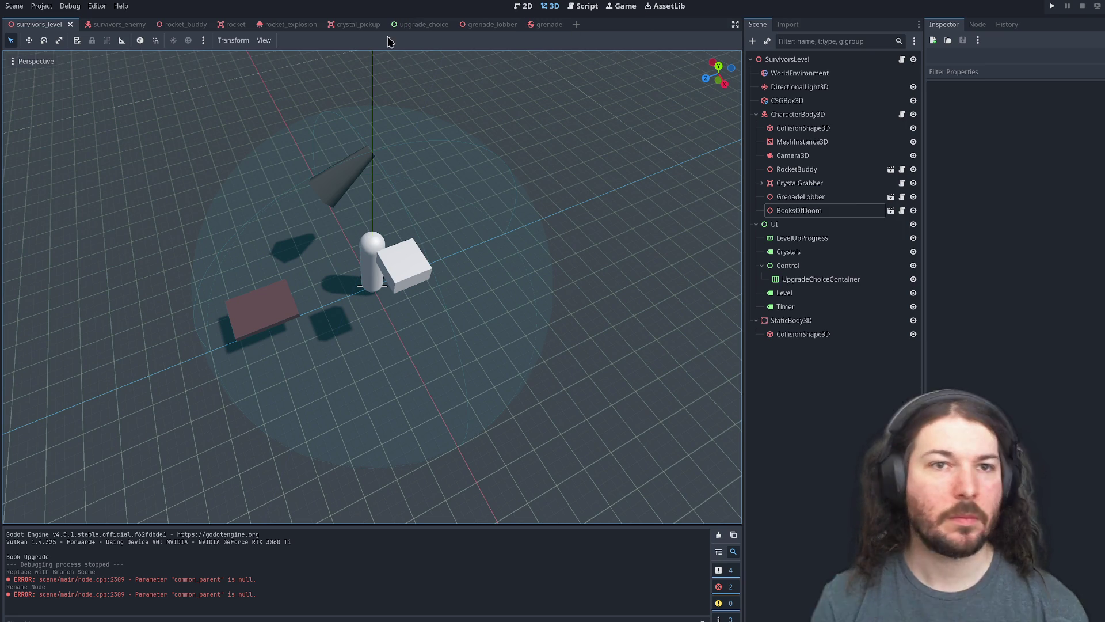
key(shift+alt+o)
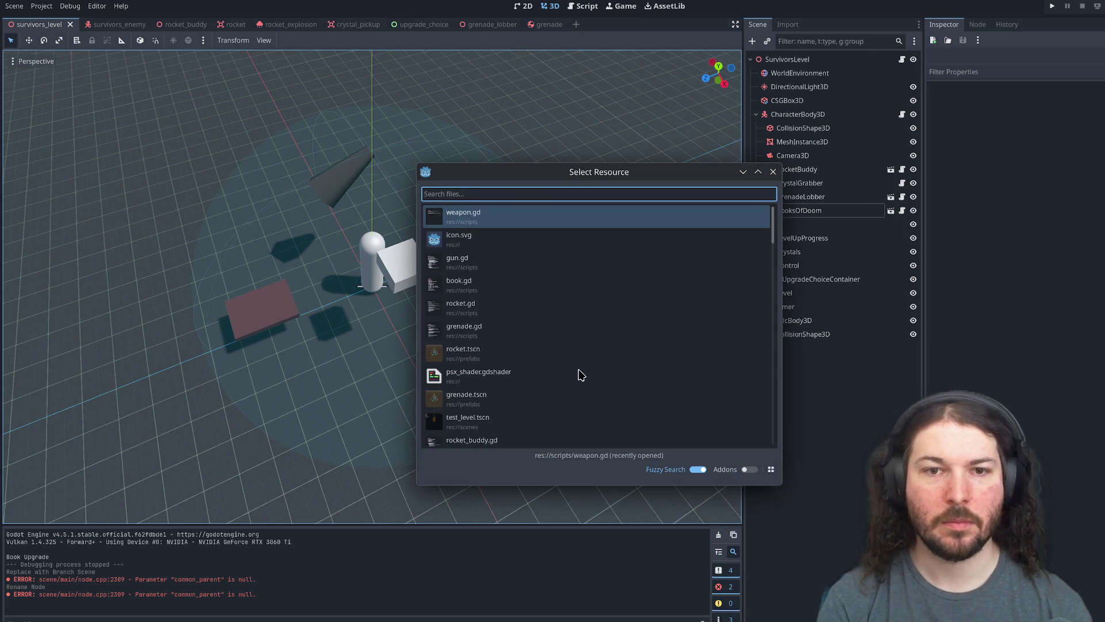
text(books)
key(Return)
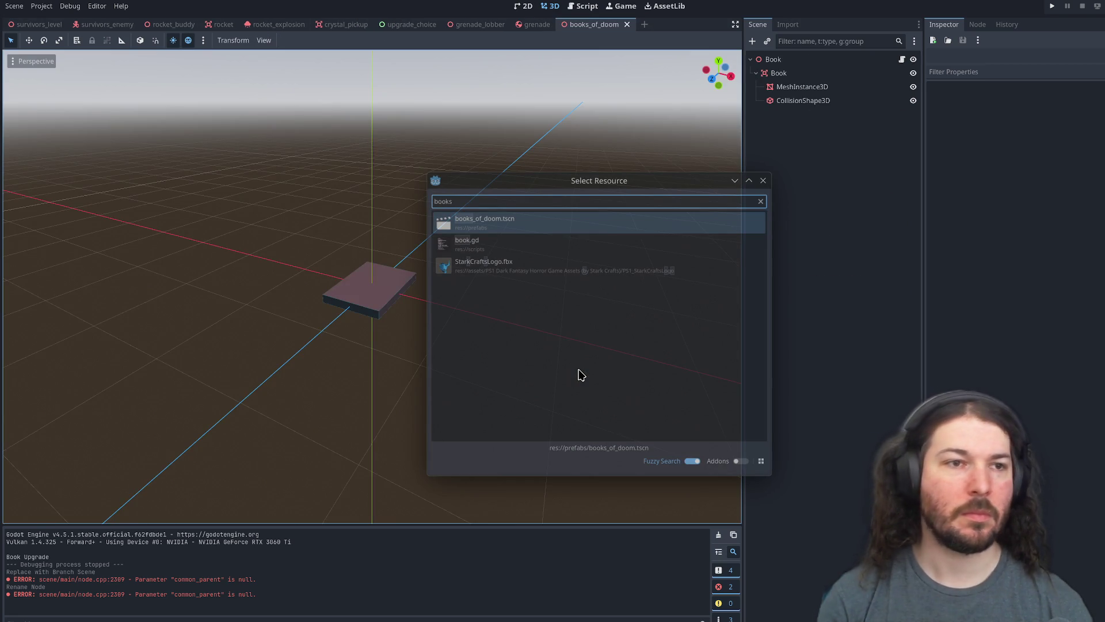
click(815, 59)
double_click(815, 59)
text(BooksOfDo)
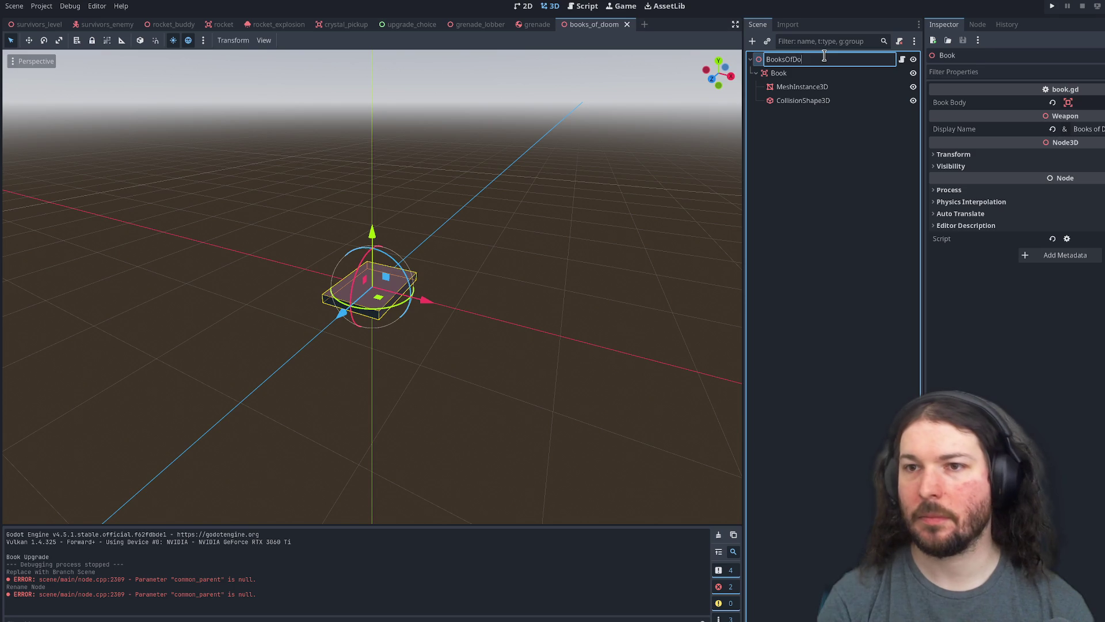
text(om)
key(Return)
key(ctrl+s)
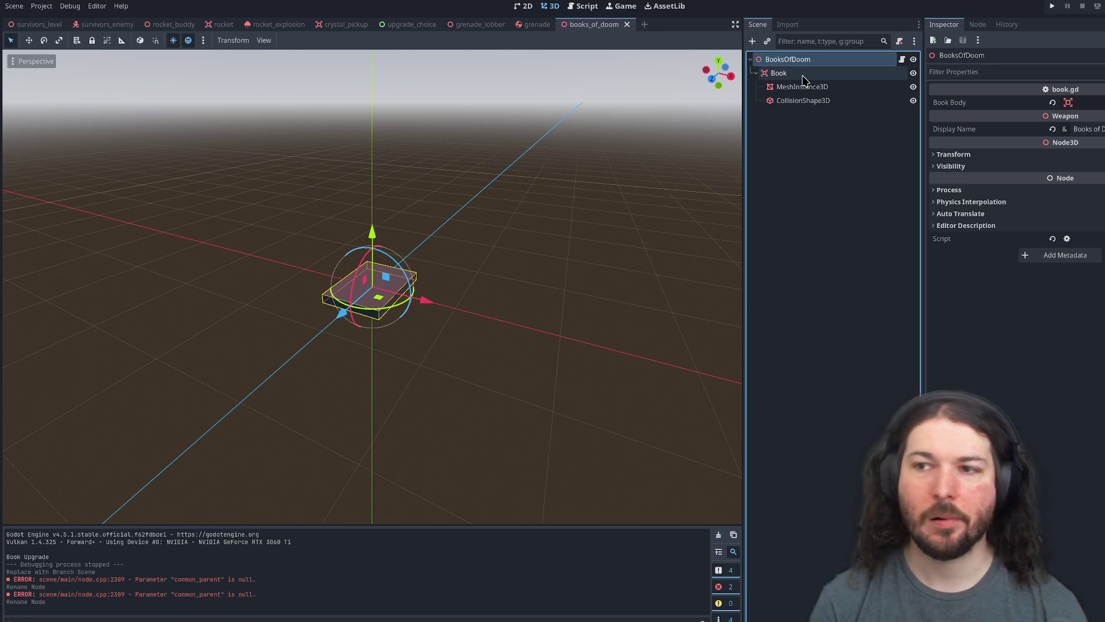
click(804, 75)
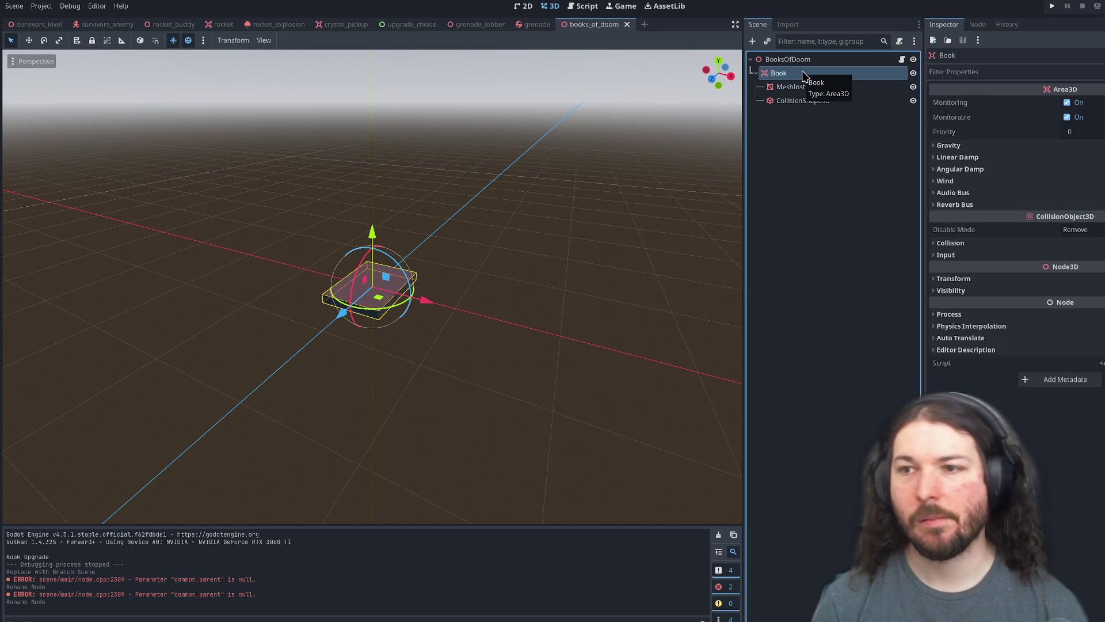
click(802, 63)
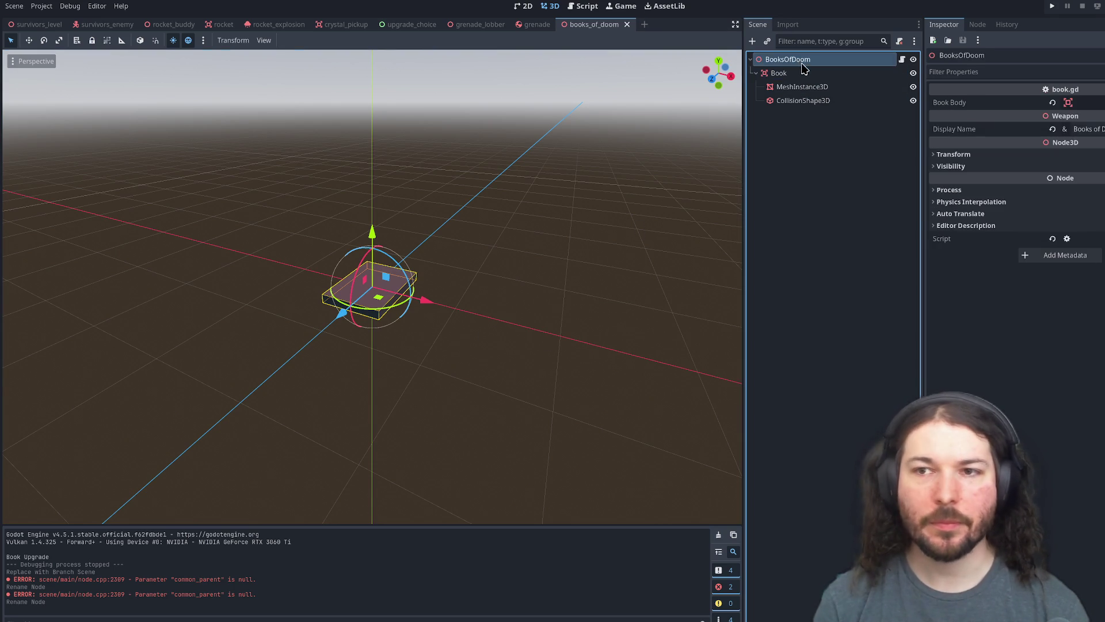
click(805, 73)
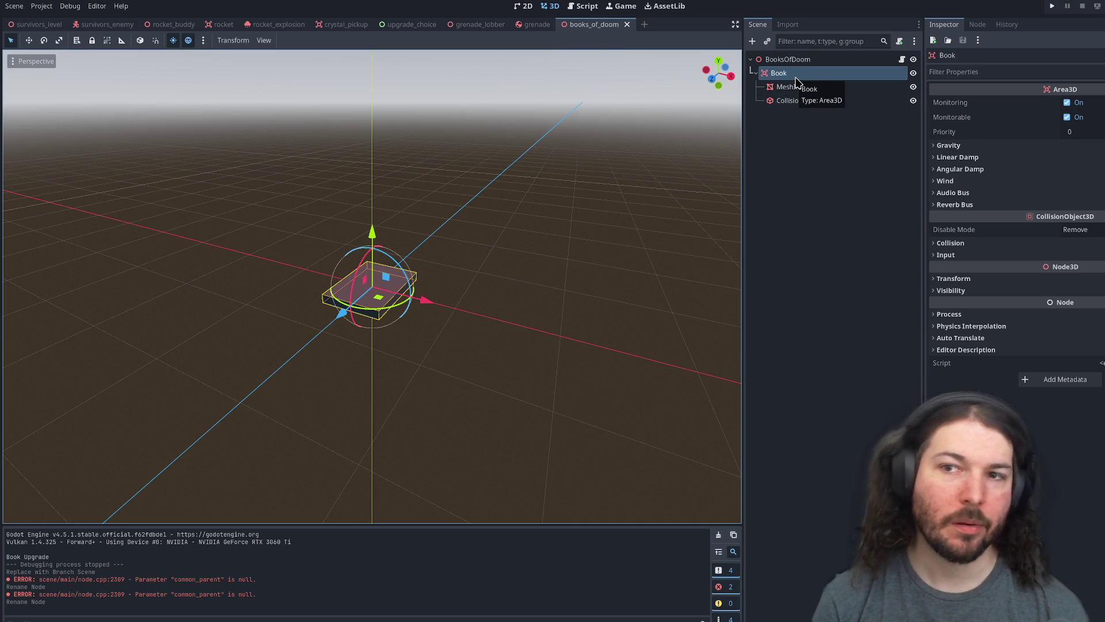
- Save the Book child as res://prefabs/book.tscn, save books_of_doom, and open book.gd
right_click(797, 82)
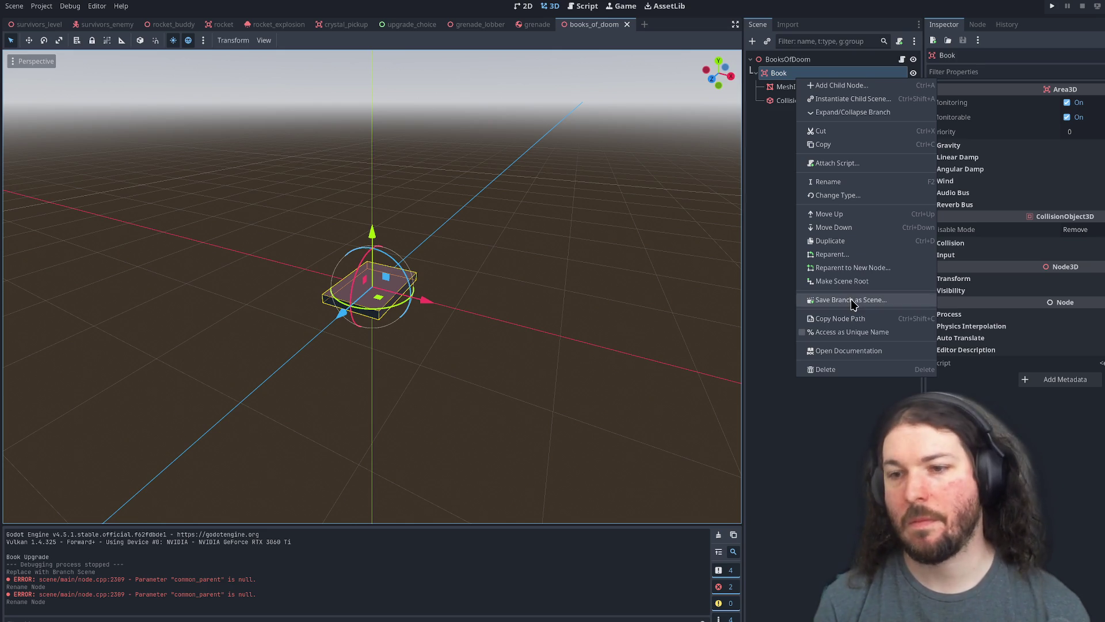
click(850, 299)
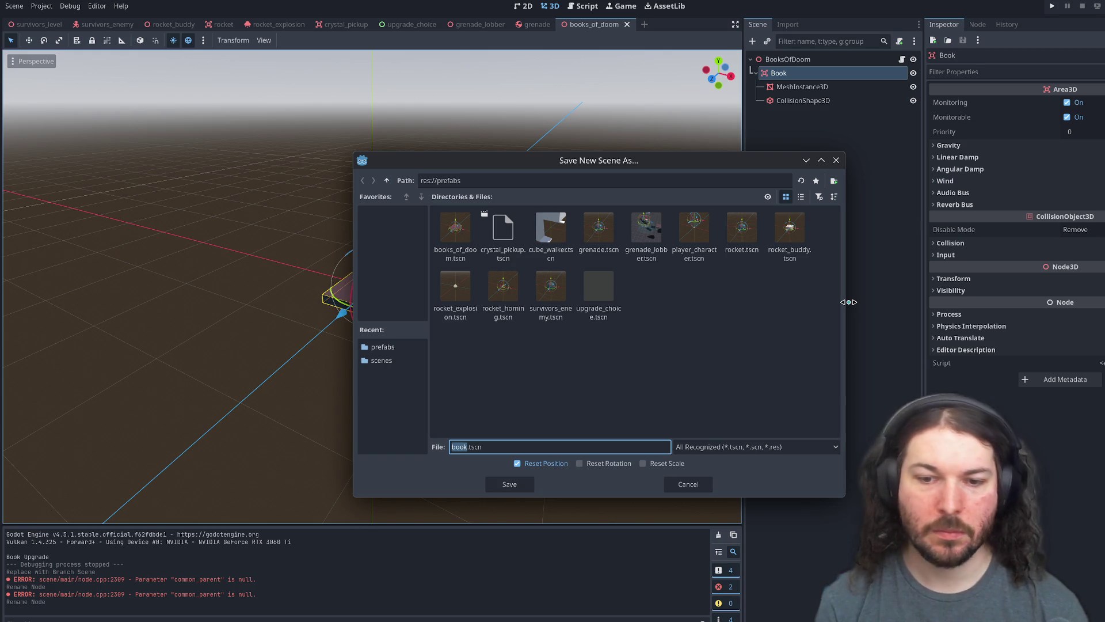
key(Return)
key(ctrl+s)
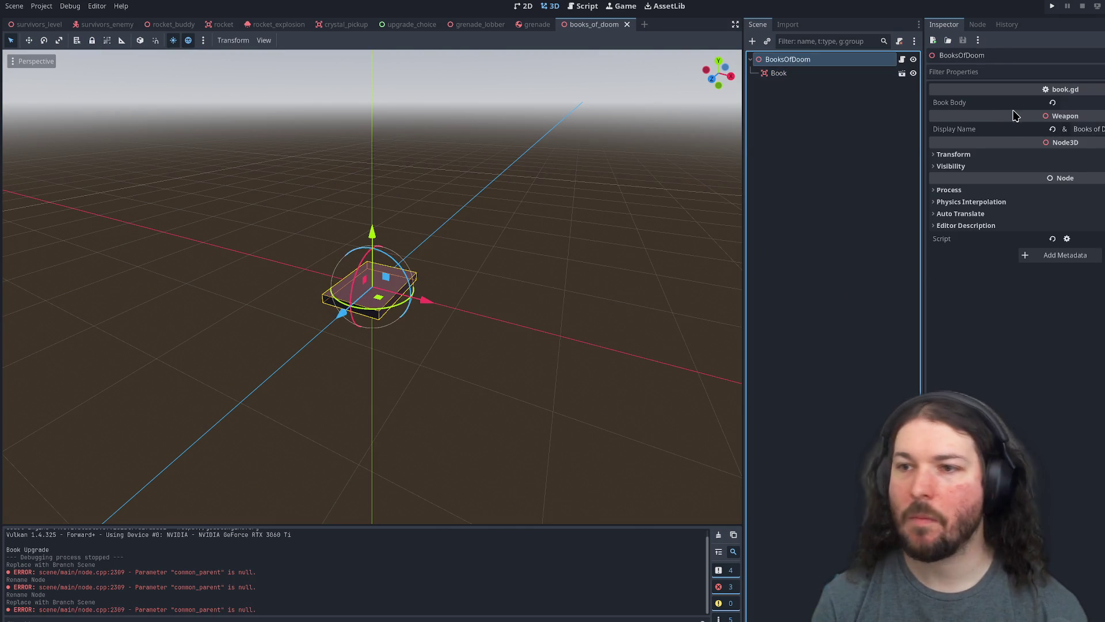
click(875, 131)
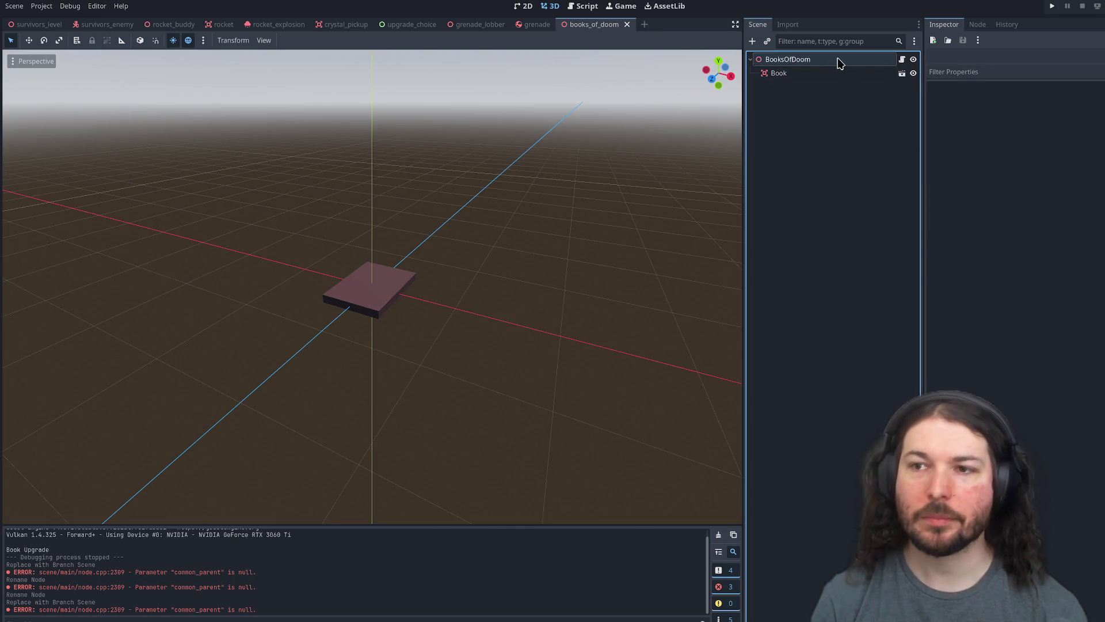
click(901, 59)
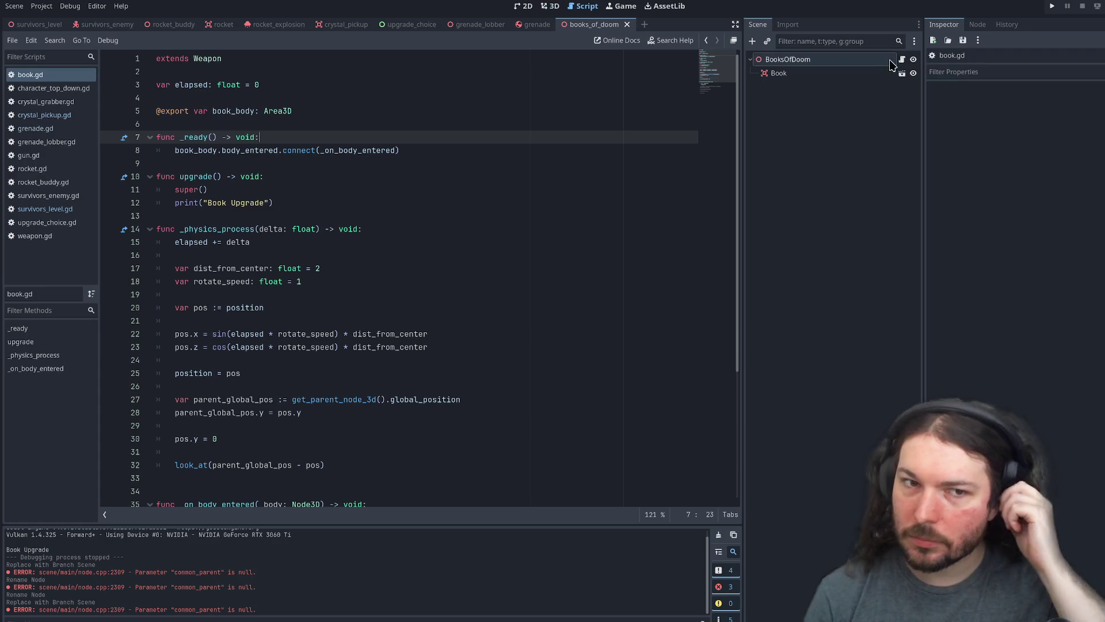
click(305, 96)
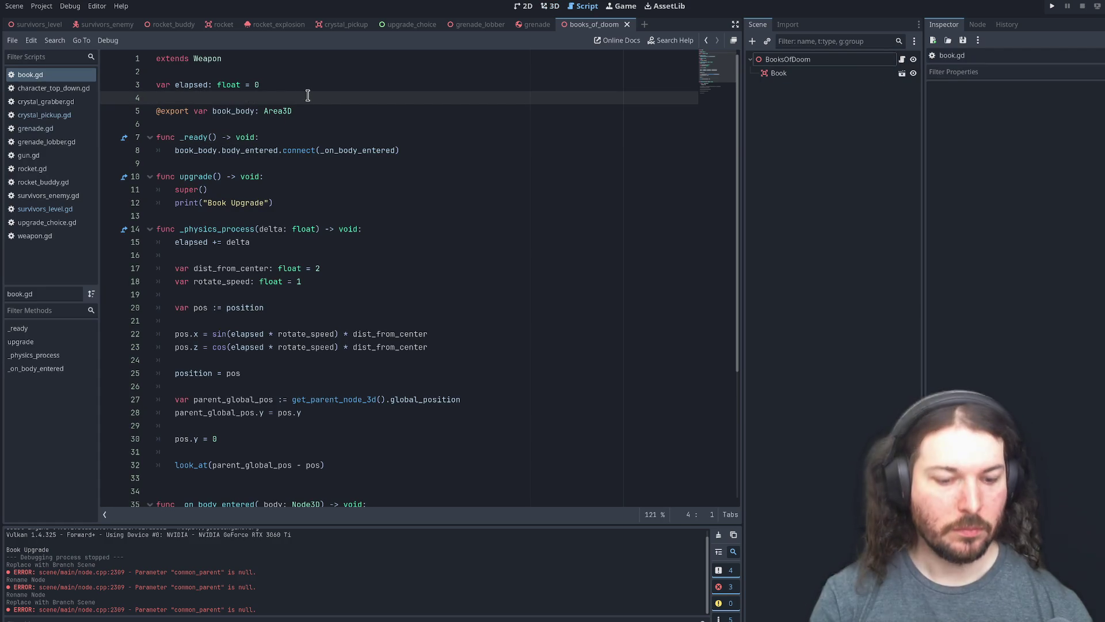
key(Return)
key(Return)
key(Up)
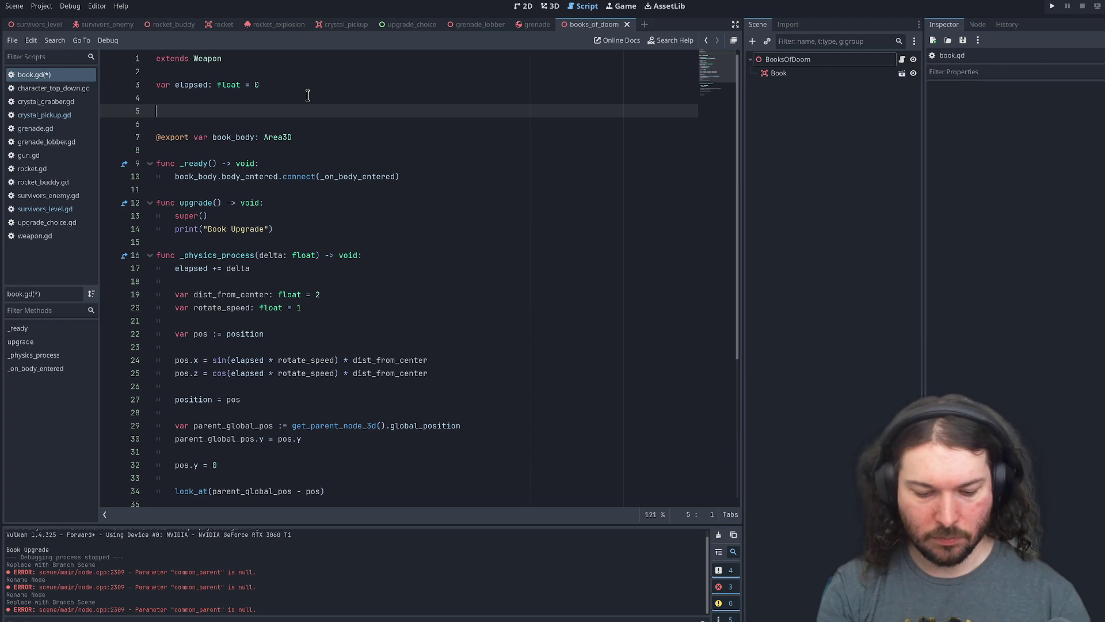
text(@export )
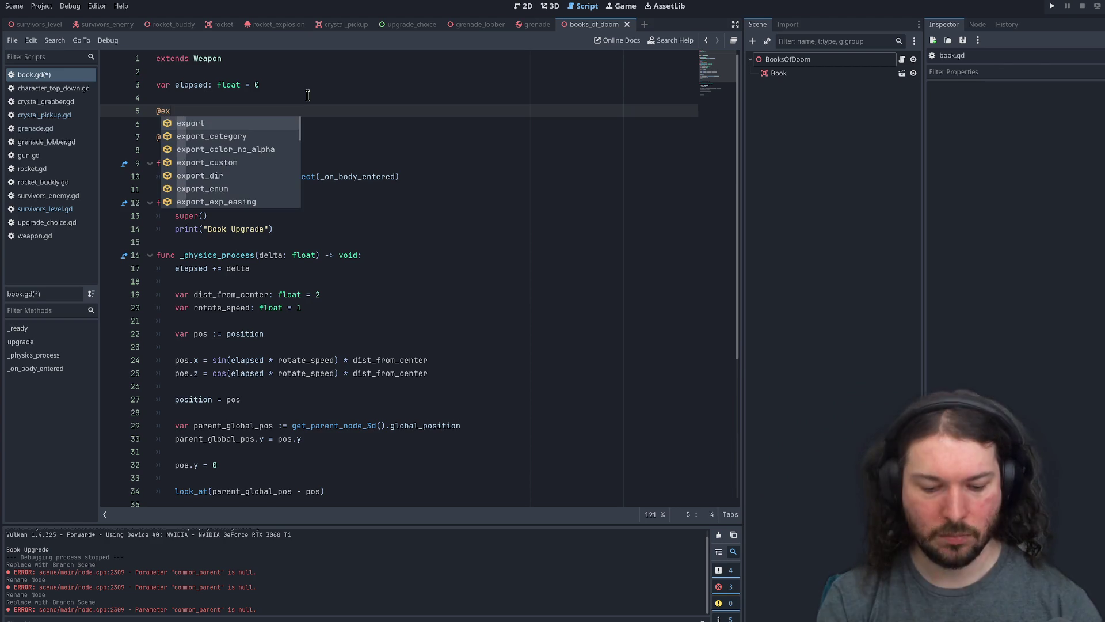
text(vat)
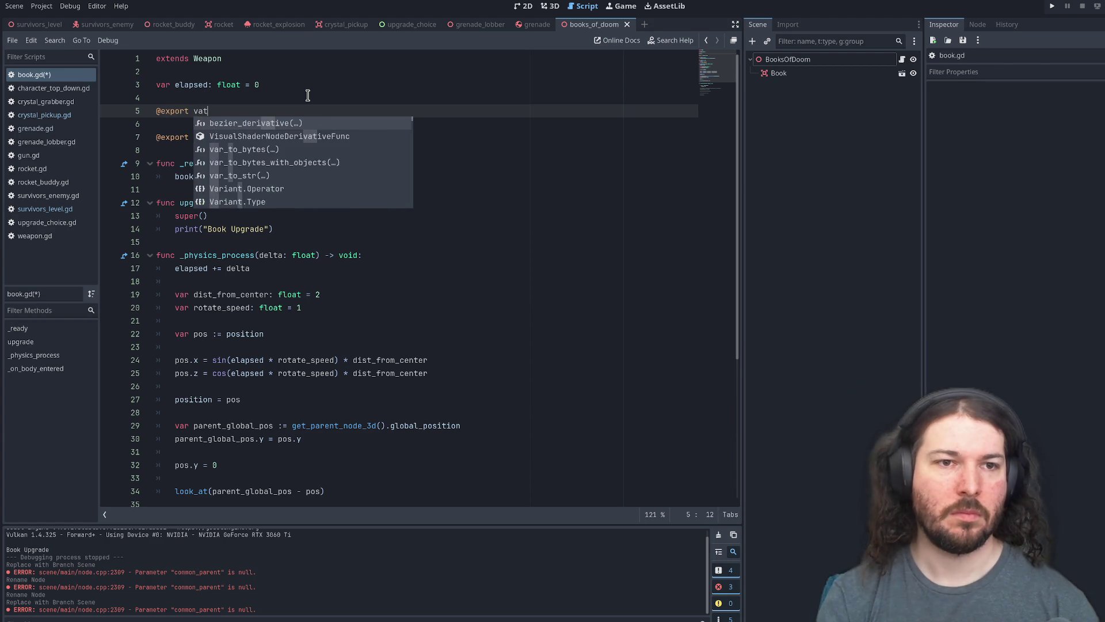
text(r boo)
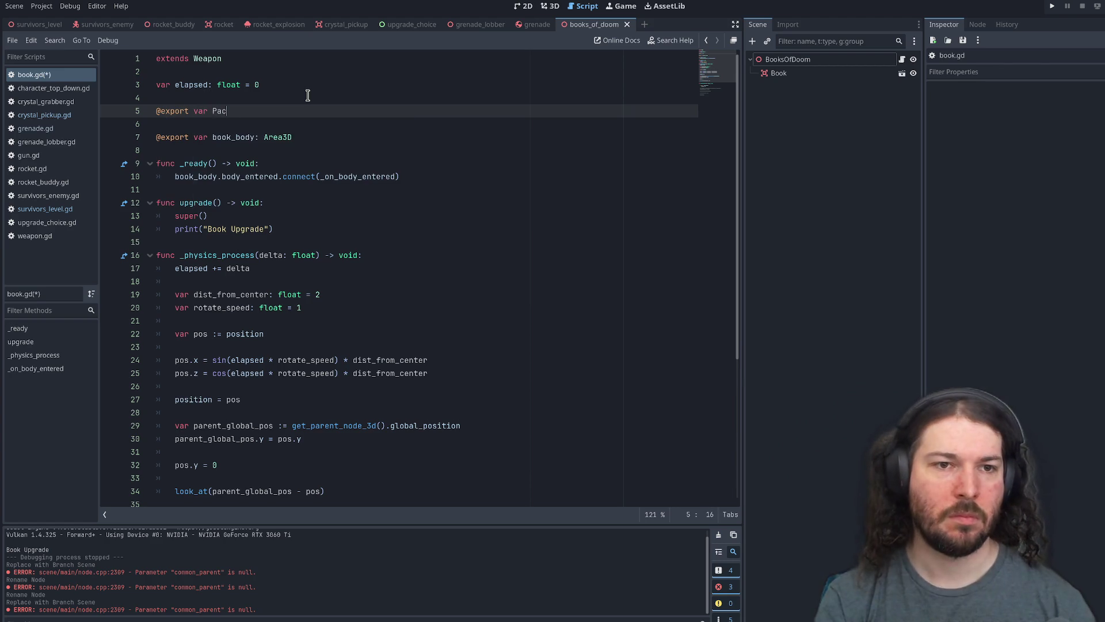
text(k_prefab: PackedScene)
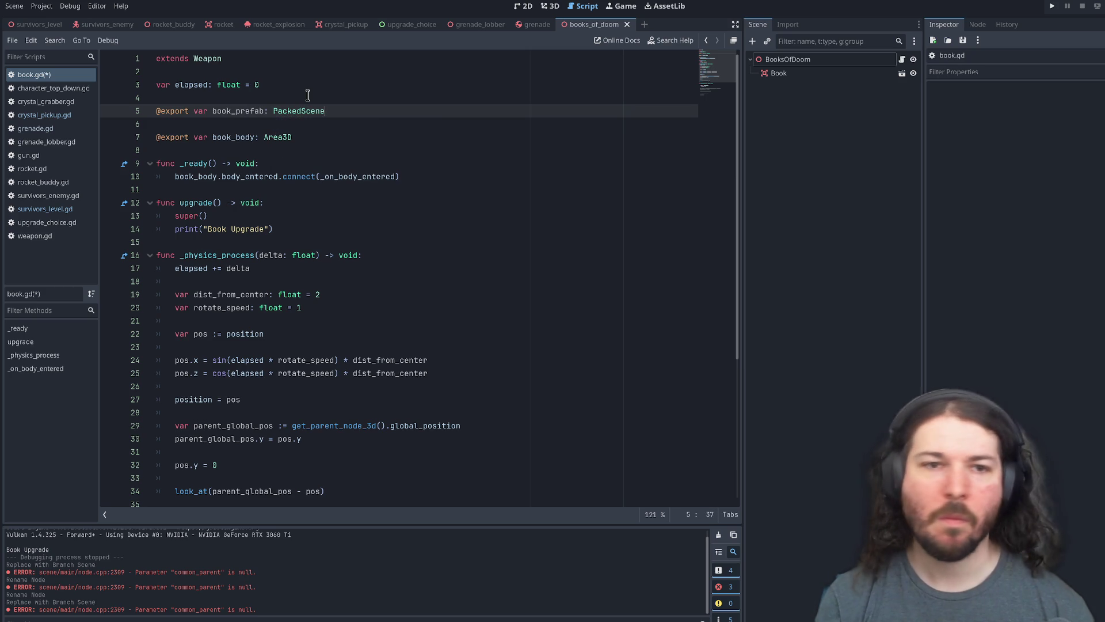
key(ctrl+s)
- Insert blank lines after the book_body export, discarding a half-typed books variable
key(Down)
key(Down)
key(Down)
key(Up)
key(Up)
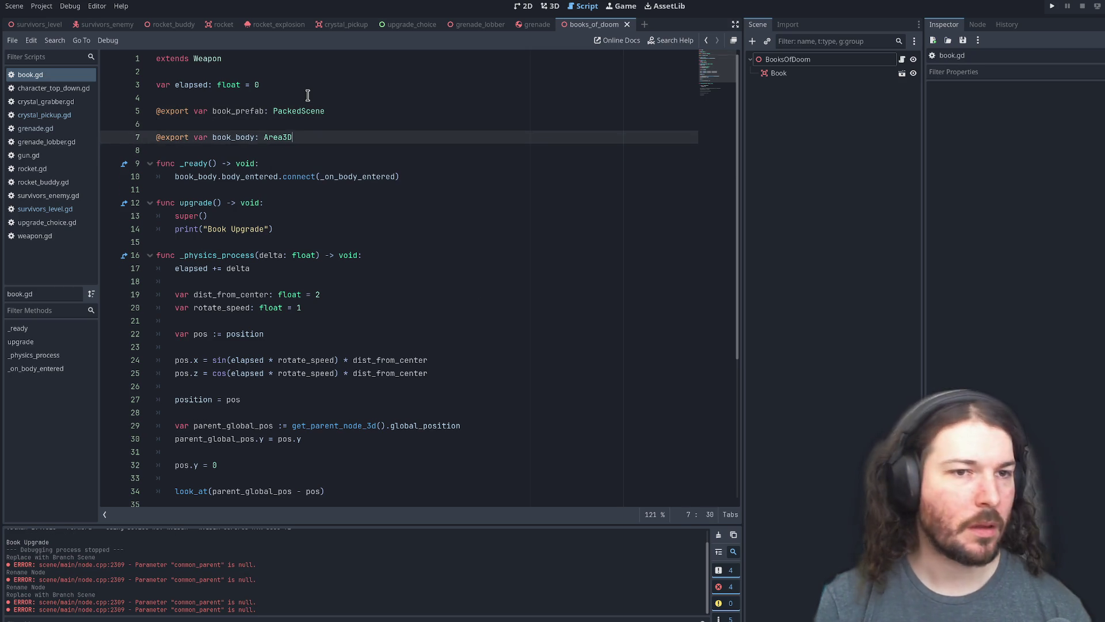
key(Down)
key(Return)
key(Return)
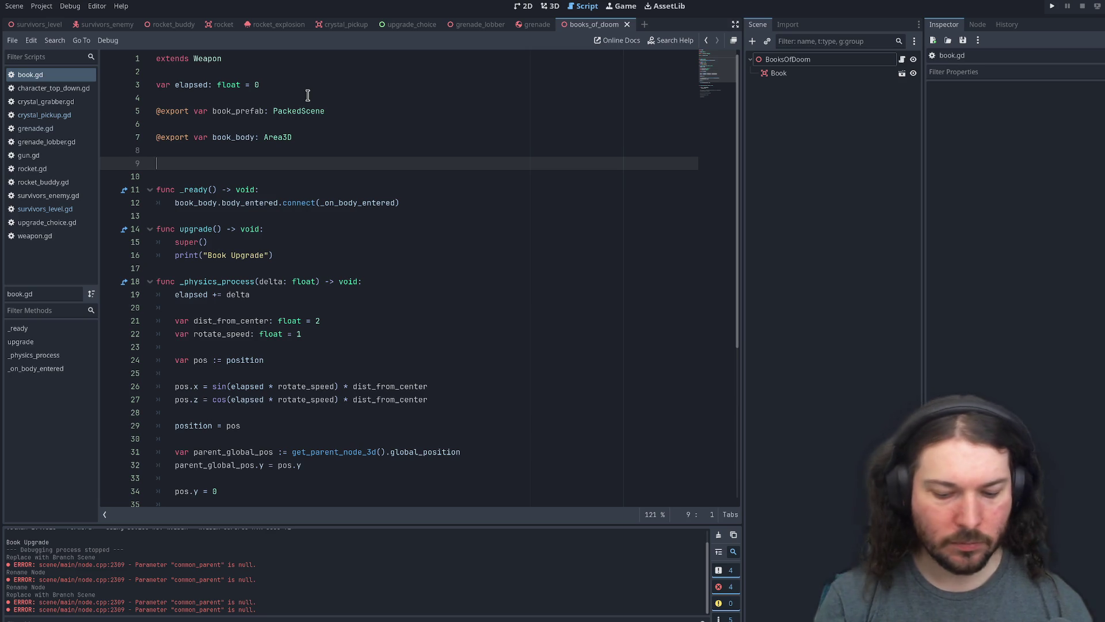
text(var books)
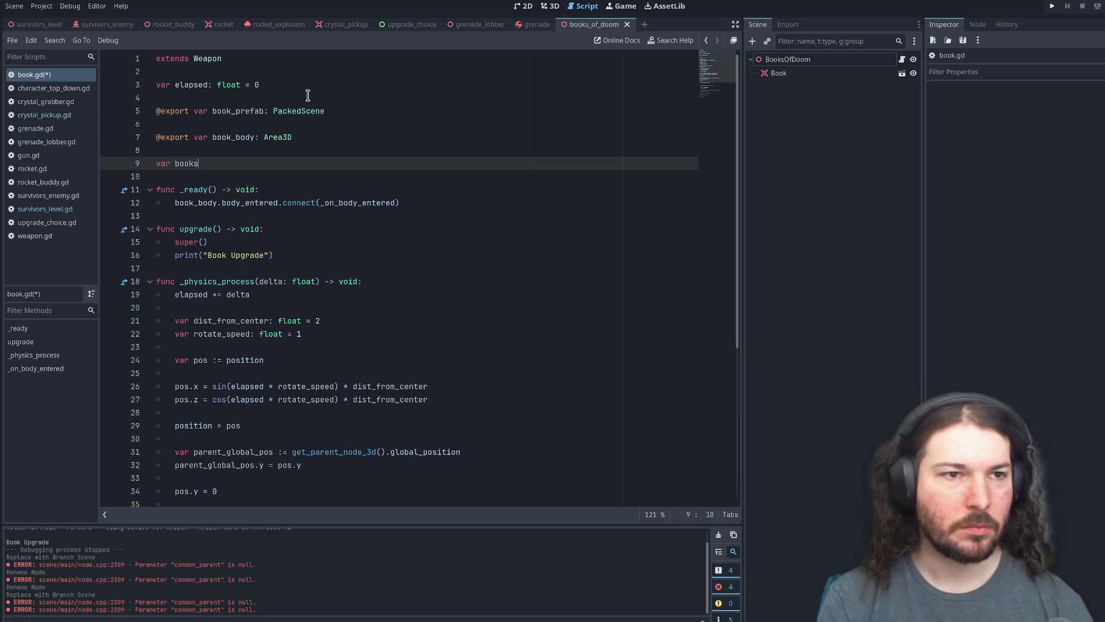
key(BackSpace)
key(BackSpace)
key(BackSpace)
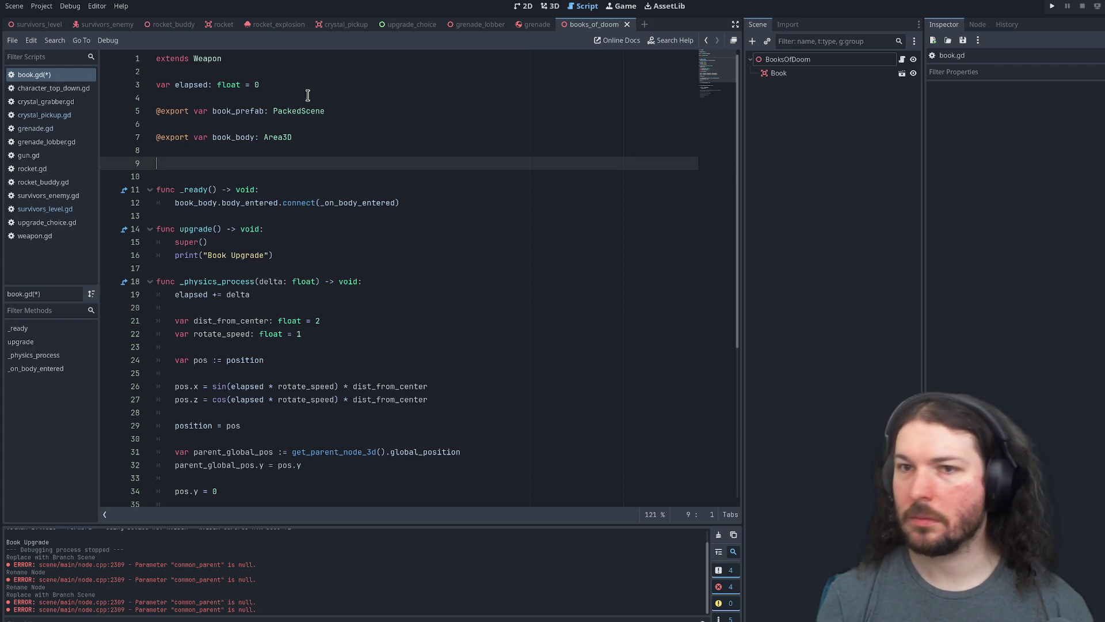
key(Up)
key(Up)
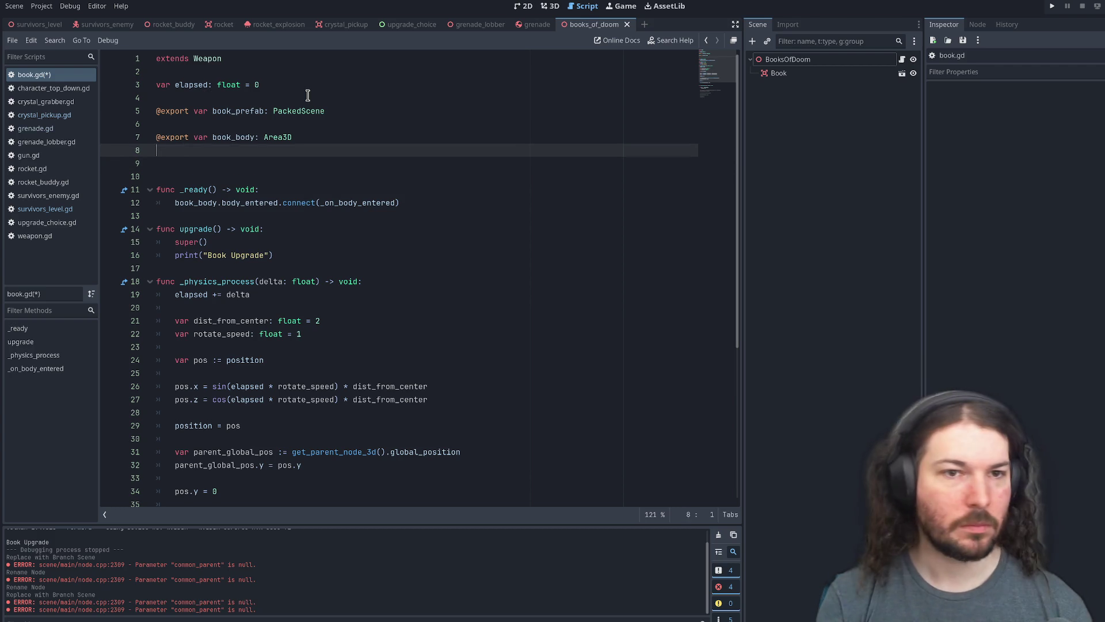
- Comment out the book_body export and make room for a new function before _physics_process
key(ctrl+k)
key(Down)
key(Down)
key(Delete)
key(Delete)
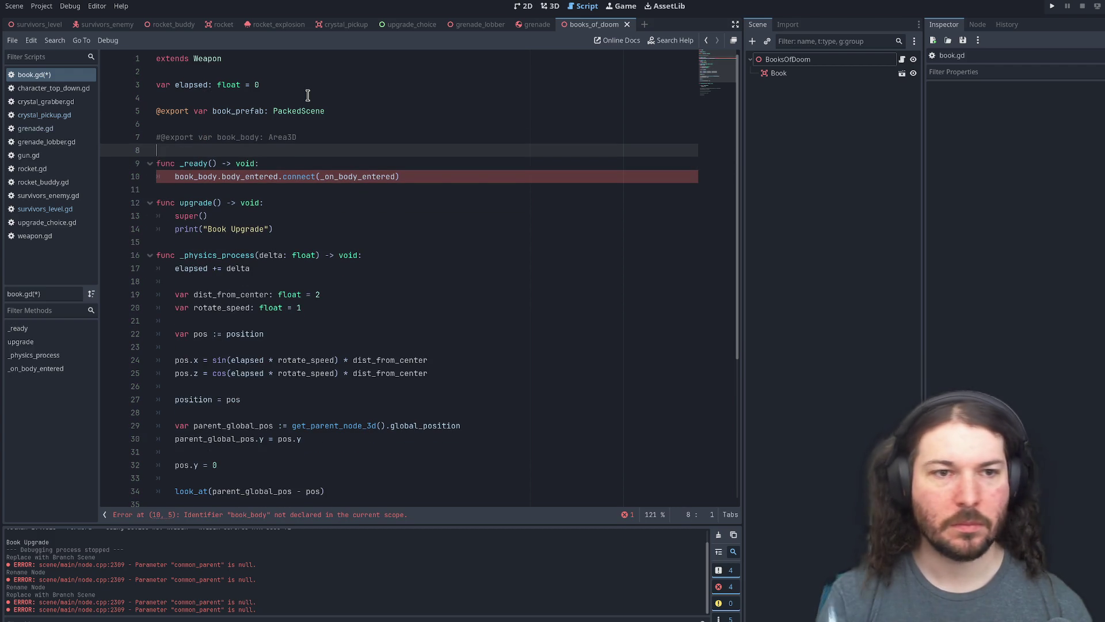
key(ctrl+z)
key(ctrl+z)
key(Delete)
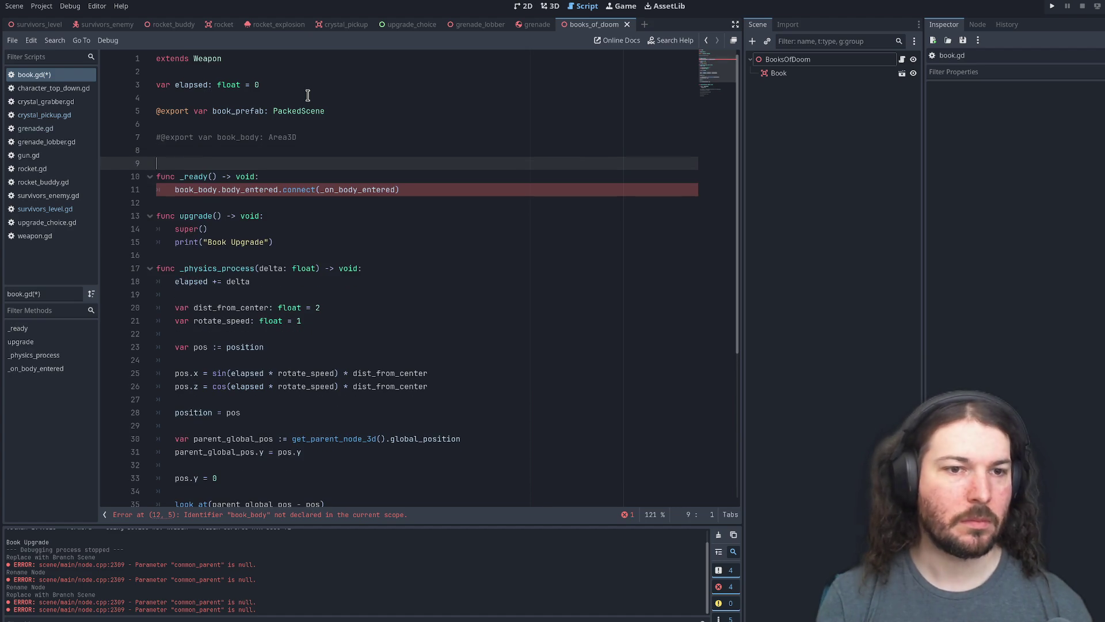
key(Down)
key(Down)
key(Down)
key(End)
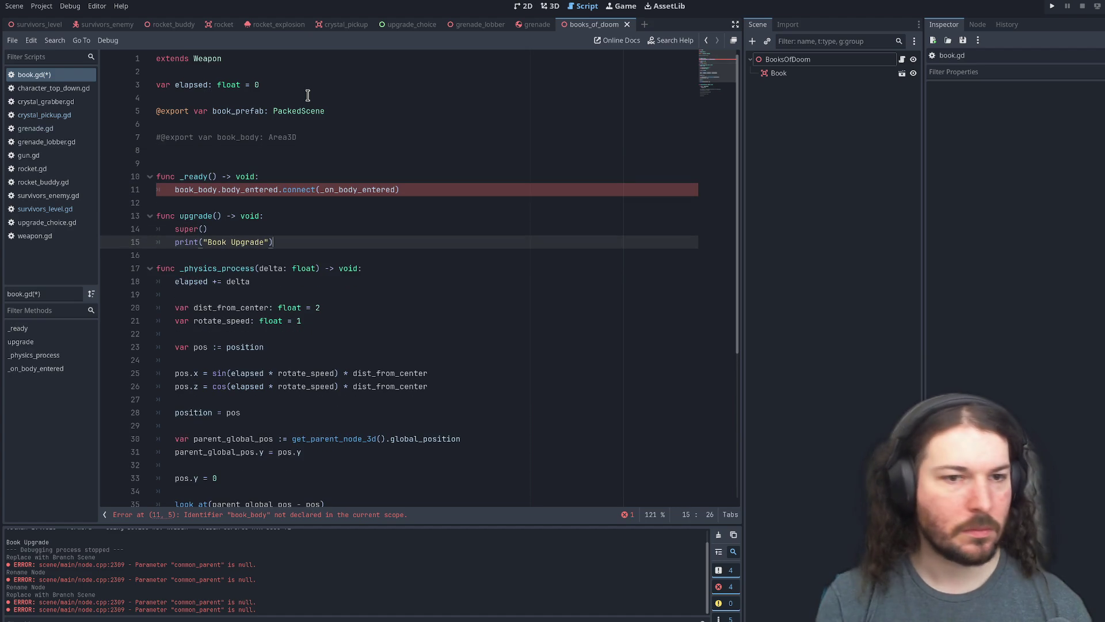
key(Return)
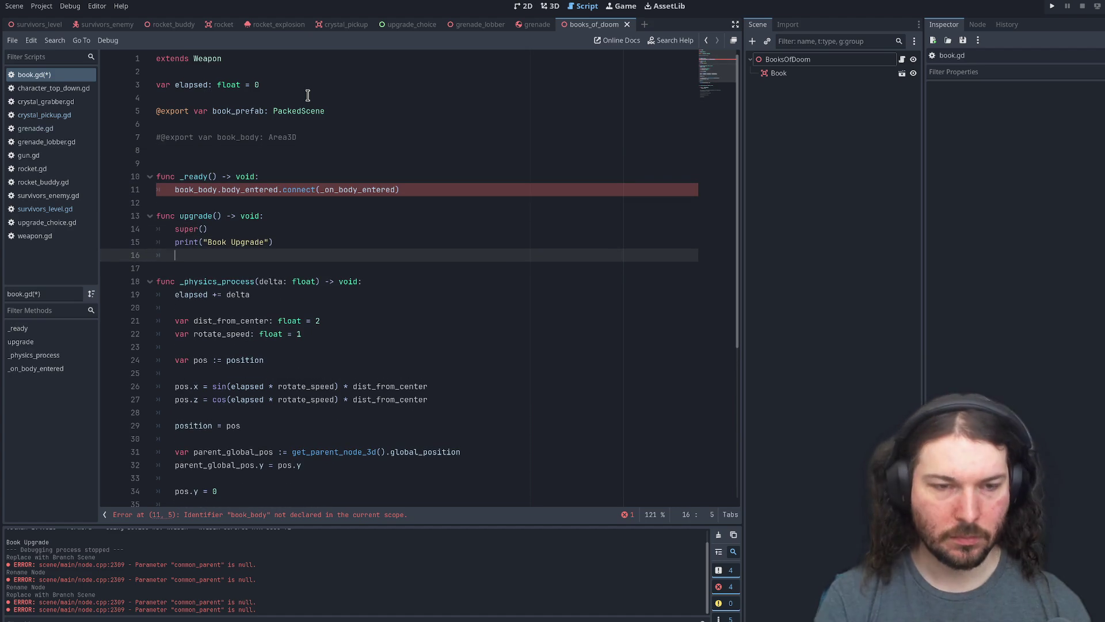
key(Down)
key(Return)
key(Return)
key(Up)
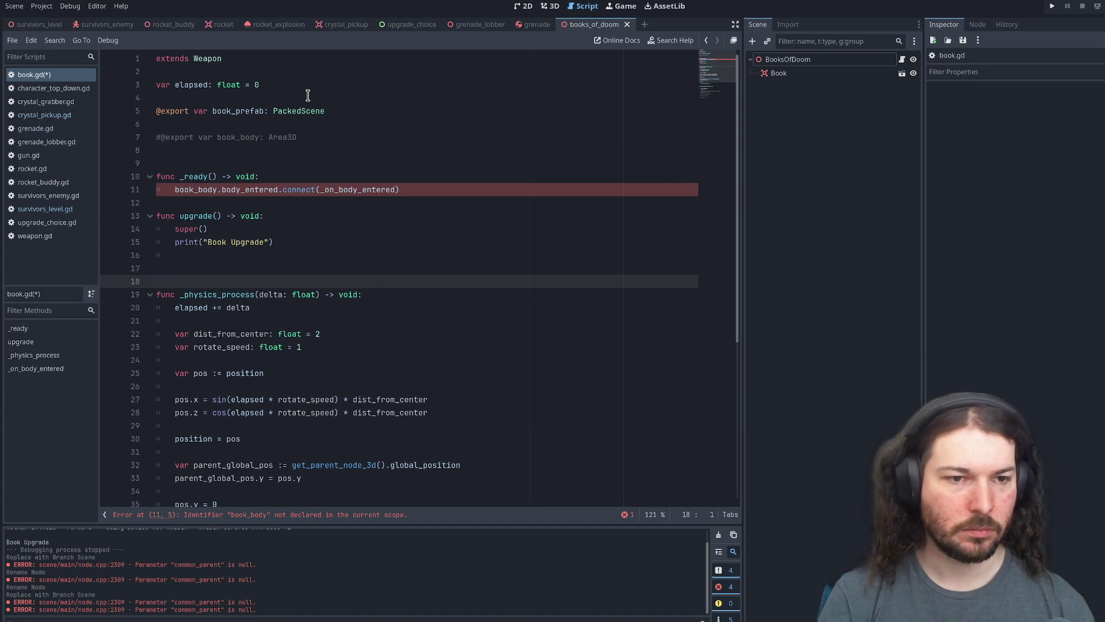
- Write func spawn_book() with var book := book_prefab.instantiate() as Area3D
text(func spawn_book() ->)
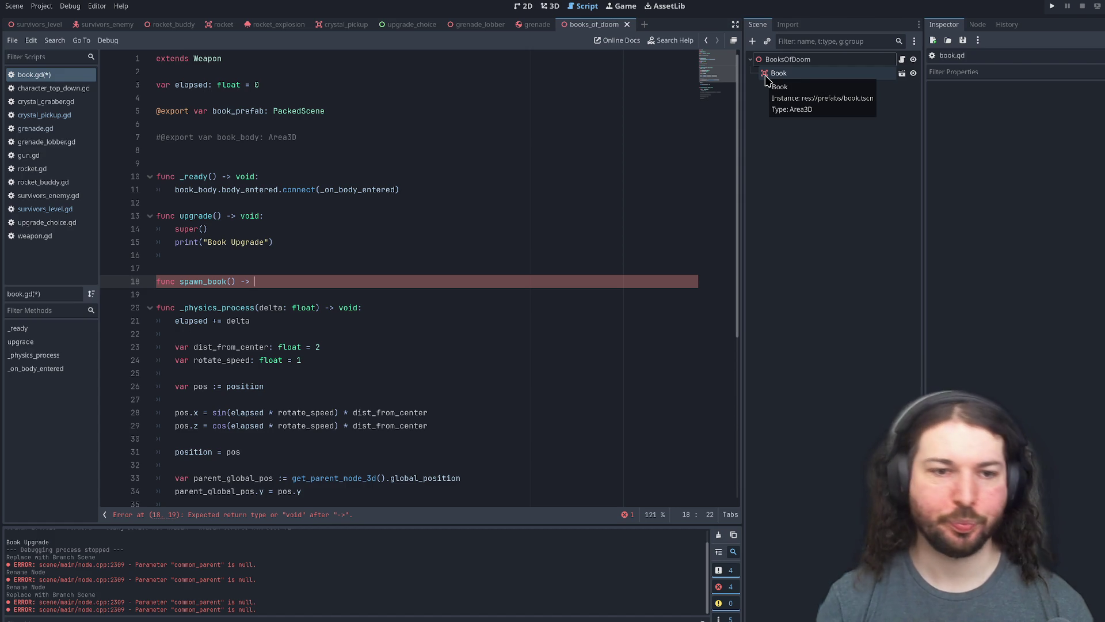
text(Area3)
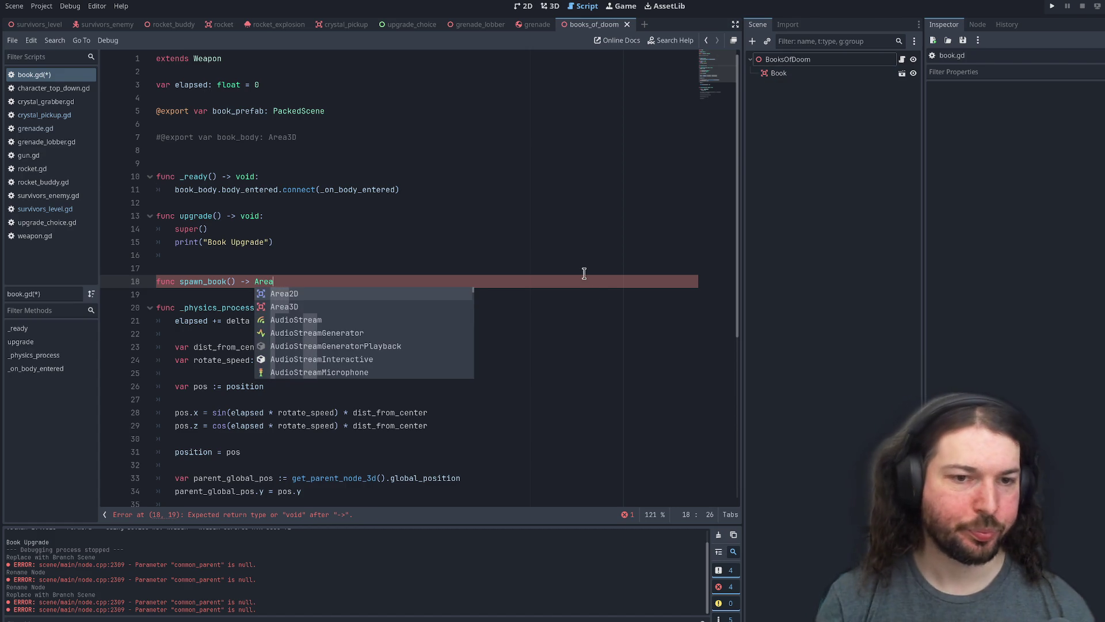
key(Return)
key(Return)
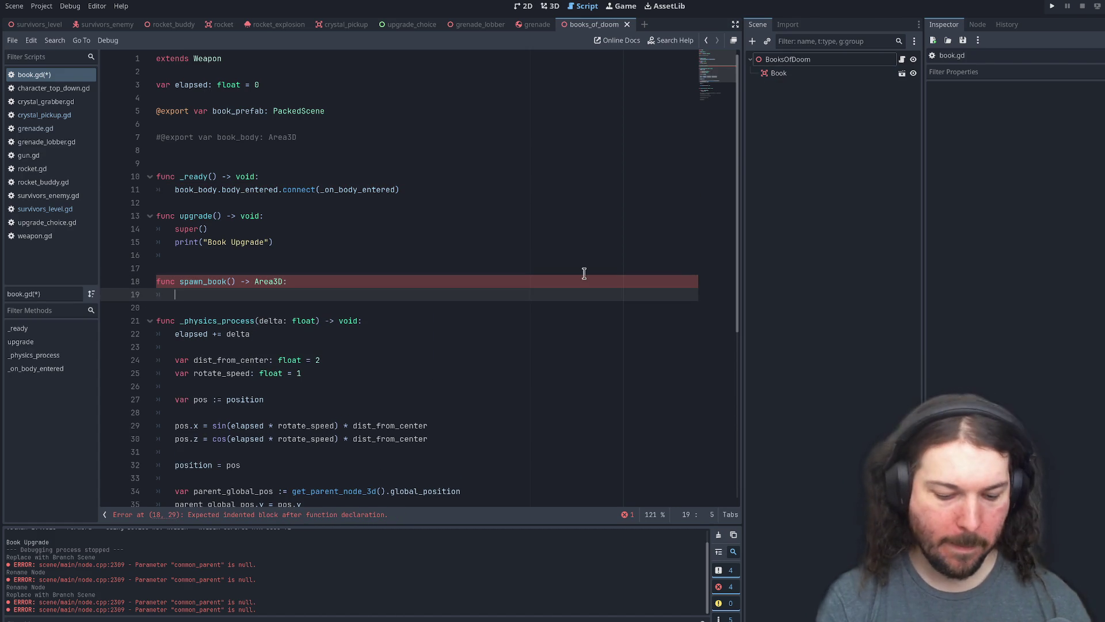
text(var book :=)
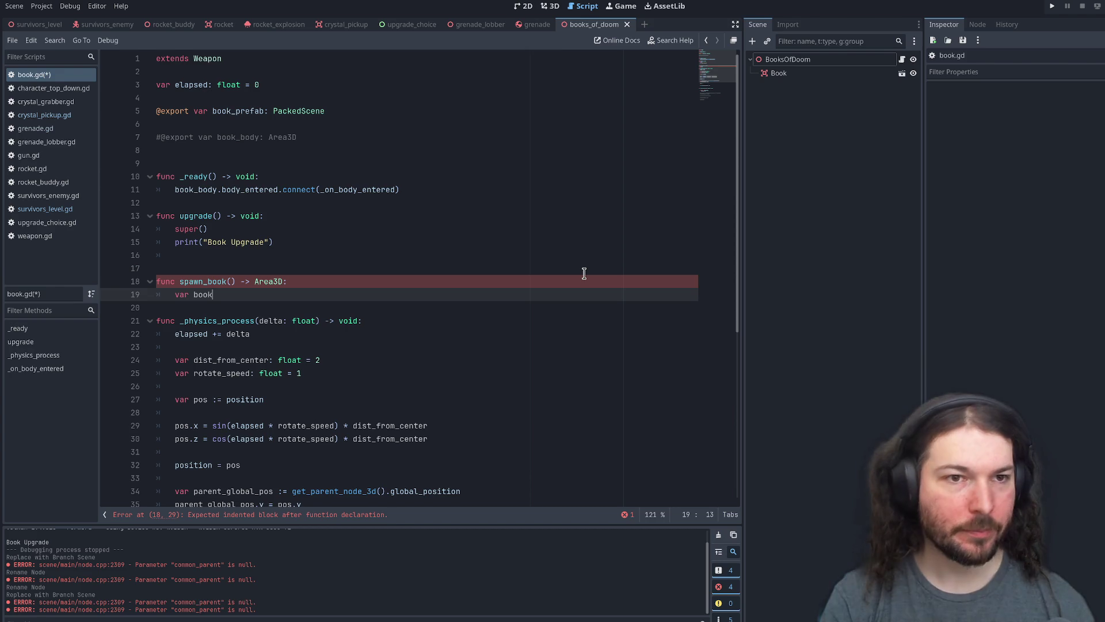
text( book_prefab.in)
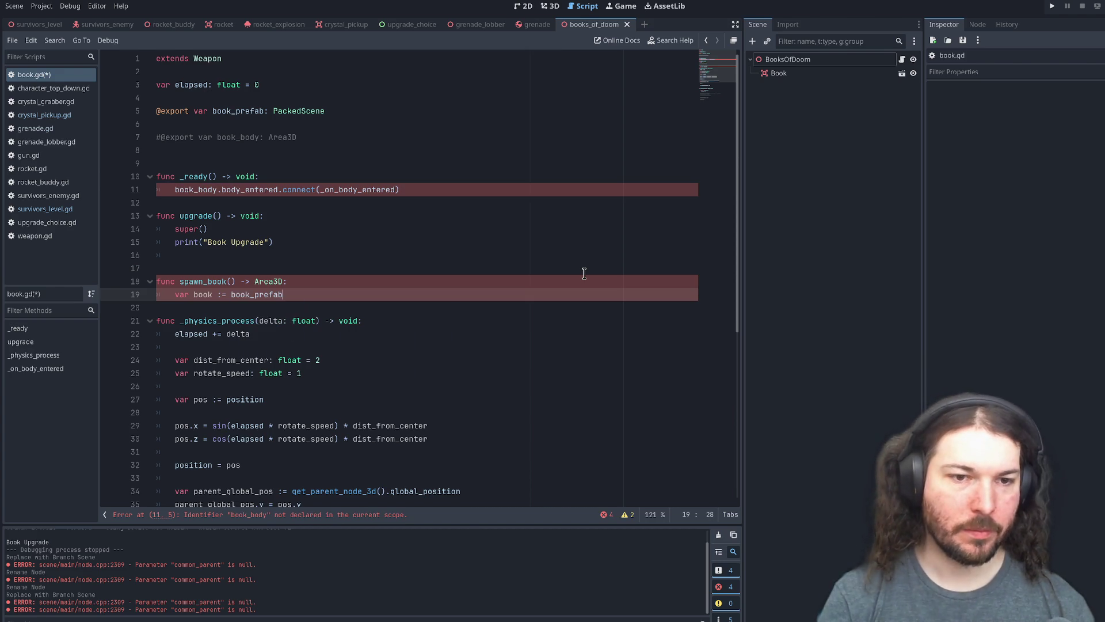
key(Return)
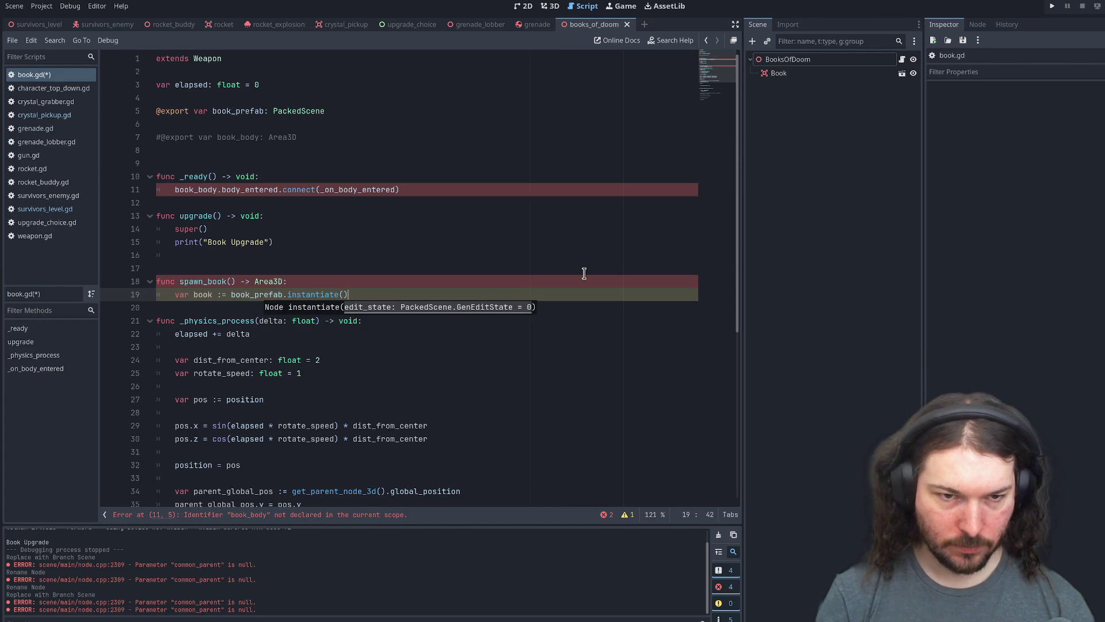
key(End)
text(as Are)
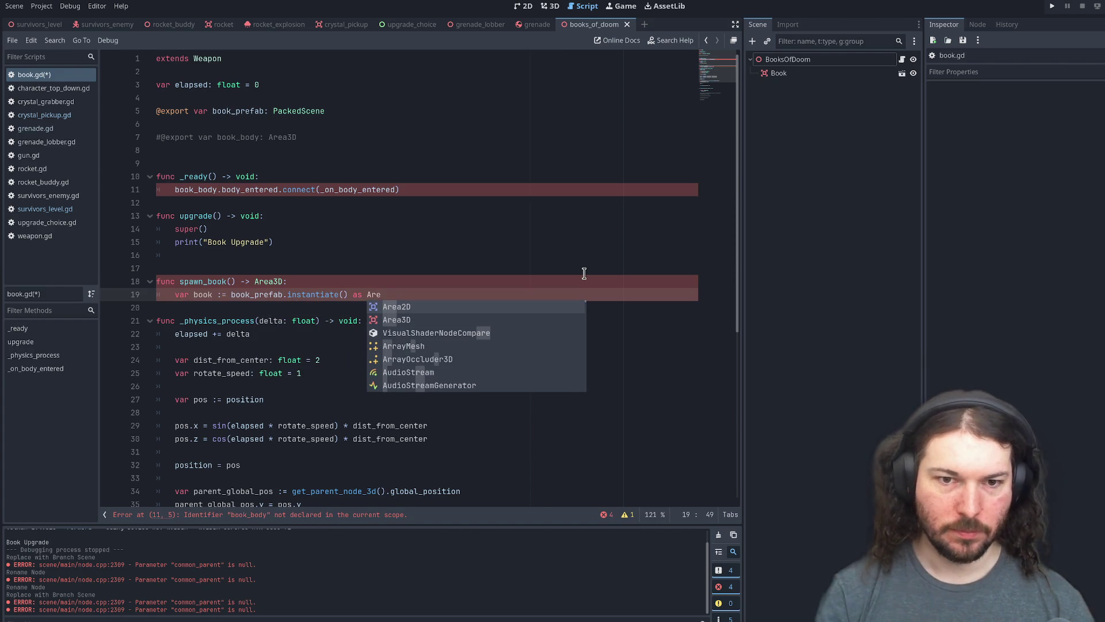
key(Down)
key(Return)
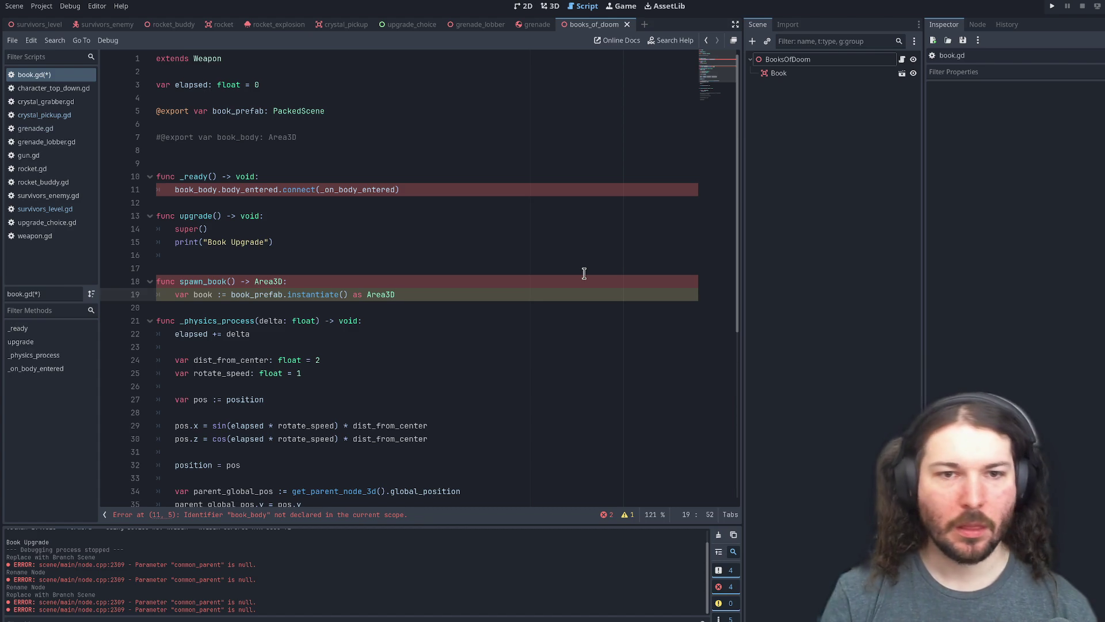
key(Return)
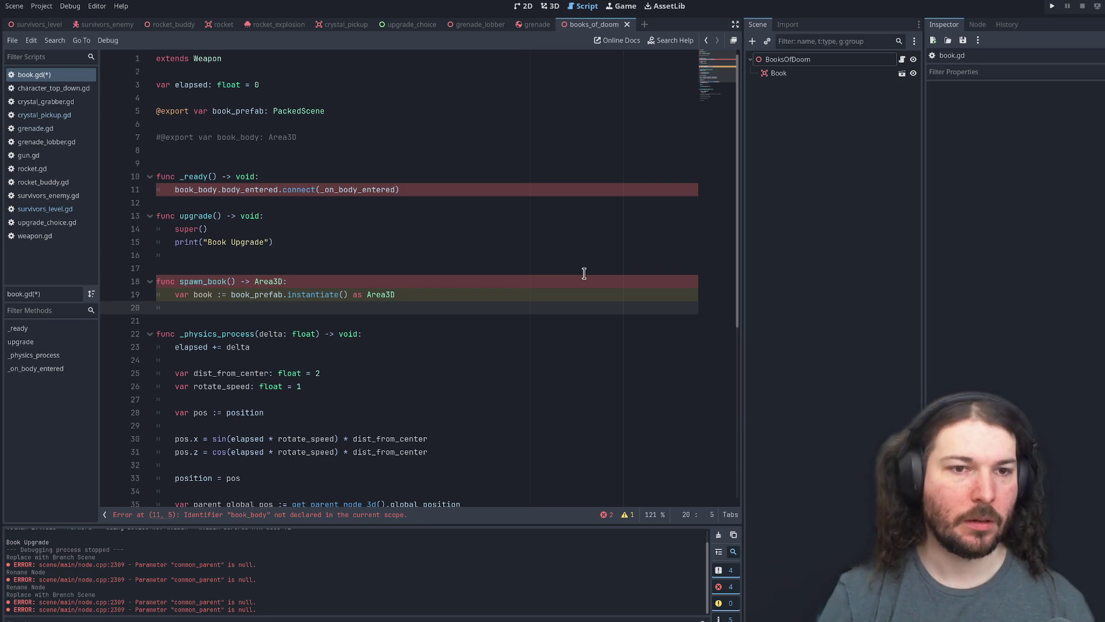
- Add book.body_entered.connect(_on_body_entered) in spawn_book, copied from line 11
scroll(380, 251, down, 7)
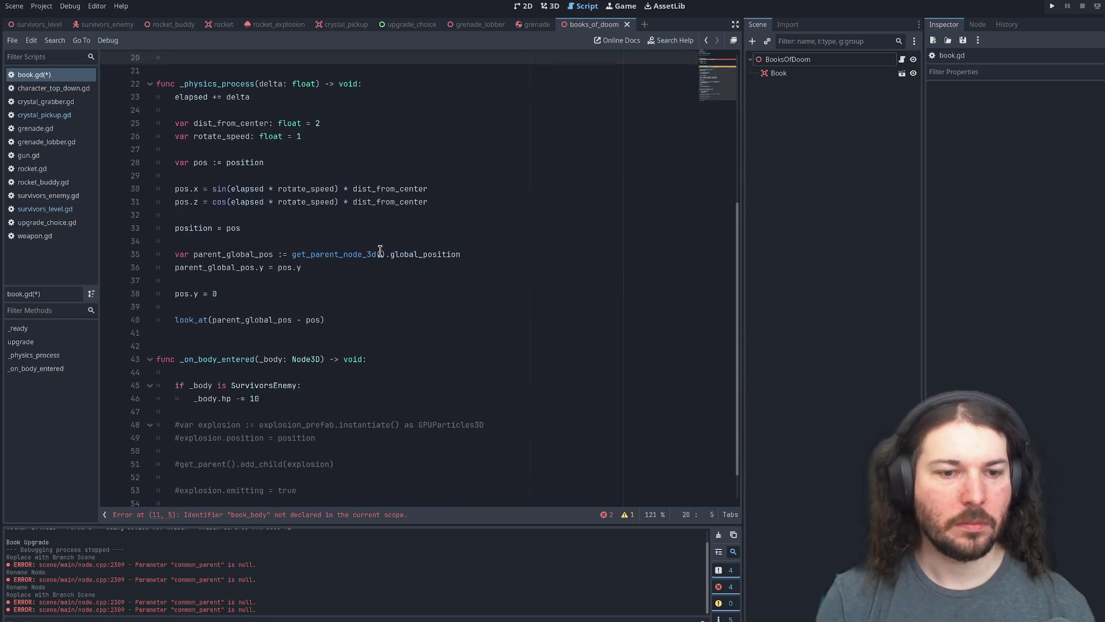
scroll(380, 251, up, 7)
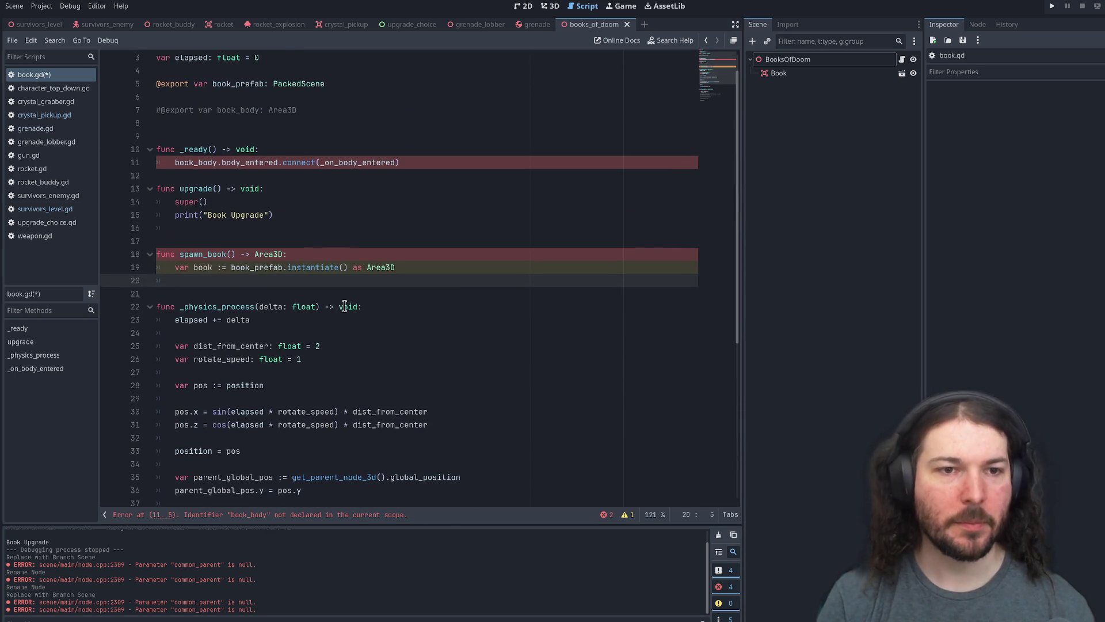
double_click(351, 176)
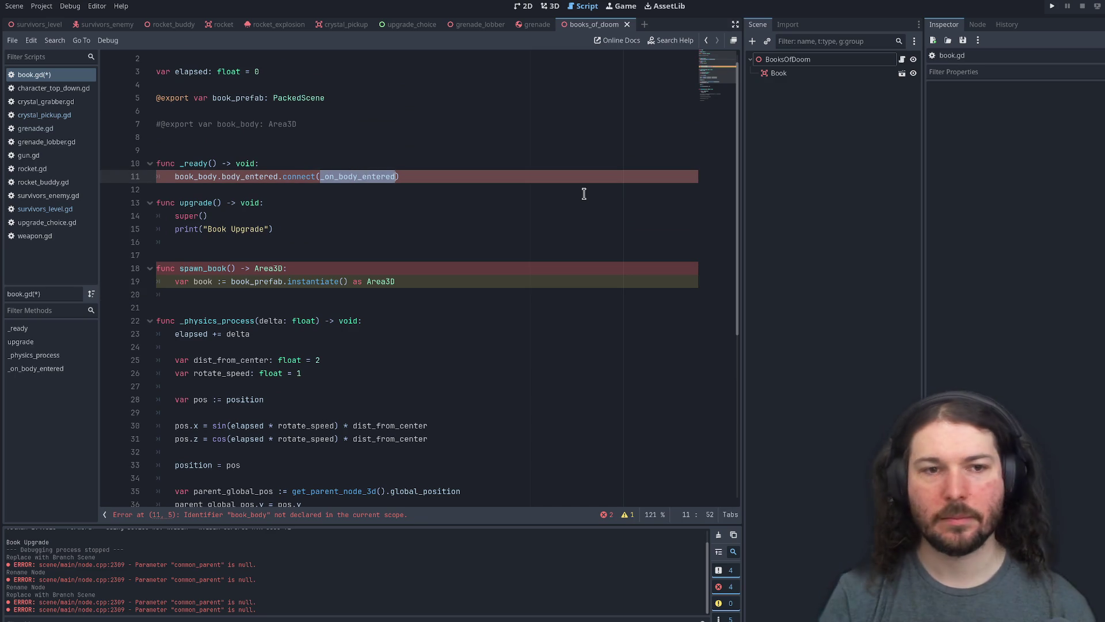
key(Down)
key(Down)
key(Down)
key(Up)
key(Up)
key(Up)
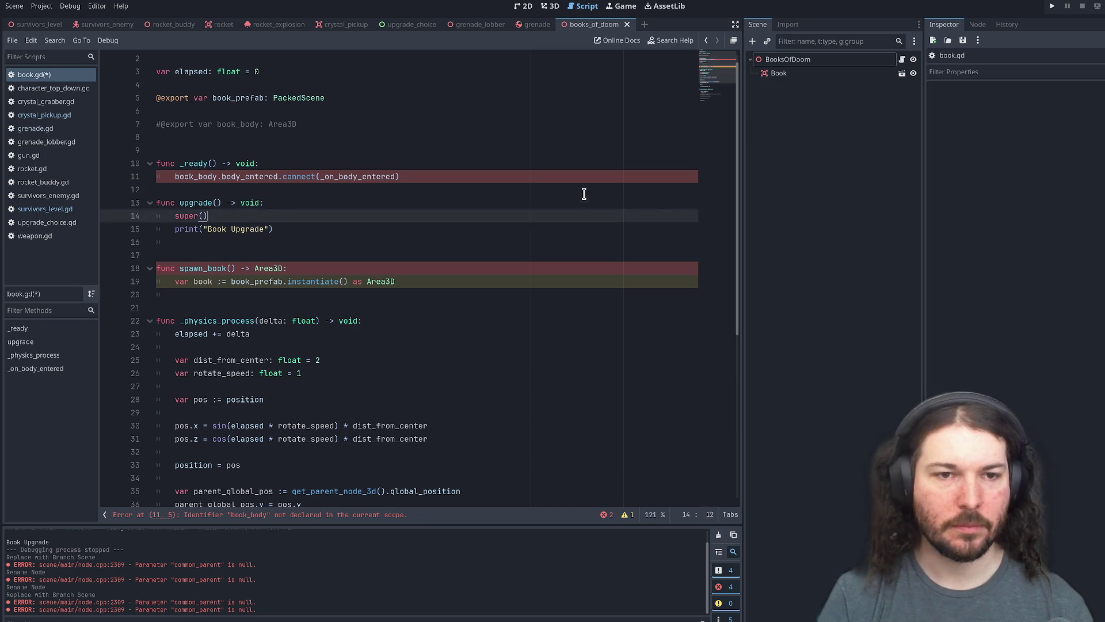
key(Up)
key(Up)
key(Up)
key(shift+End)
key(ctrl+c)
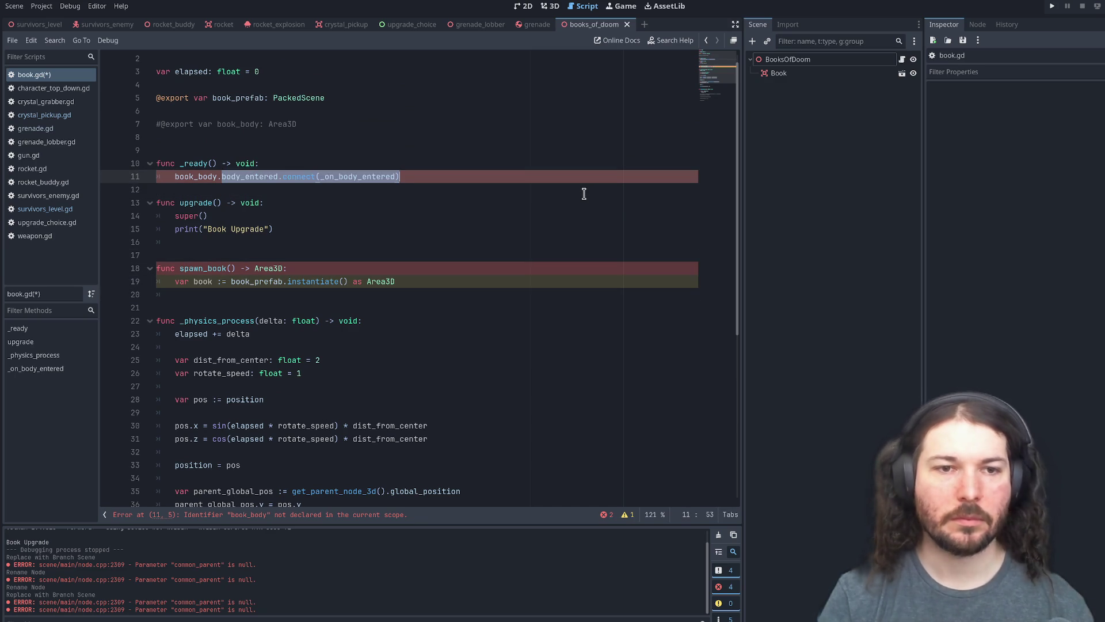
key(Down)
key(Down)
key(Down)
text(book.)
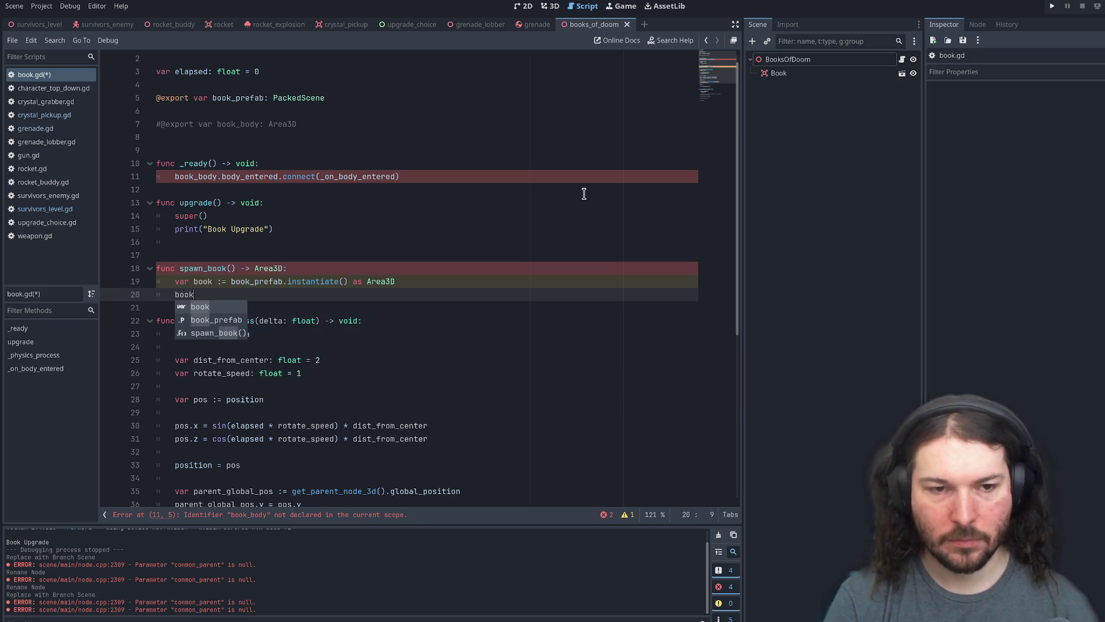
key(ctrl+v)
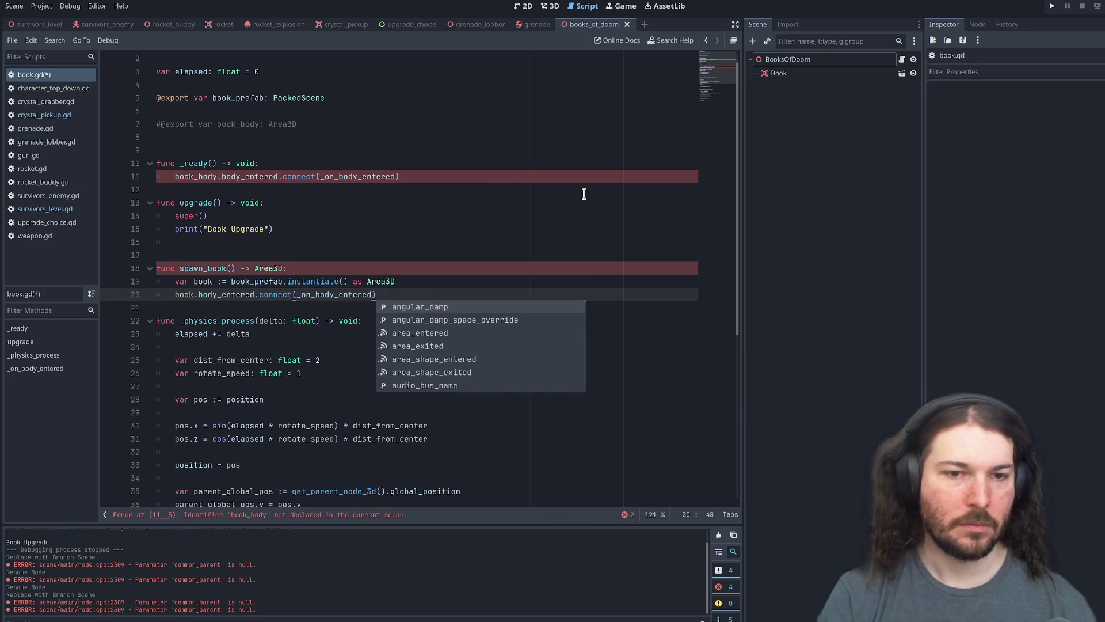
key(Escape)
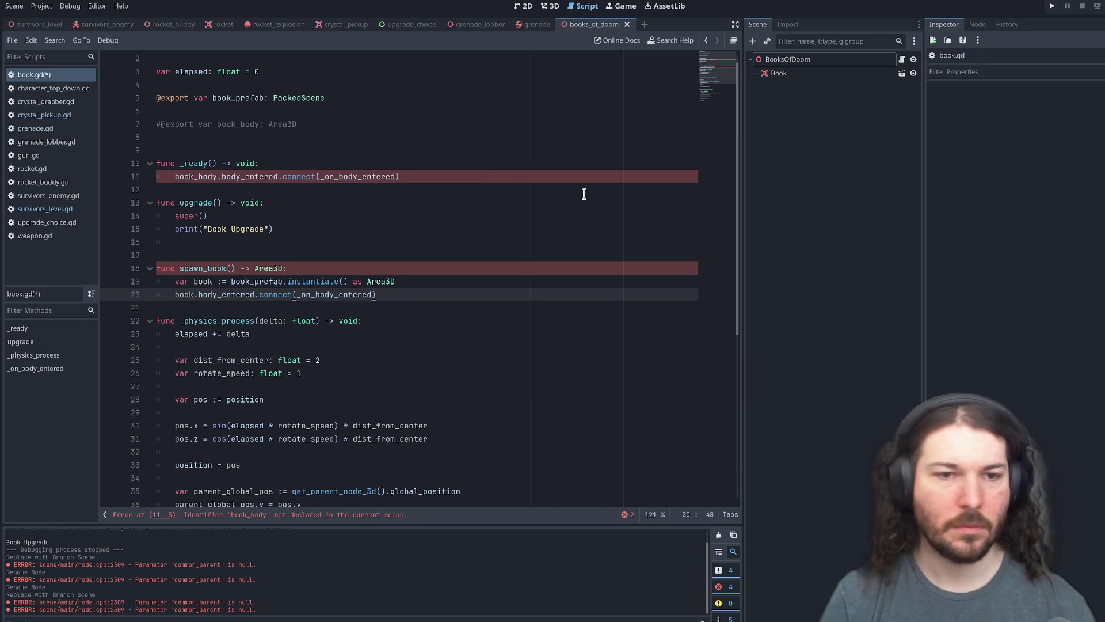
- Drop the Area3D return type from spawn_book and comment out the _ready function
key(Up)
key(Up)
key(Left)
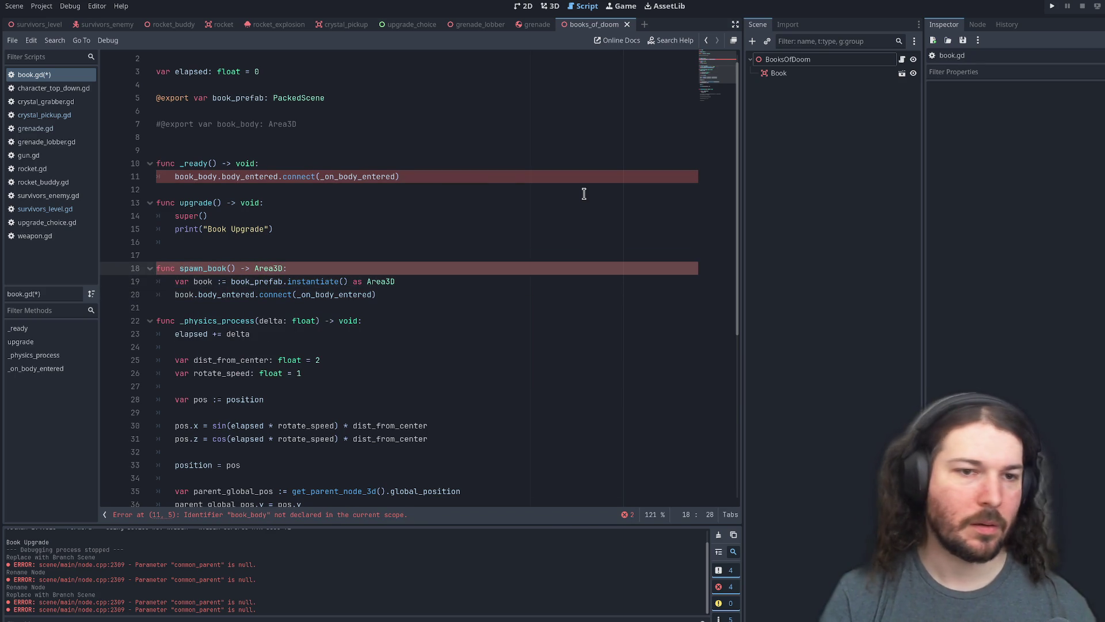
key(BackSpace)
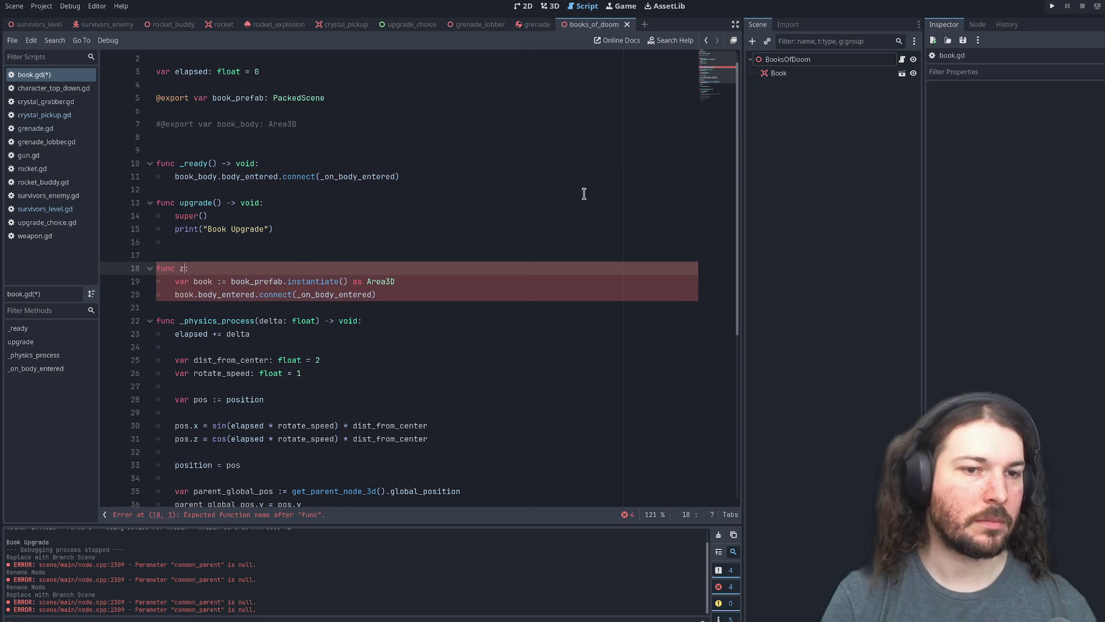
key(BackSpace)
key(BackSpace)
key(BackSpace)
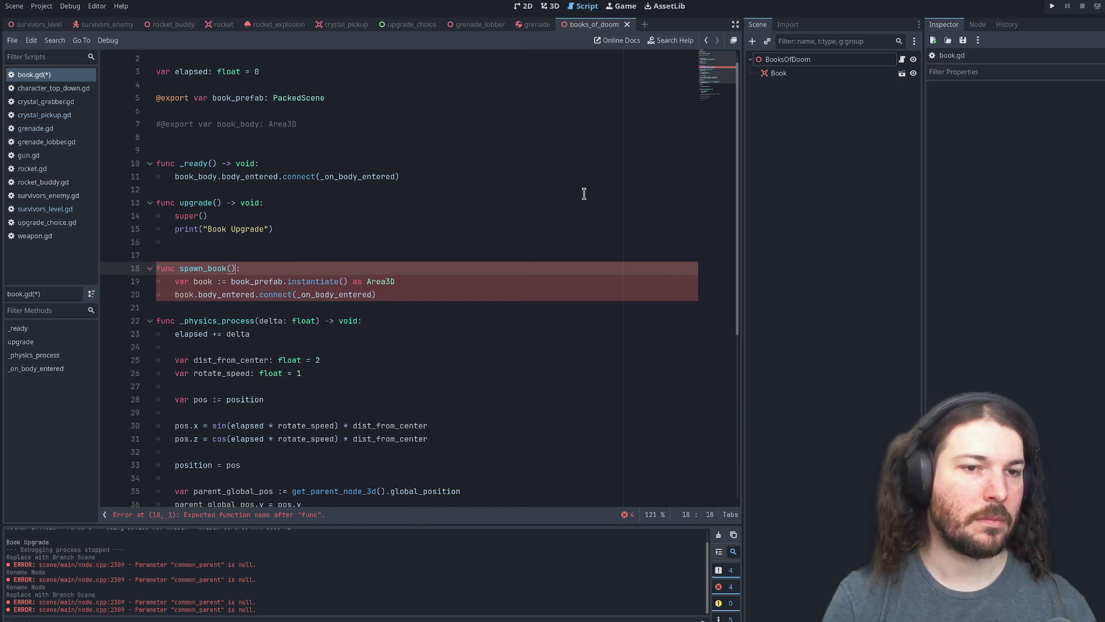
key(Up)
key(Up)
key(Up)
key(Up)
key(Up)
key(Up)
key(shift+Down)
key(ctrl+k)
key(Down)
key(Down)
key(Down)
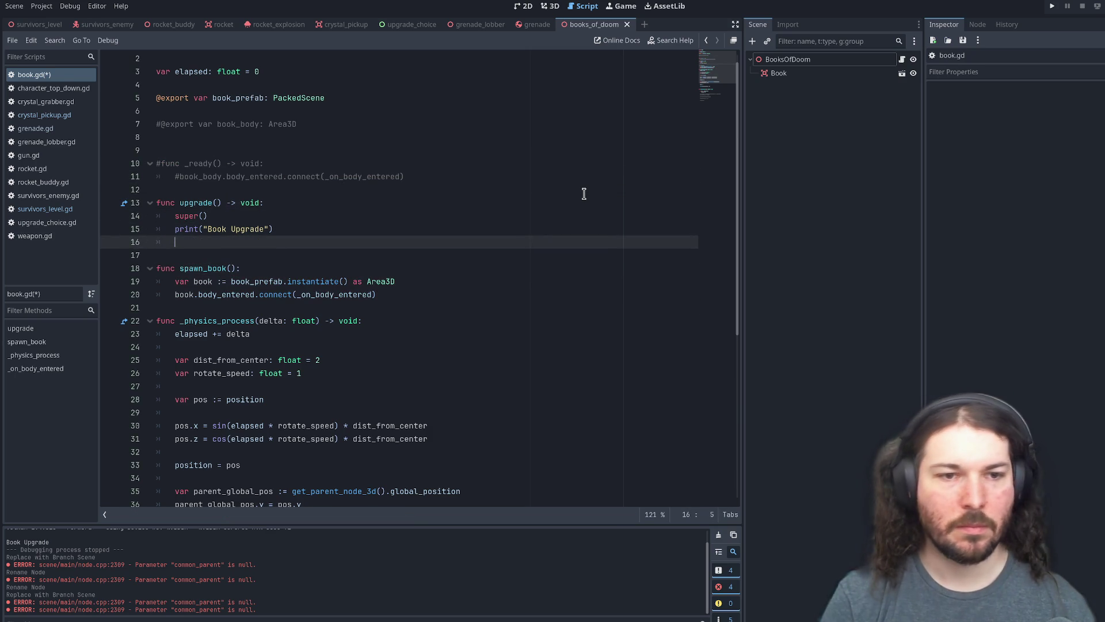
- Call spawn_book() inside upgrade and add blank lines above the upgrade function
text(spawn_)
key(Return)
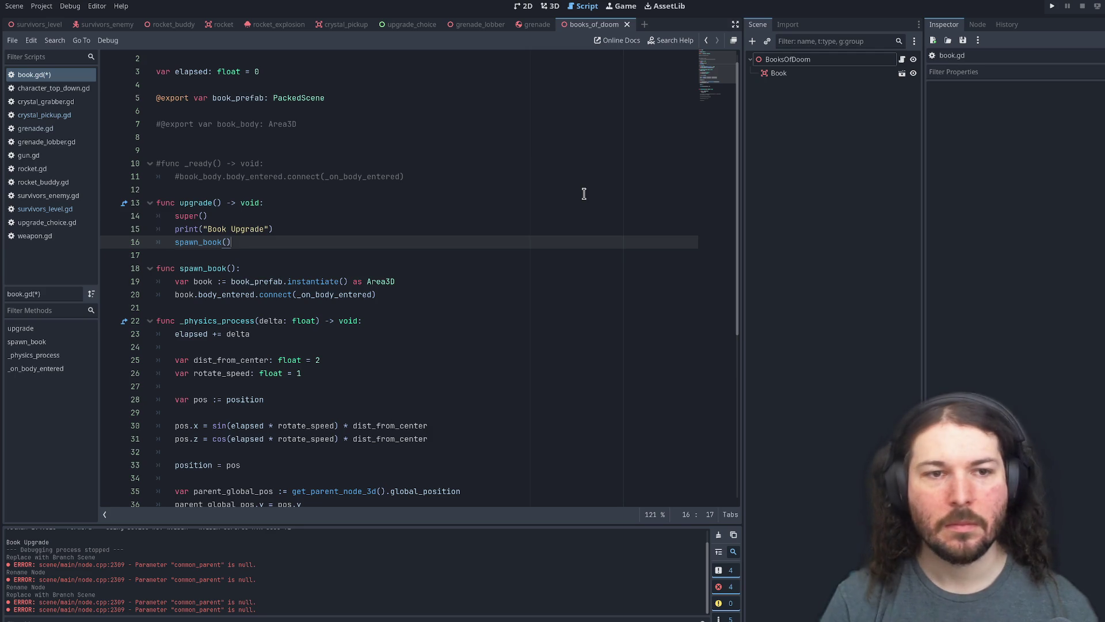
key(Up)
key(Up)
key(Up)
key(Return)
key(Return)
key(Up)
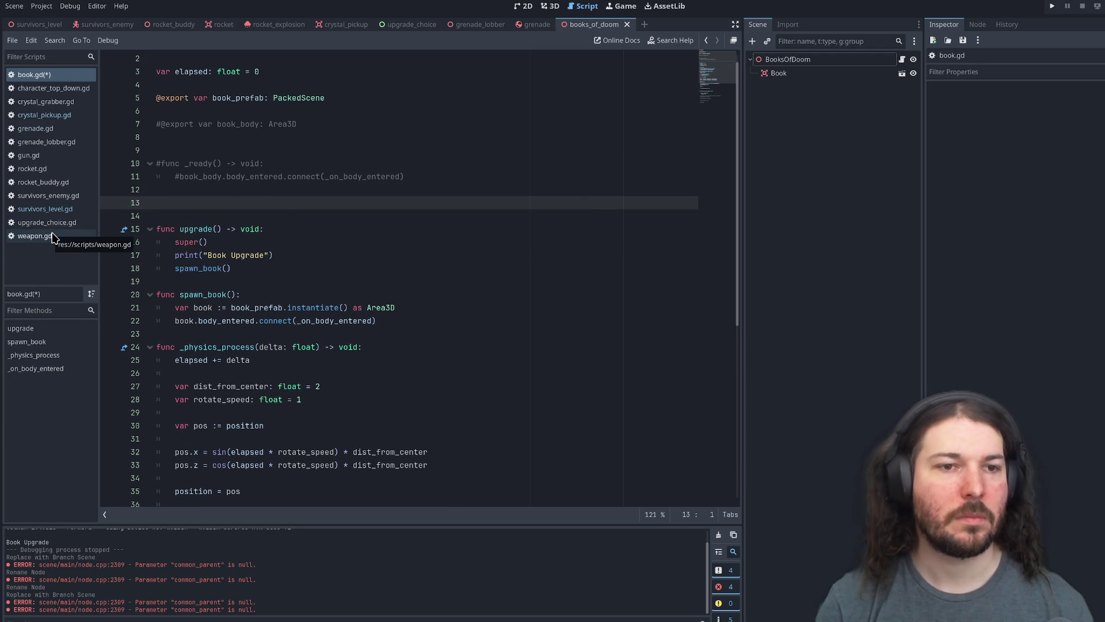
- Copy the unlock() declaration line from weapon.gd
click(35, 236)
click(233, 217)
click(200, 229)
click(205, 229)
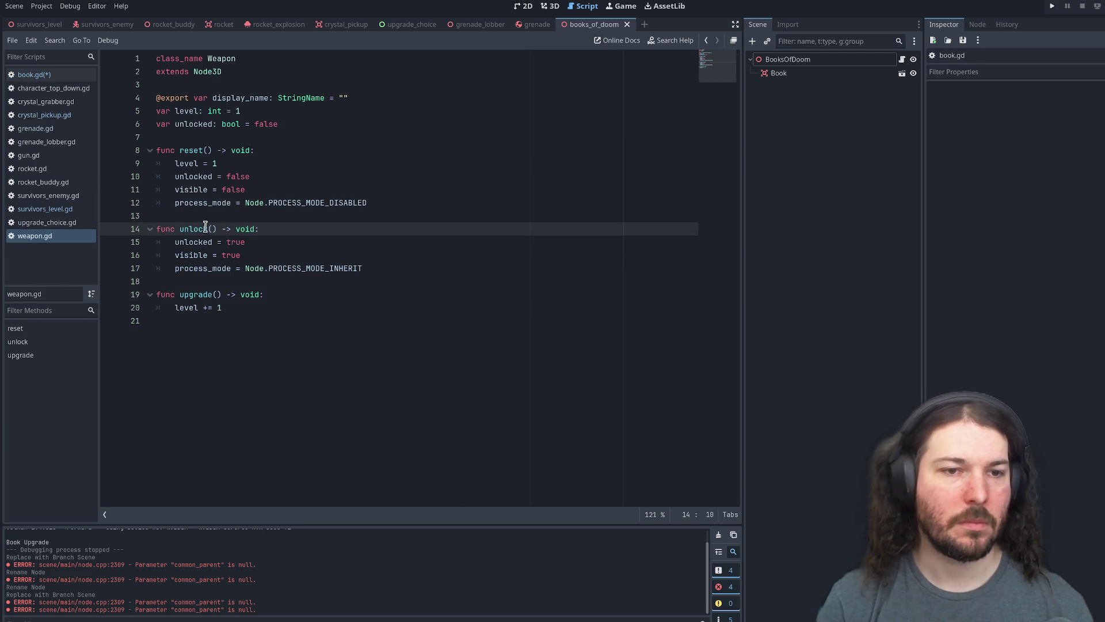
key(End)
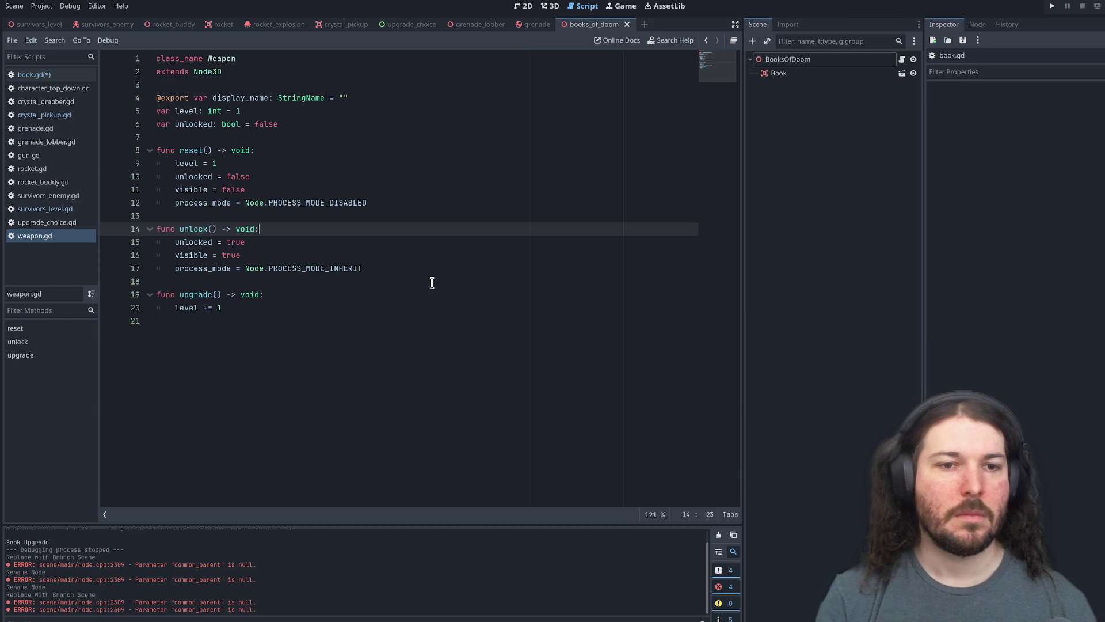
key(shift+Home)
- Add func unlock() -> void: to book.gd, calling super() and spawn_book()
click(34, 75)
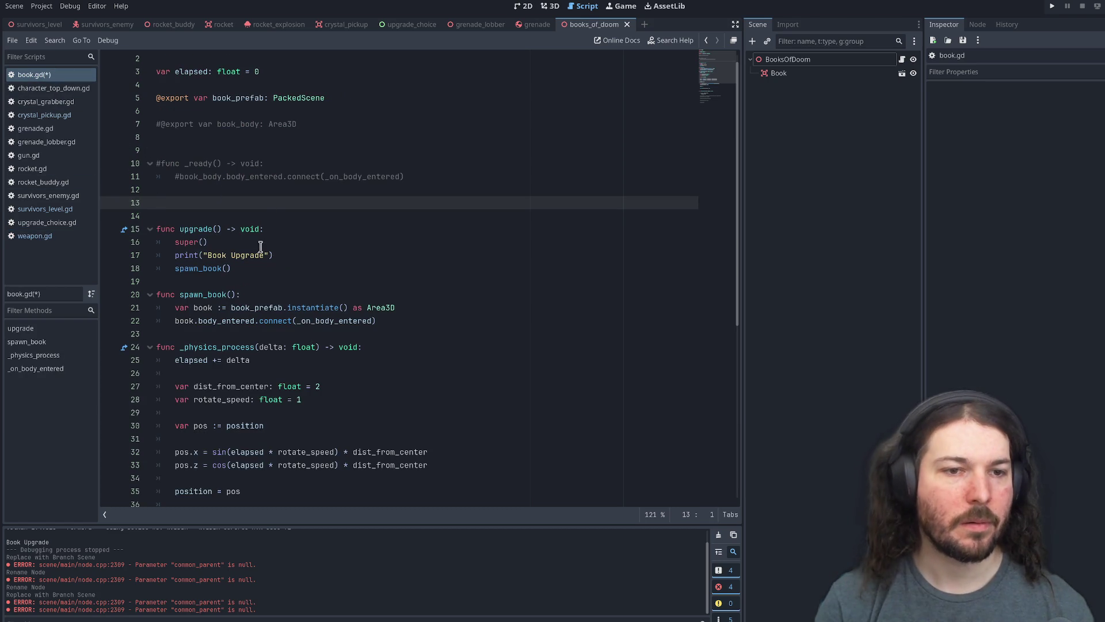
text(func unlock() -> void:)
key(Return)
text(su)
key(Return)
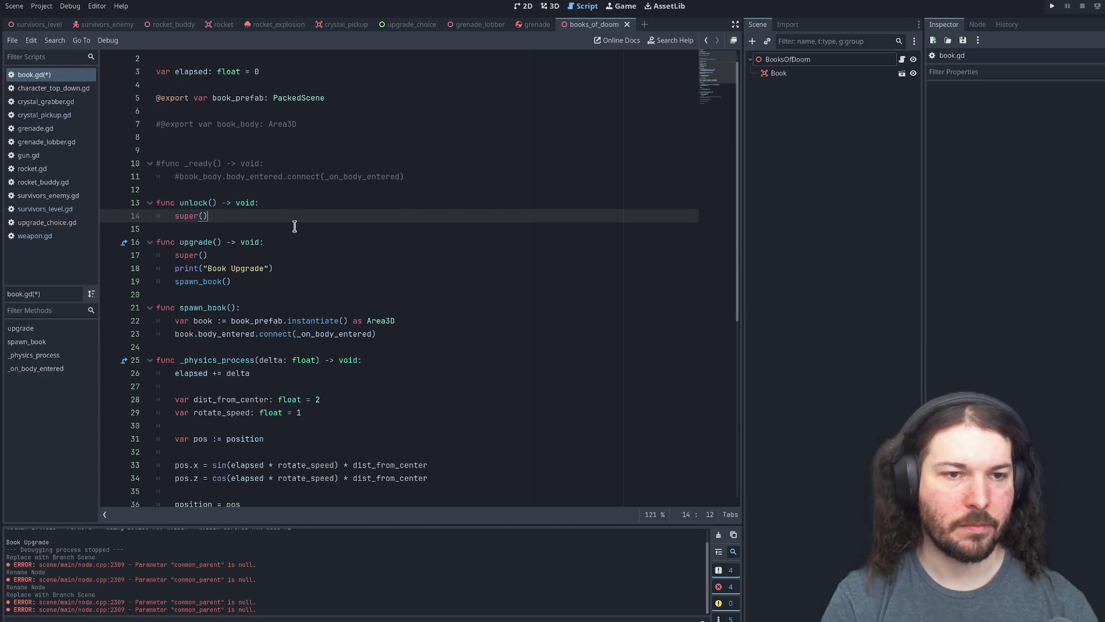
key(Return)
text(sp)
key(Return)
- Delete the Book Upgrade print line from upgrade and save book.gd
key(Down)
key(Down)
key(Down)
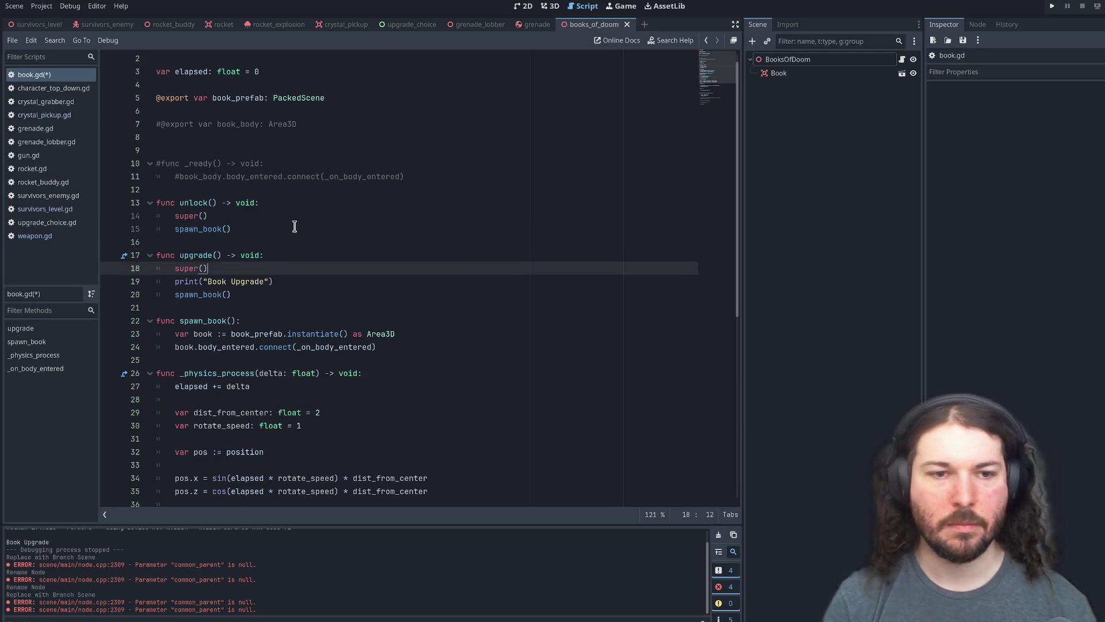
key(Down)
key(ctrl+shift+k)
key(ctrl+s)
key(Down)
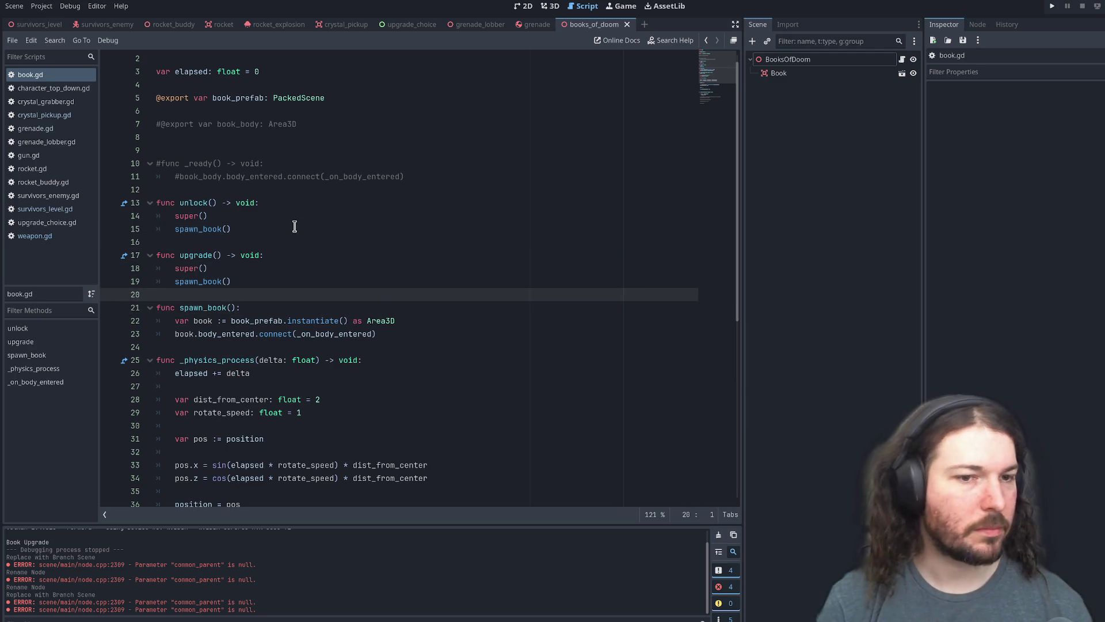
key(Down)
key(Down)
key(Down)
- Add add_child(book) after the signal connection in spawn_book and save book.gd
key(Up)
key(Up)
key(Up)
key(ctrl+Right)
key(ctrl+Right)
key(ctrl+Right)
key(End)
key(Return)
text(add_child(b)
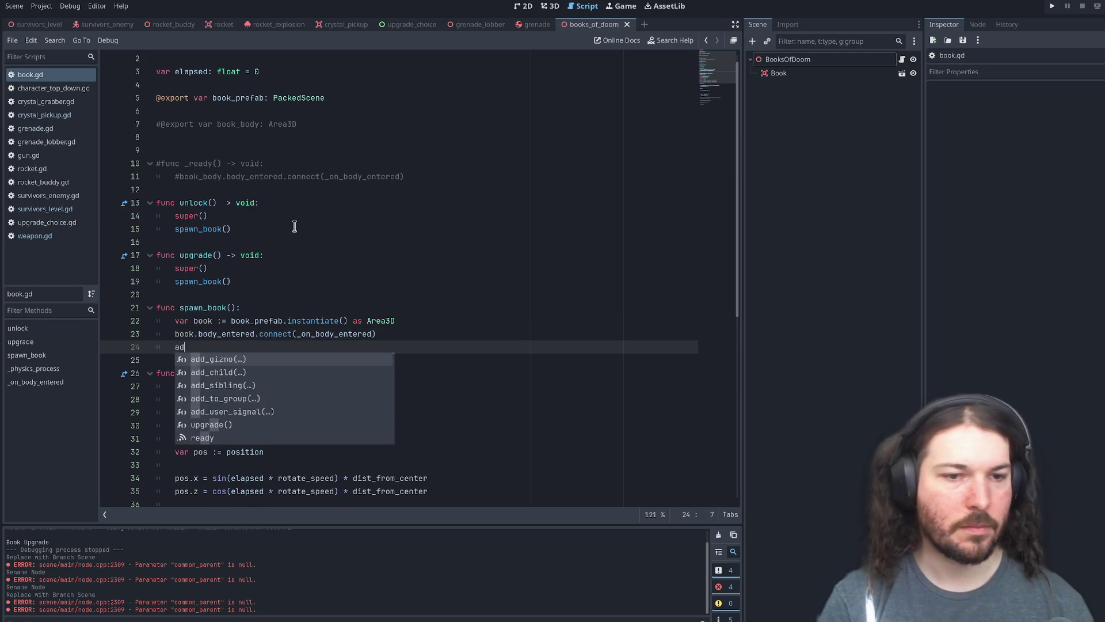
text(ook)
key(ctrl+s)
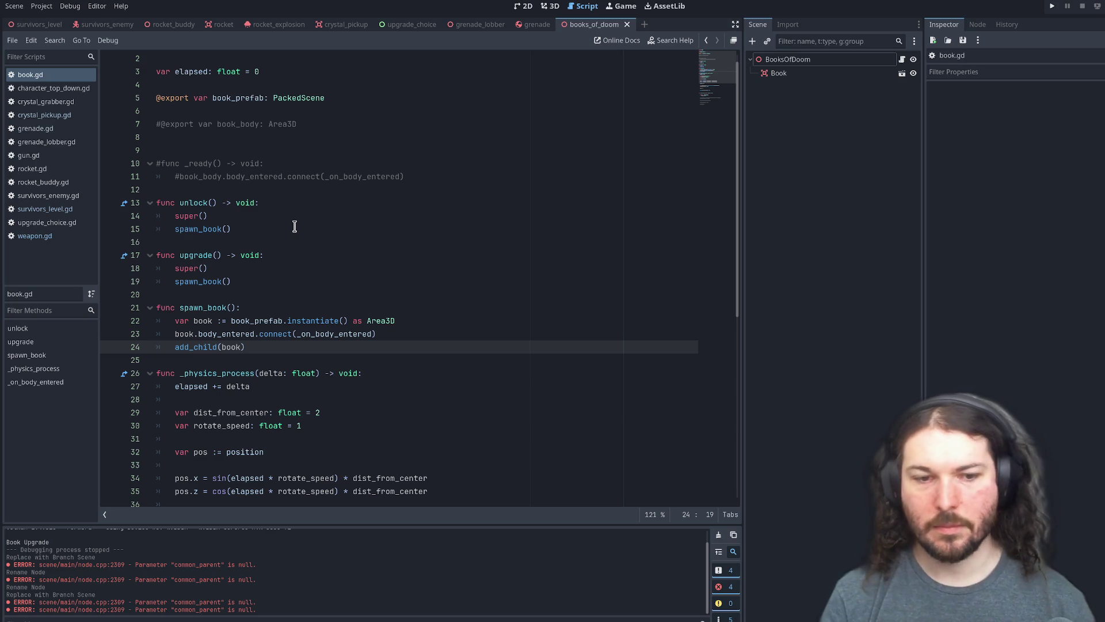
- Open a new blank line at the top of the _physics_process body
key(Down)
key(Down)
key(Down)
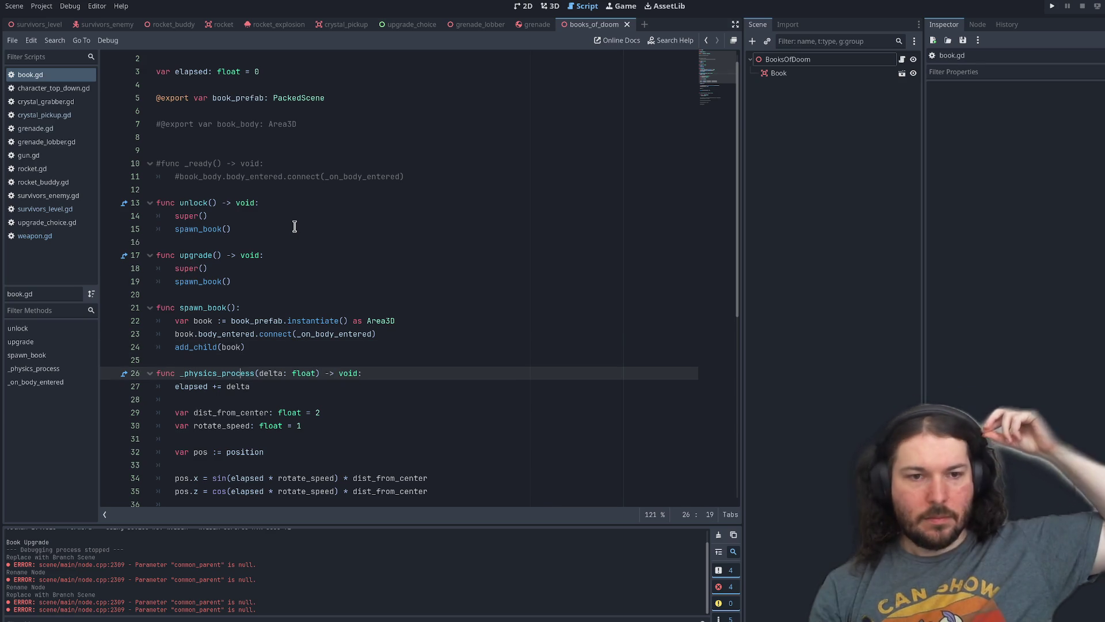
key(Down)
key(Down)
key(Down)
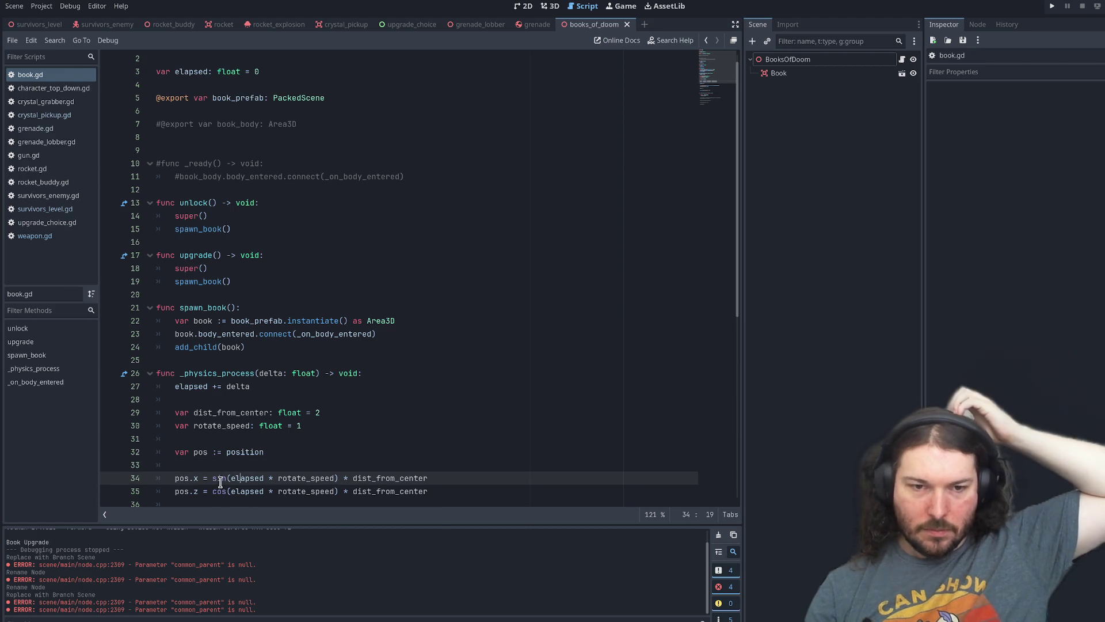
mouse_move(220, 481)
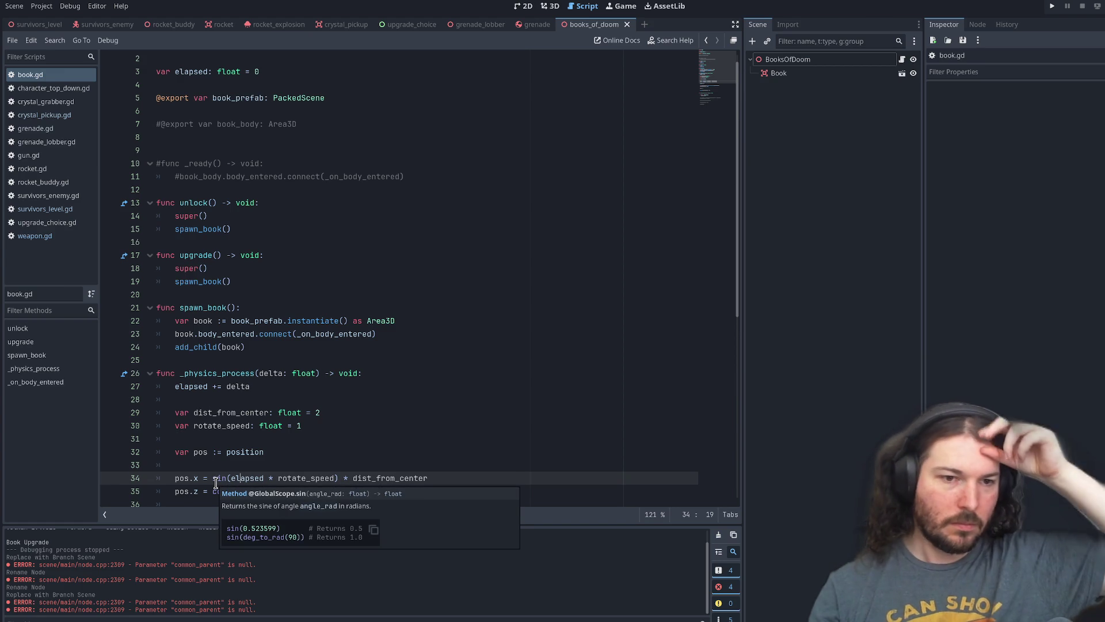
click(421, 364)
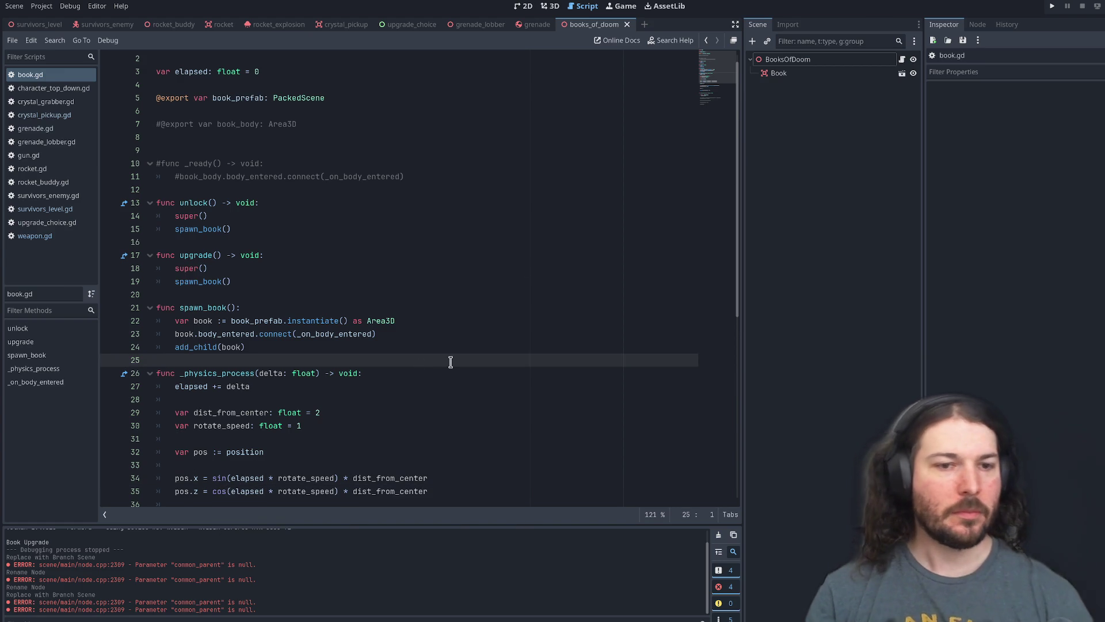
click(423, 369)
key(Return)
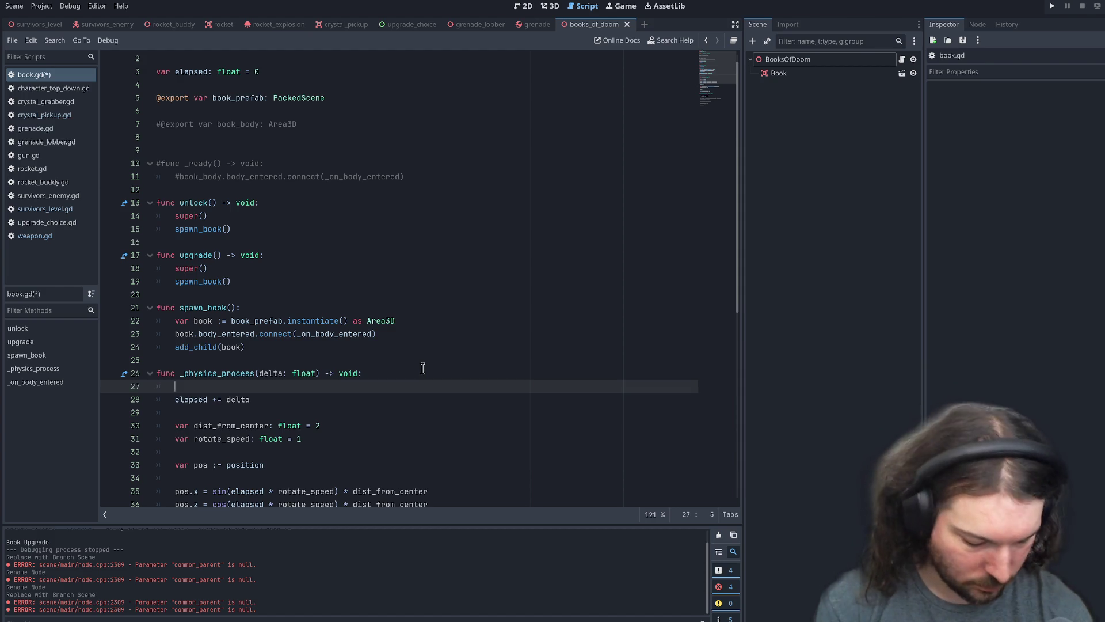
- Try the get_child and get_children completions on the first line of _physics_process
text(childr)
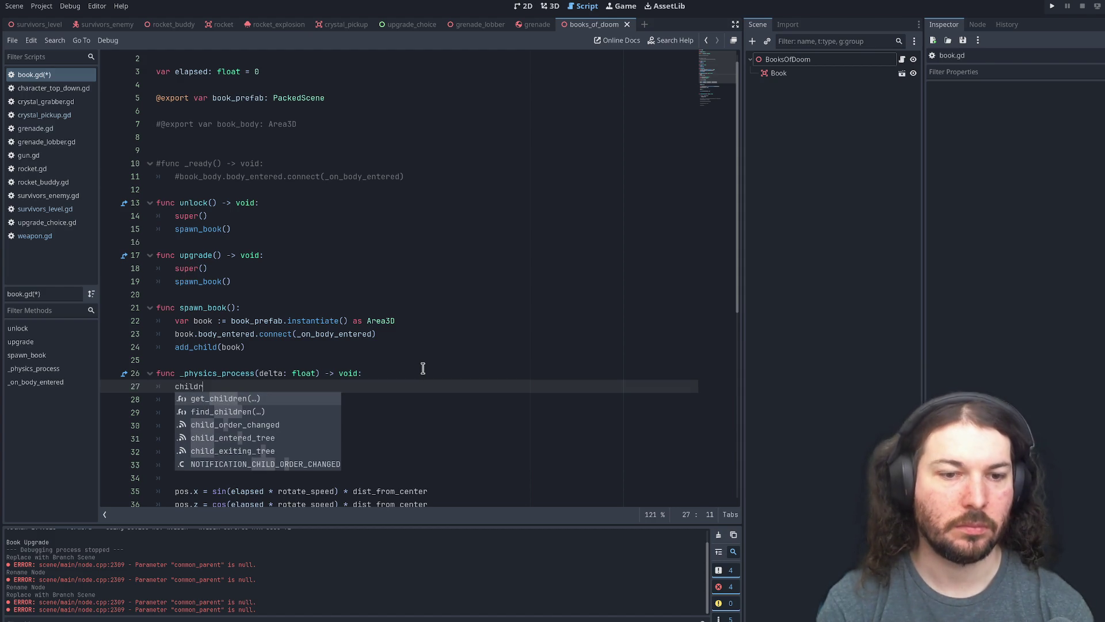
key(Return)
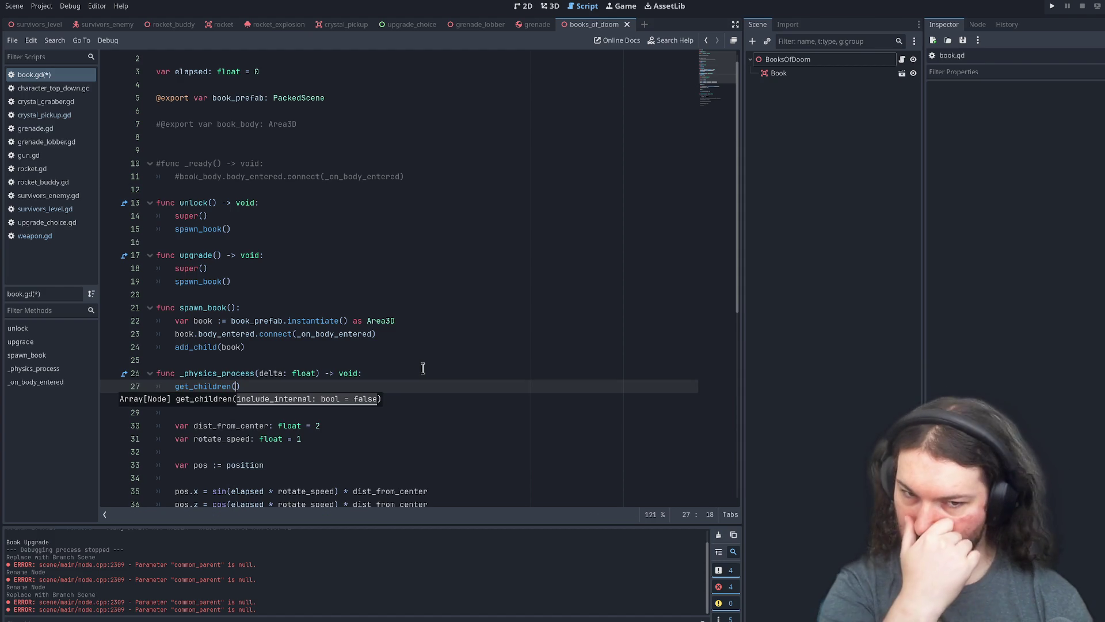
key(BackSpace)
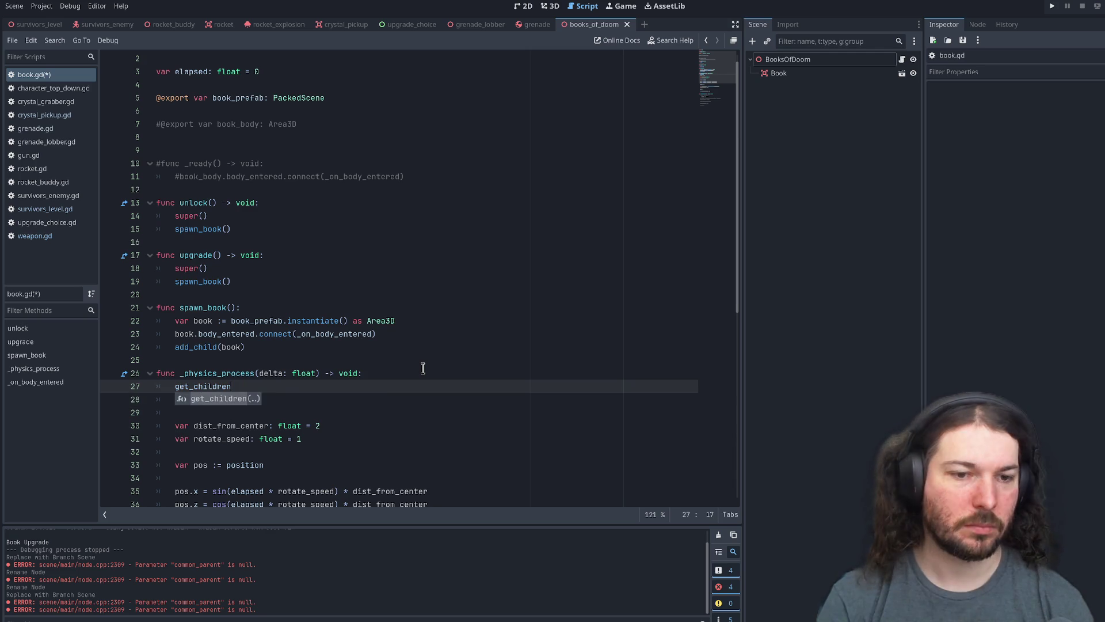
key(shift+Home)
key(BackSpace)
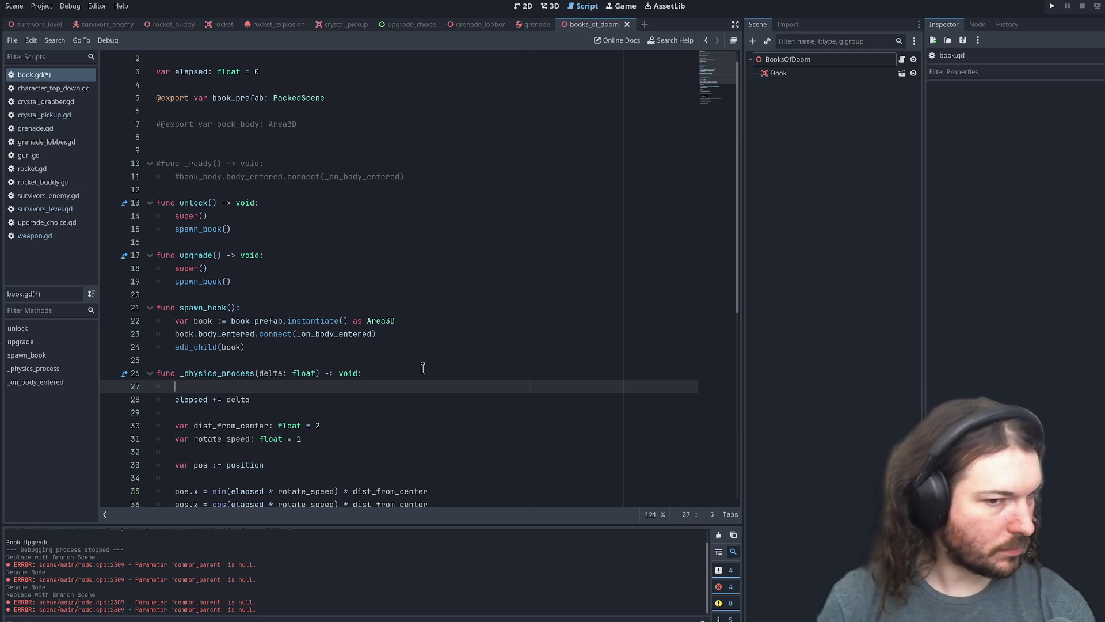
text(child)
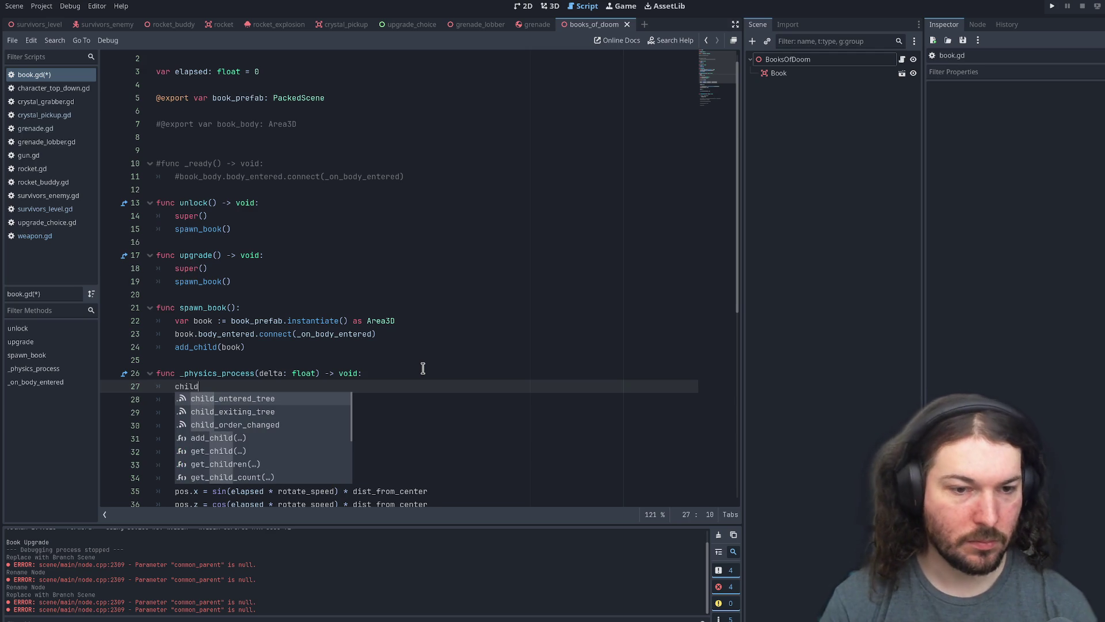
key(Down)
key(Down)
key(Down)
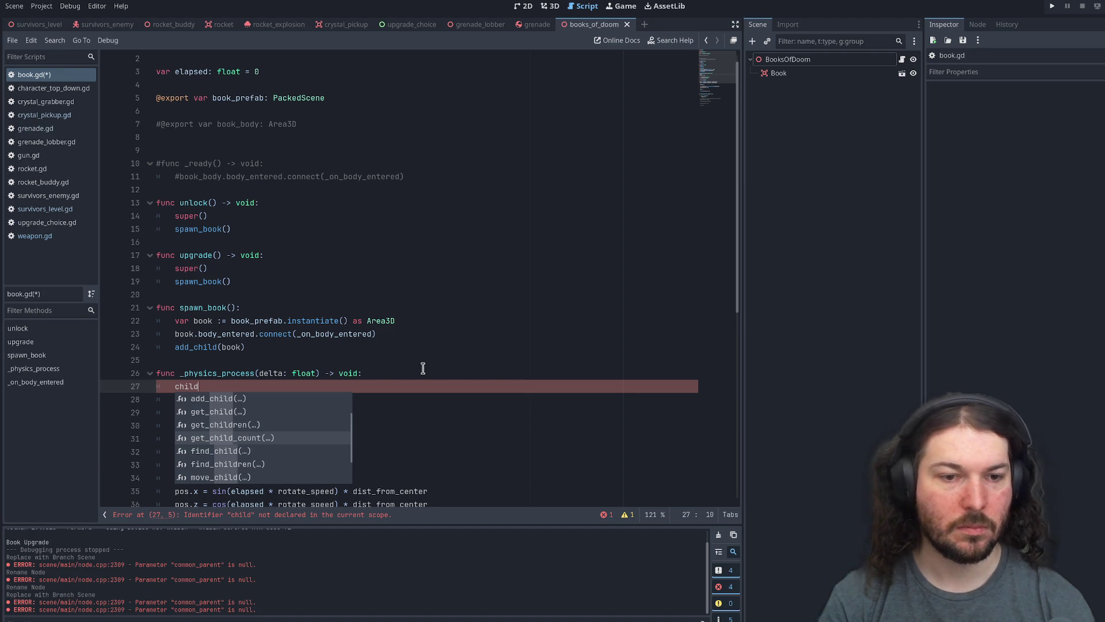
key(BackSpace)
key(BackSpace)
key(BackSpace)
text(get_chil)
key(Return)
key(BackSpace)
key(BackSpace)
key(BackSpace)
text(get_child)
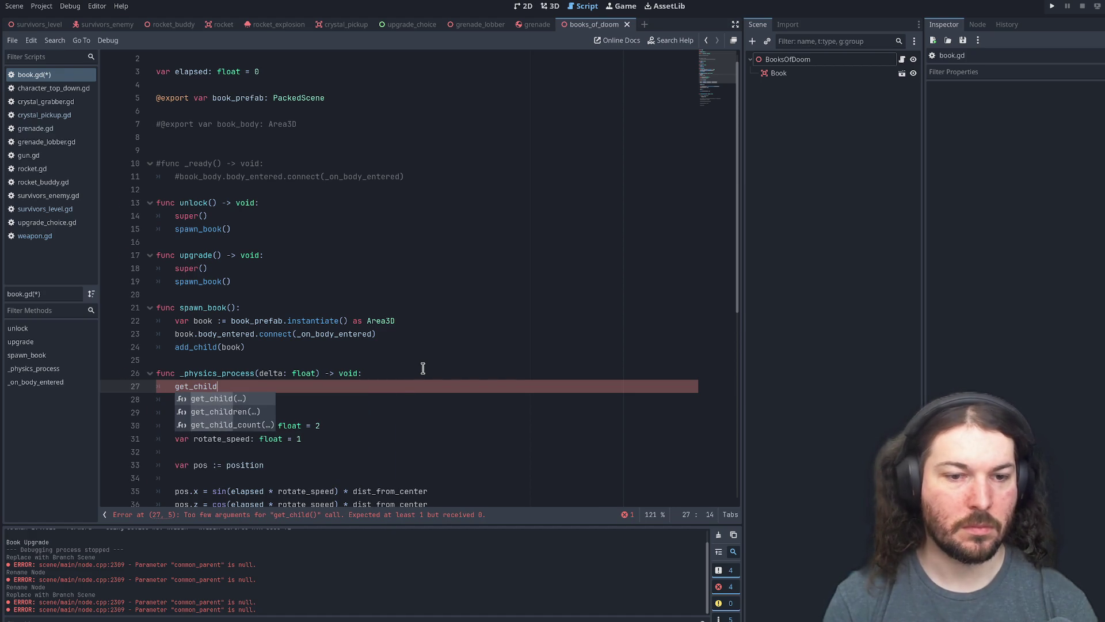
key(Down)
key(Return)
key(Home)
- Begin a for line and open an empty line above it
text(for)
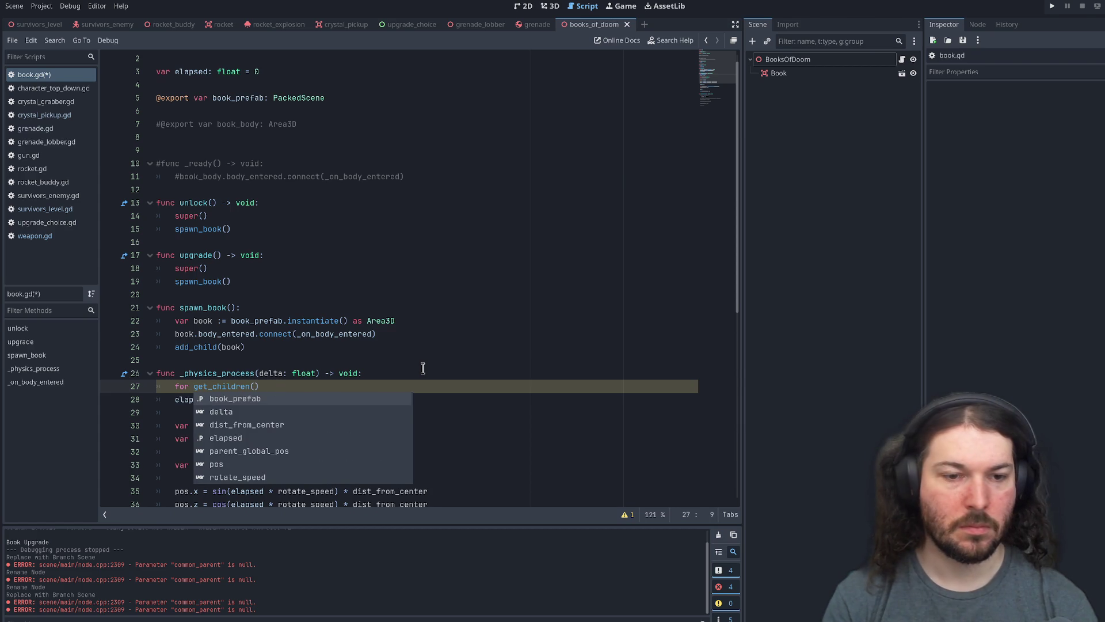
key(Escape)
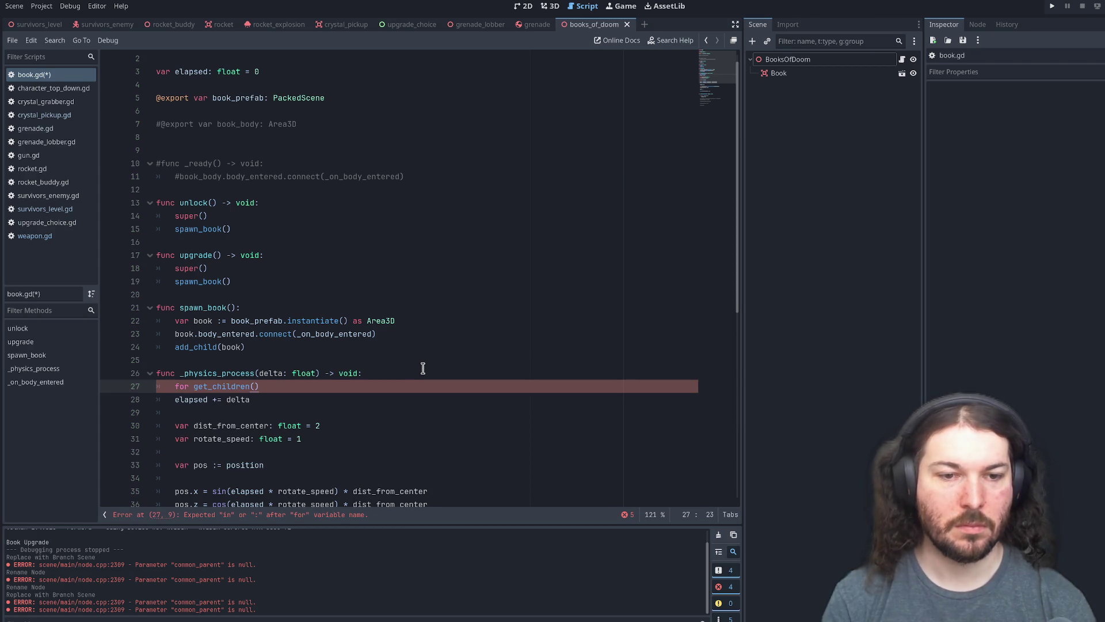
key(Up)
key(End)
key(Return)
- Declare var children := get_children() in _physics_process
text(var children )
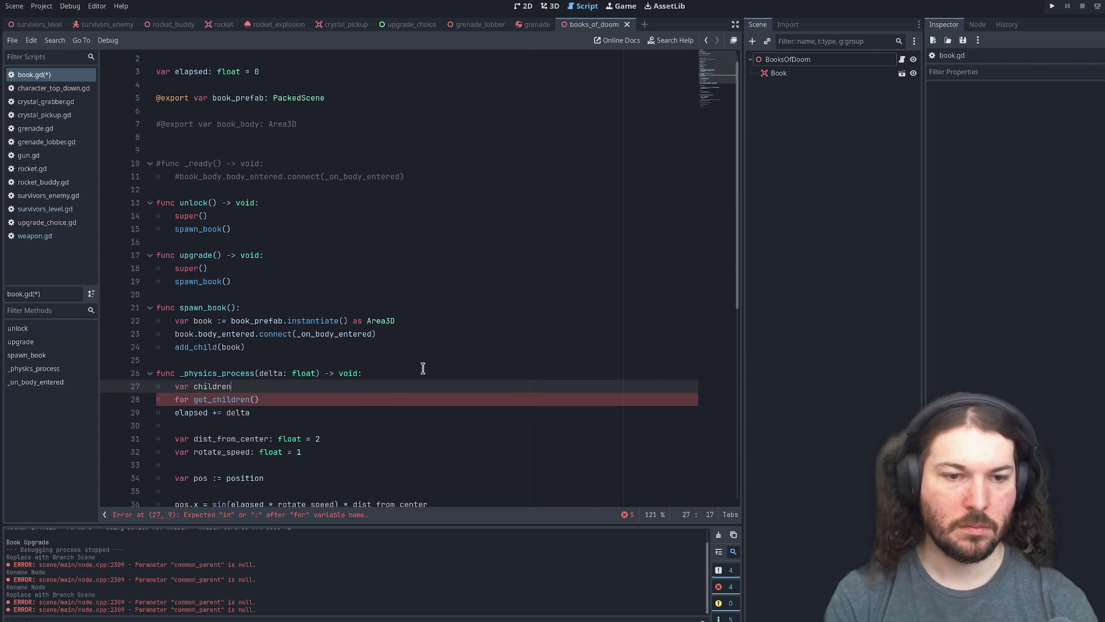
text(:= get_c)
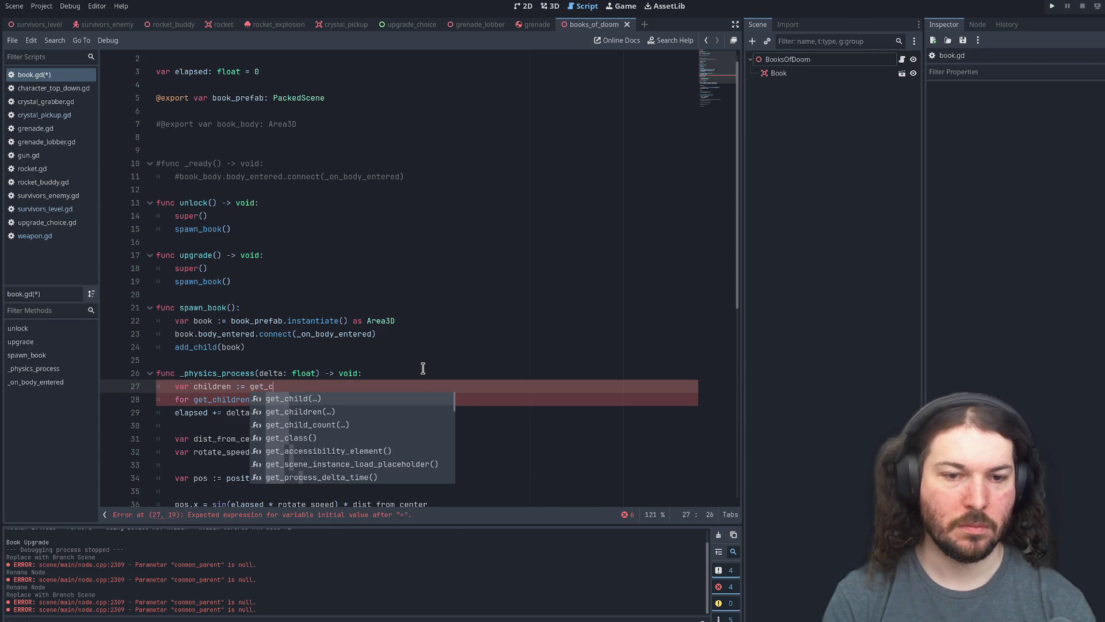
key(Down)
key(Return)
key(End)
key(Return)
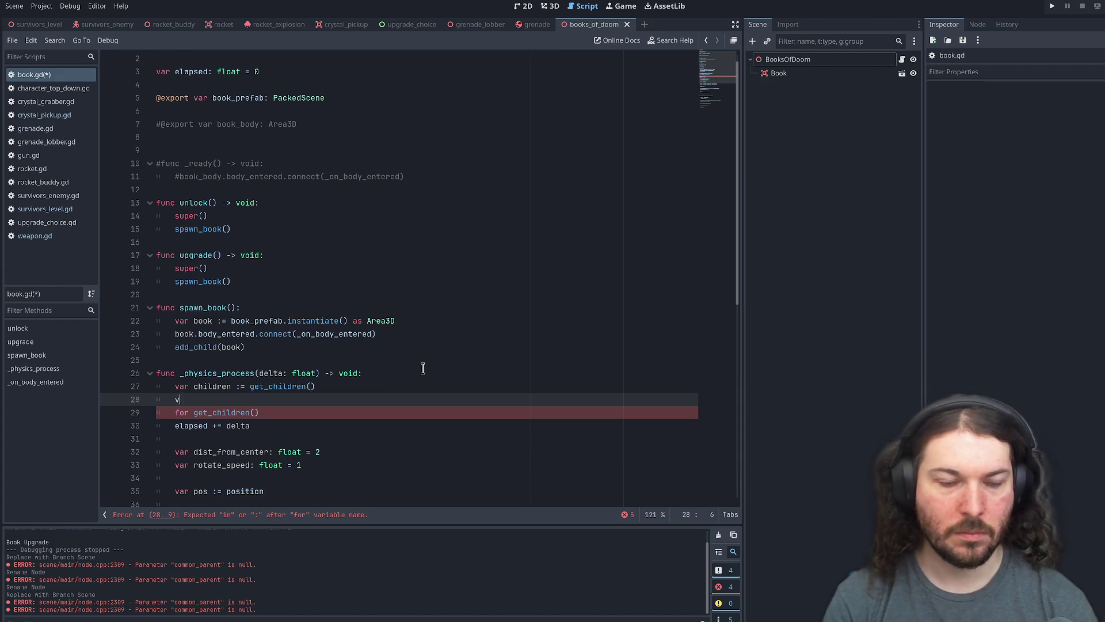
- Add var child_count := children.size(), removing the leftover for line and fixing the typo
text(var chilc_count := )
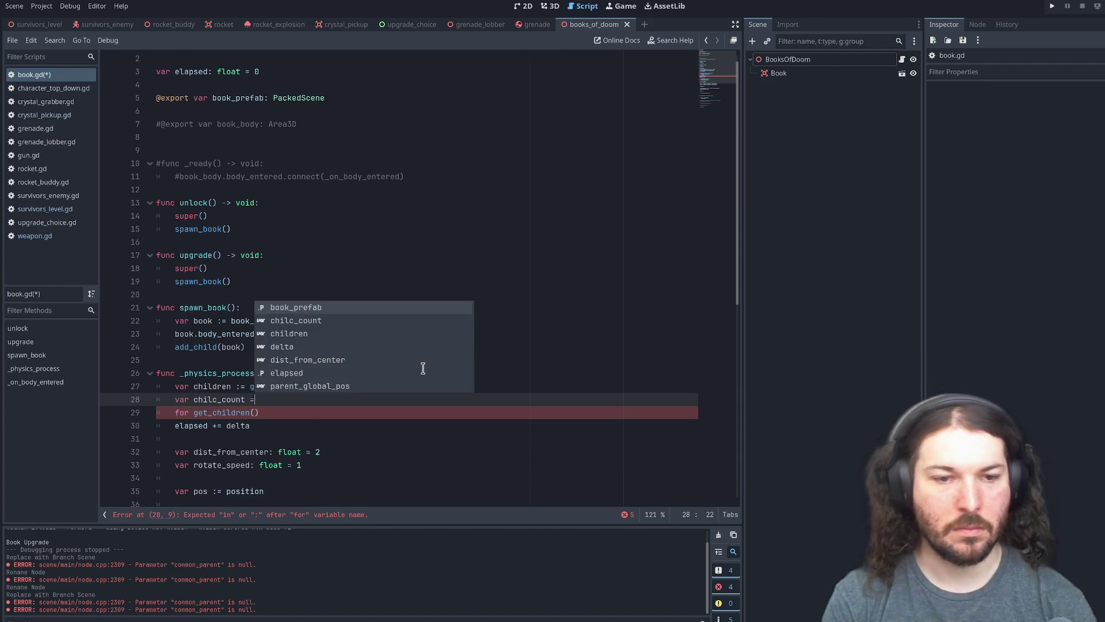
text(children.len)
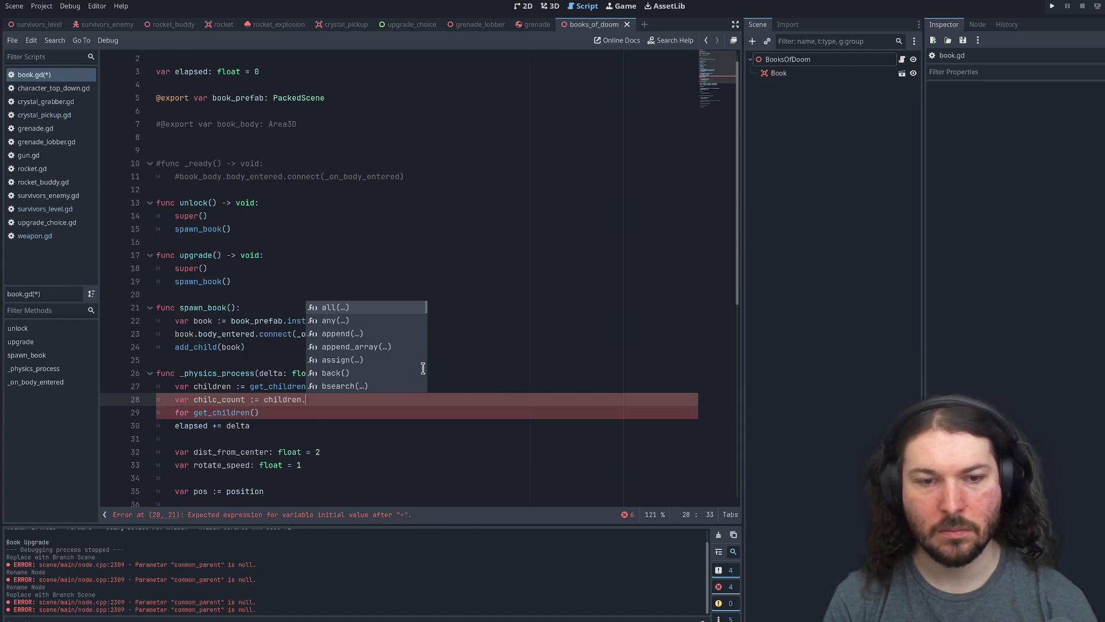
key(BackSpace)
key(BackSpace)
key(BackSpace)
text(count()
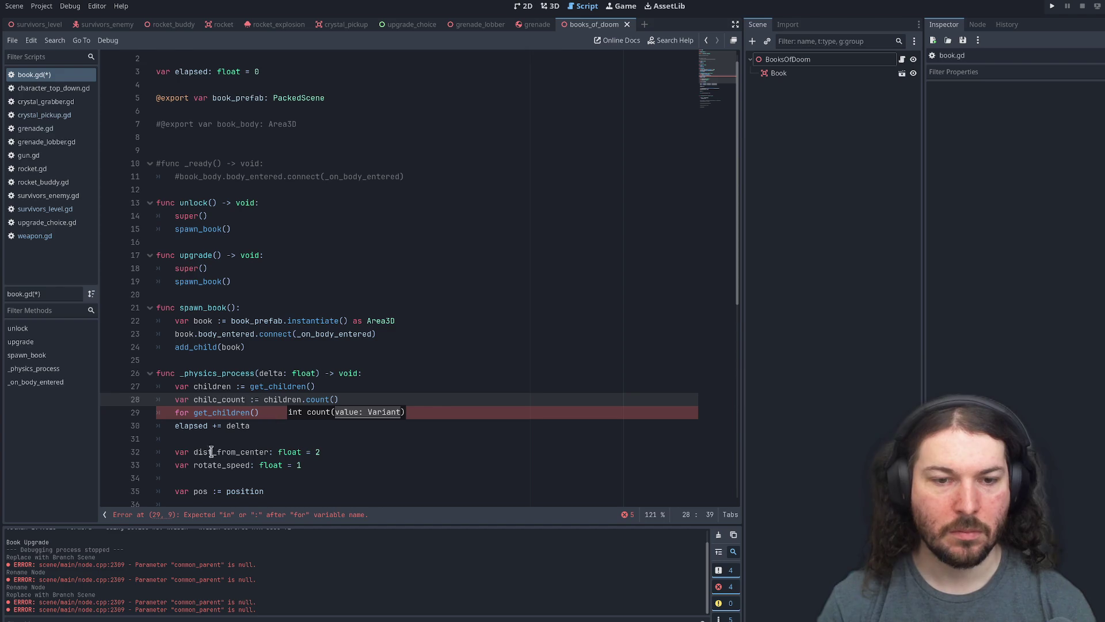
mouse_move(314, 401)
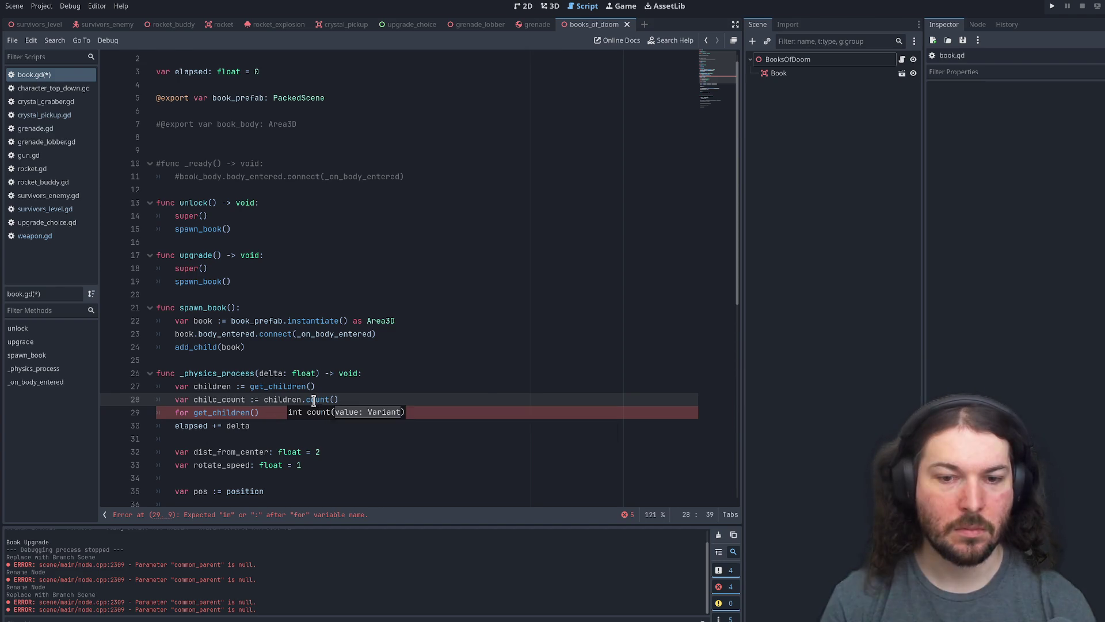
key(ctrl+BackSpace)
key(ctrl+BackSpace)
key(ctrl+BackSpace)
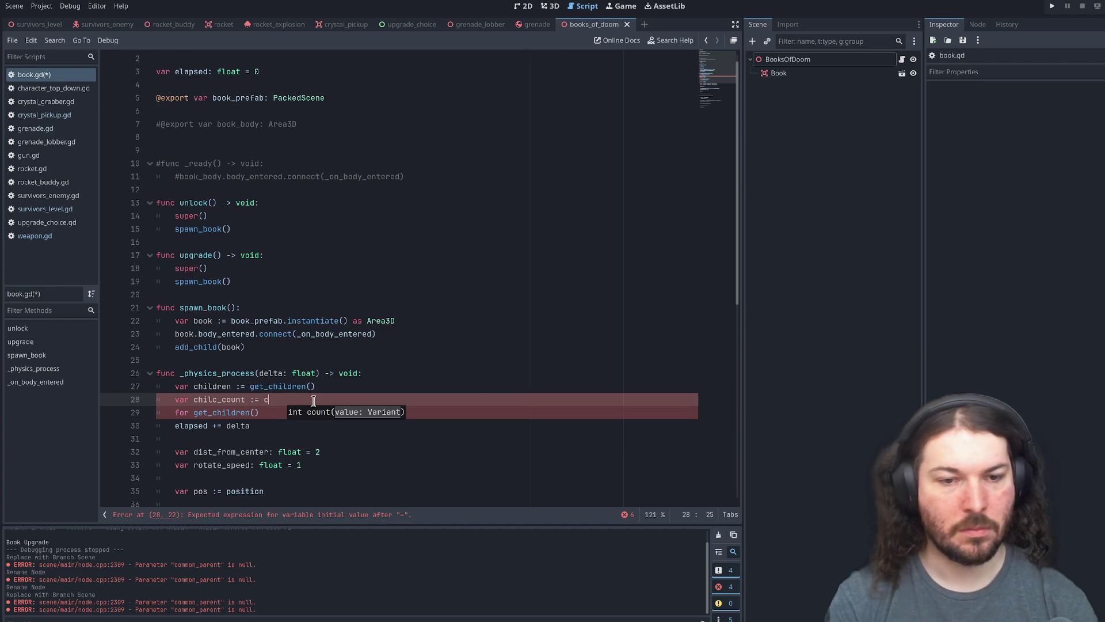
text(children.size())
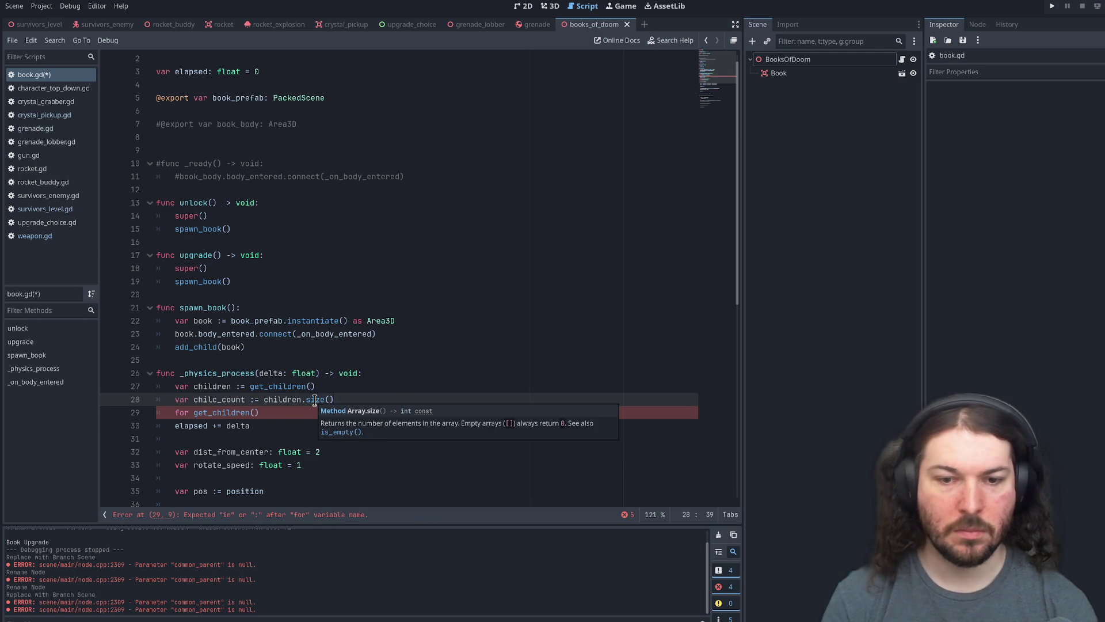
key(Down)
key(ctrl+BackSpace)
key(ctrl+BackSpace)
key(ctrl+BackSpace)
key(Up)
key(Right)
key(Right)
key(Right)
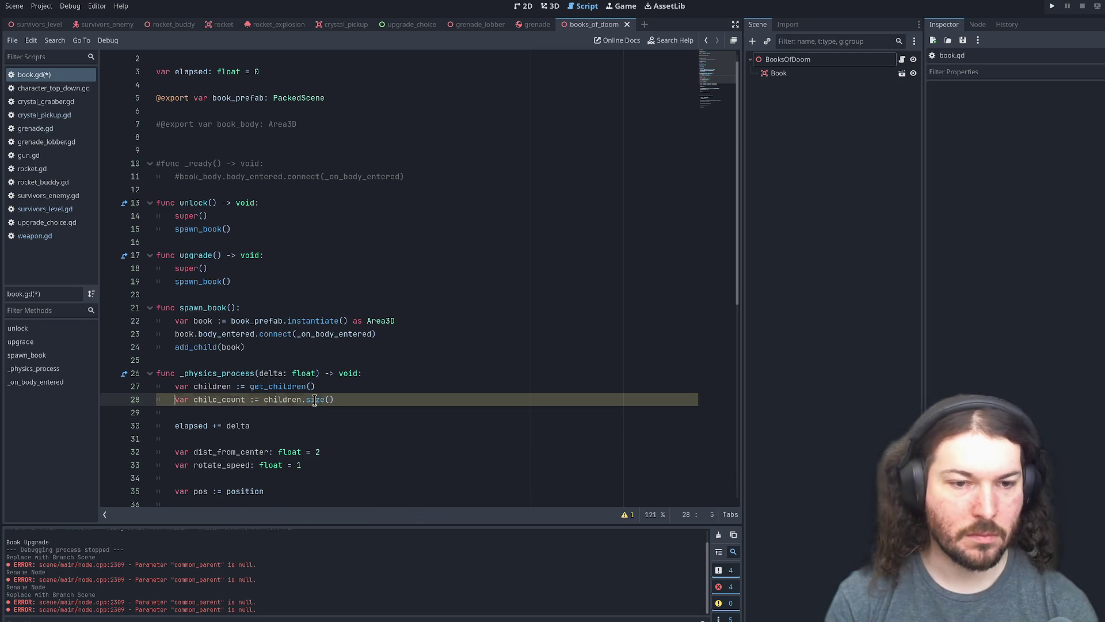
key(BackSpace)
text(d)
key(Down)
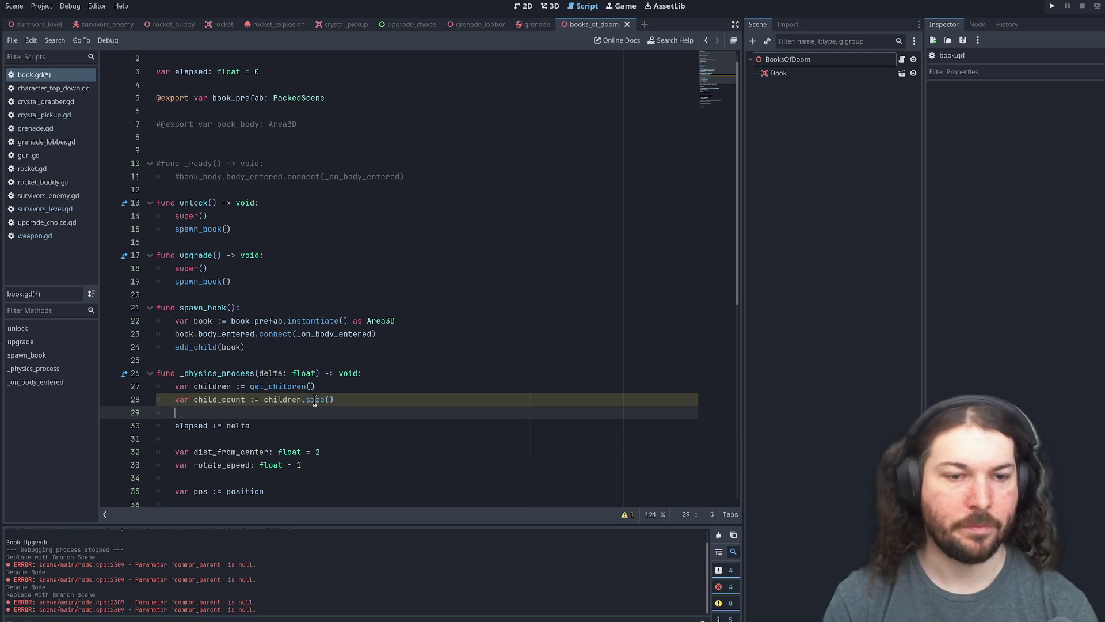
- Write the loop header 'for book: Node3D in children:' with a pass placeholder and save
text(for ch)
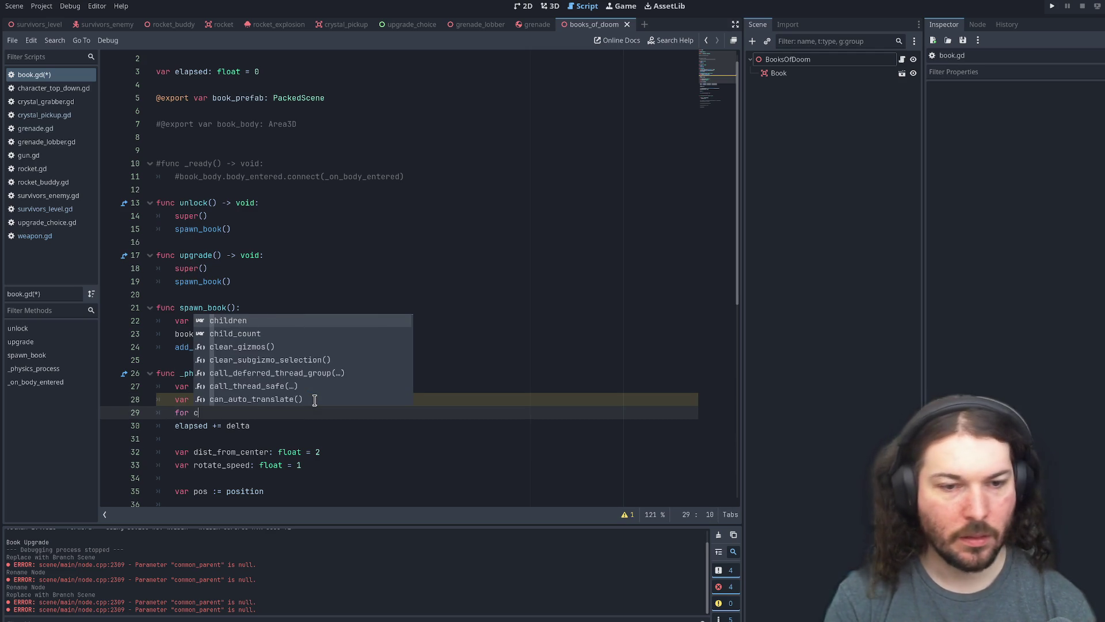
key(BackSpace)
key(BackSpace)
text(book: )
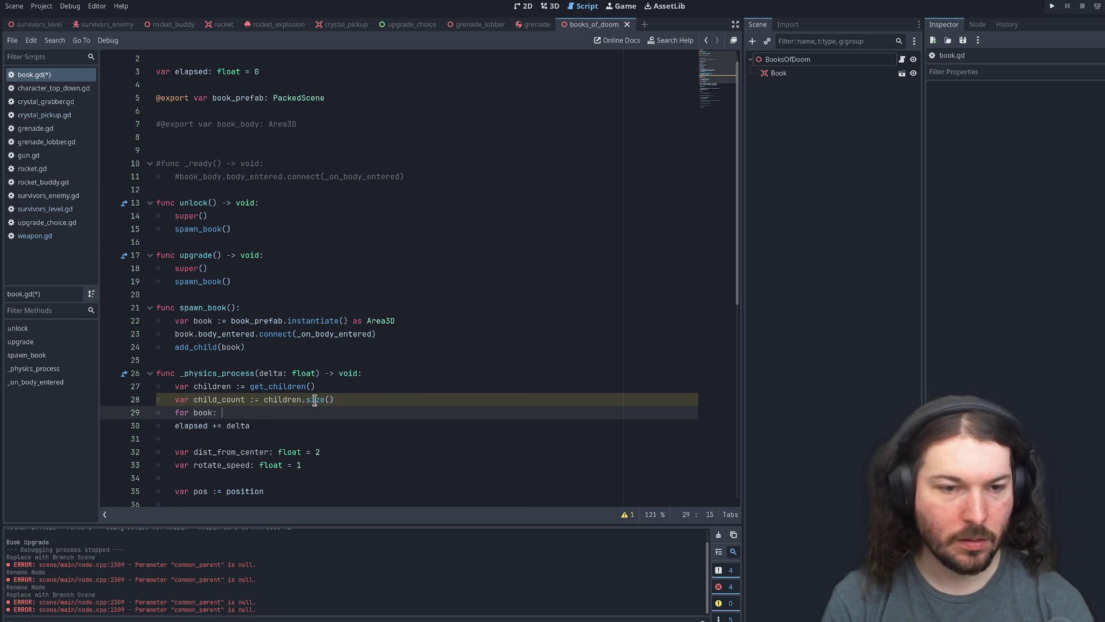
text(Node3d)
key(Return)
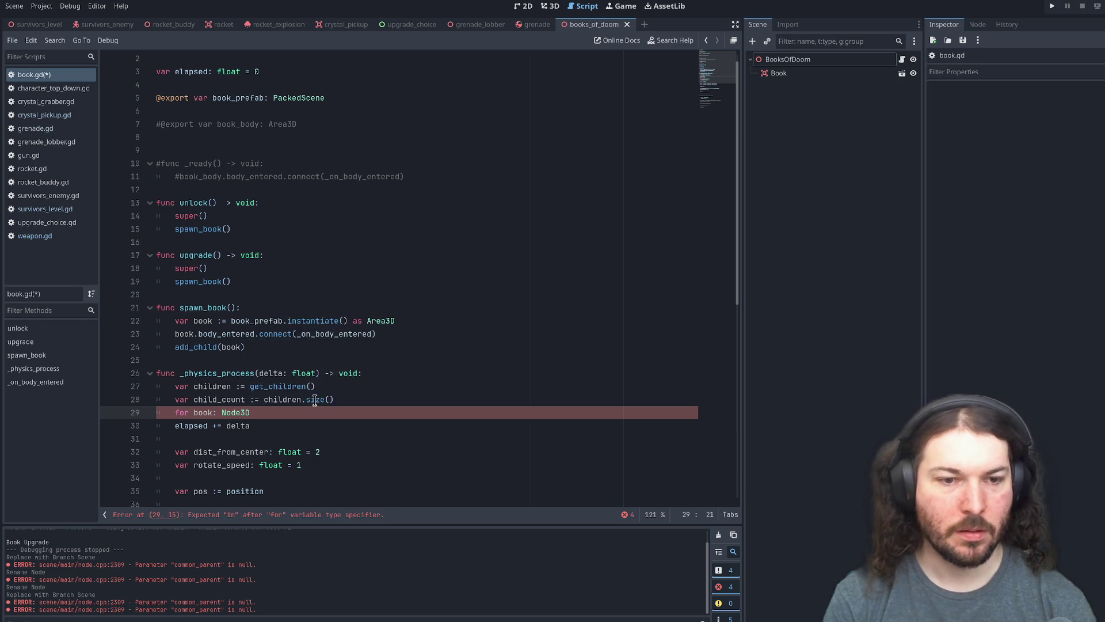
text(in)
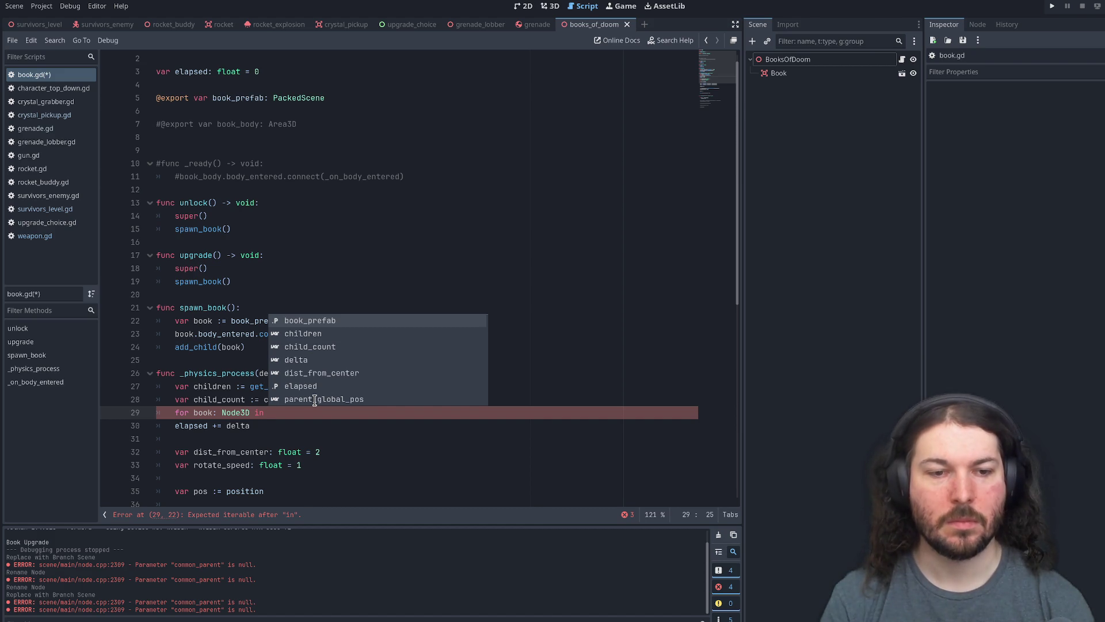
text(children)
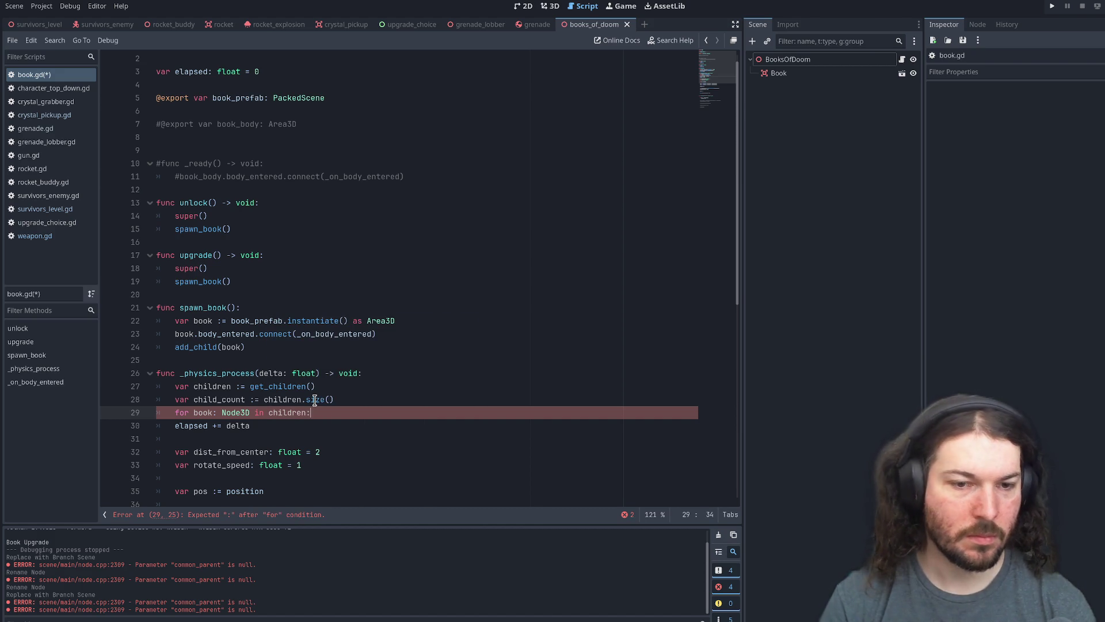
text(:)
key(Return)
text(pass)
key(ctrl+s)
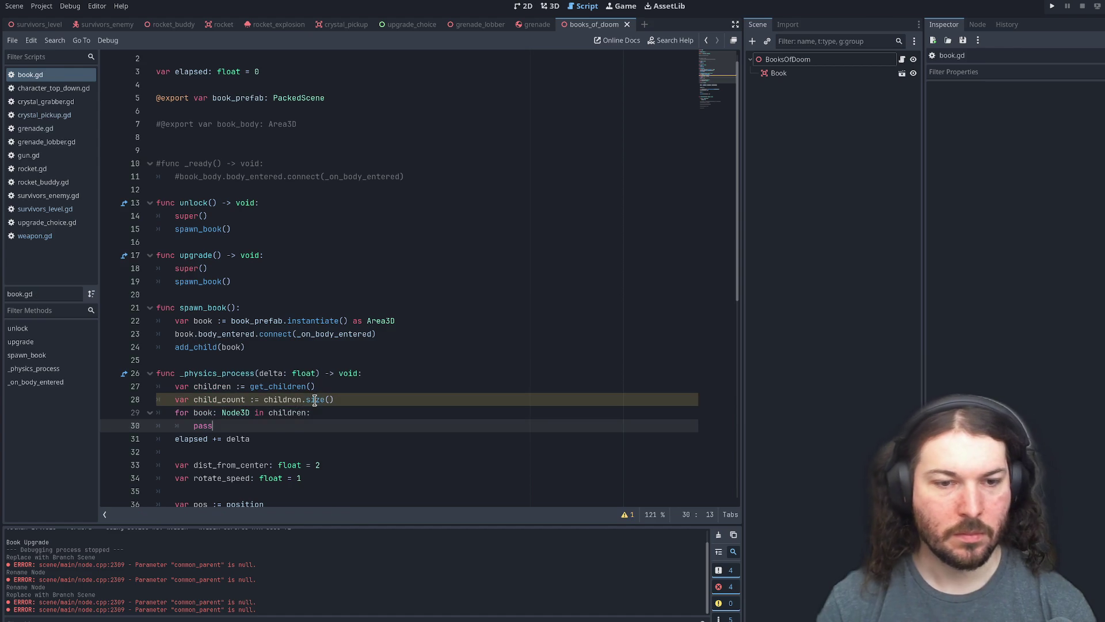
- Remove pass, move elapsed += delta to the function's top, and add blank-line spacing
key(BackSpace)
key(BackSpace)
key(BackSpace)
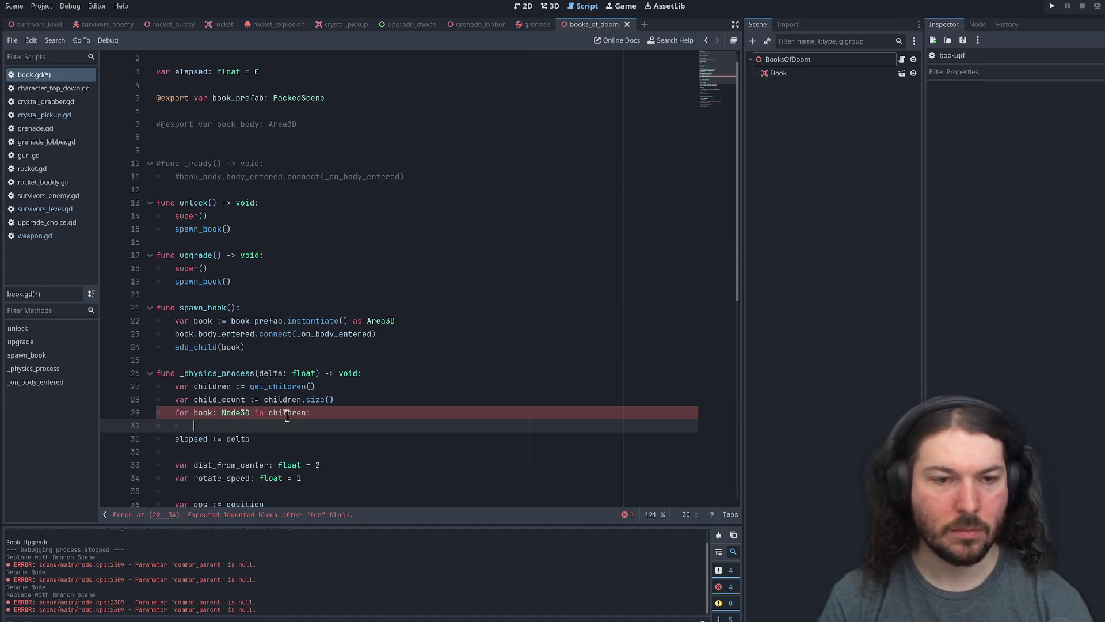
key(Down)
key(alt+Up)
key(alt+Up)
key(alt+Up)
key(End)
key(Return)
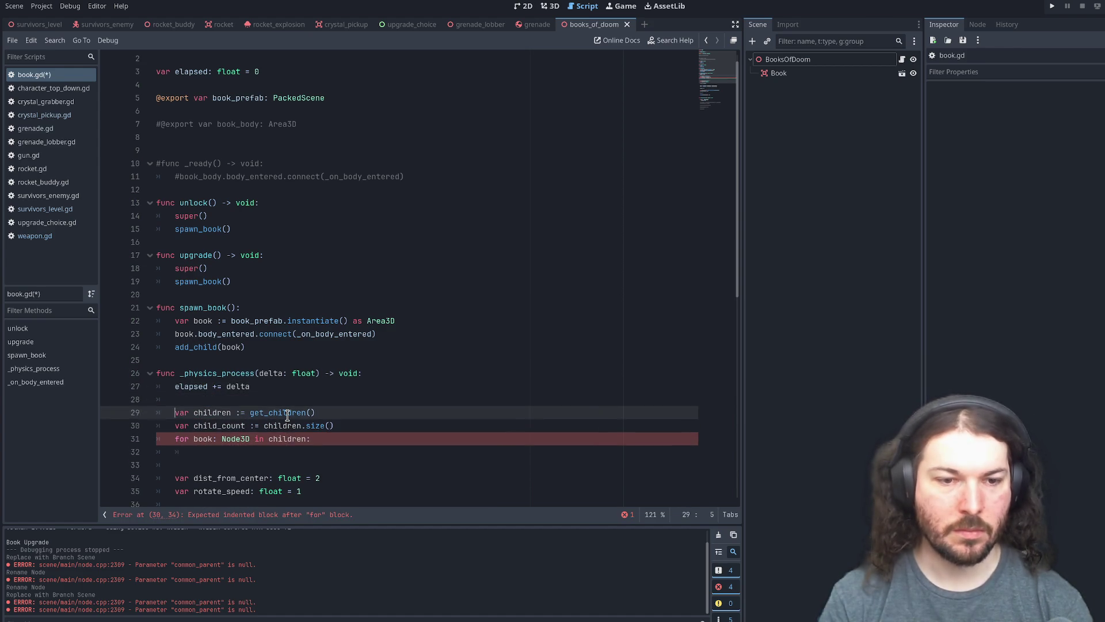
key(Down)
key(Down)
key(Down)
key(Return)
key(Down)
key(Down)
scroll(224, 396, down, 3)
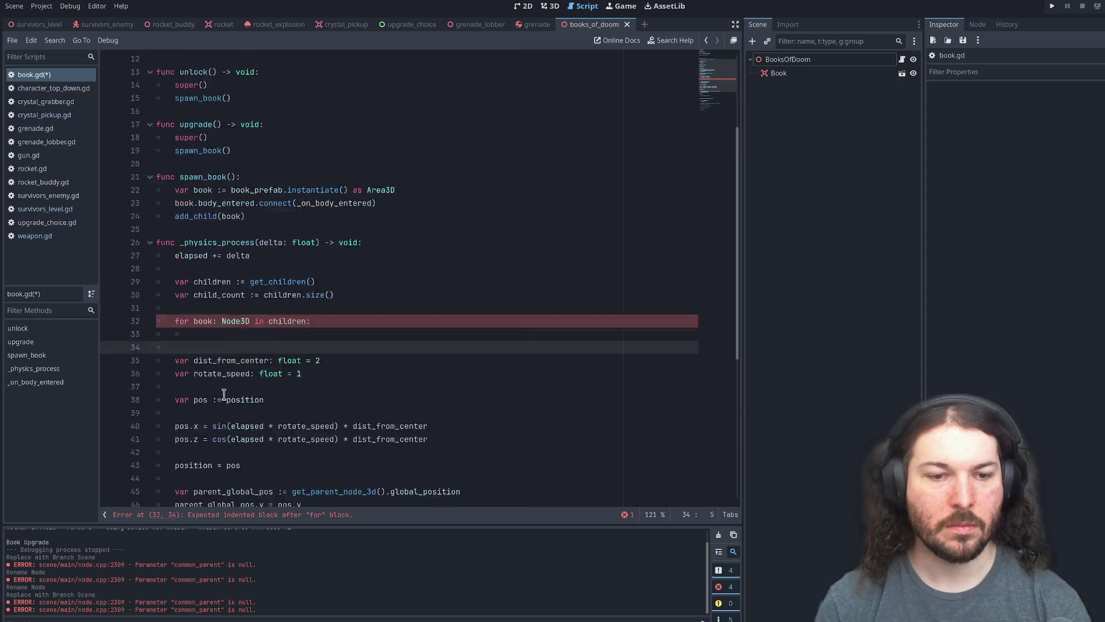
- Indent the orbit code on lines 33-50 into the for loop
scroll(224, 396, down, 3)
scroll(328, 292, down, 3)
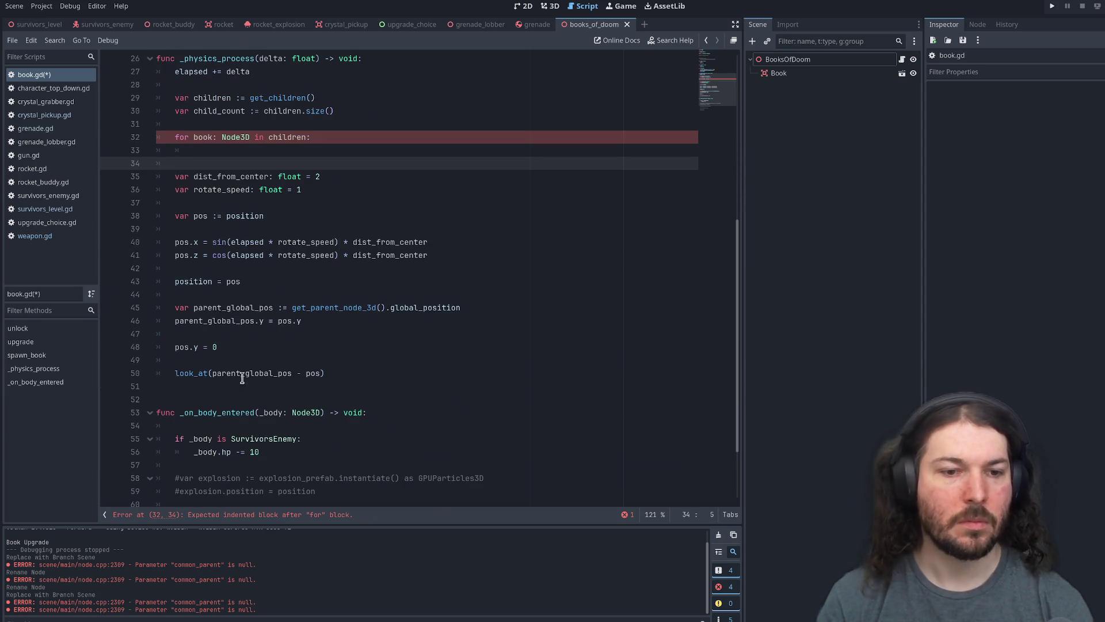
mouse_move(357, 373)
mouse_down()
mouse_move(167, 164)
mouse_move(296, 151)
mouse_up()
key(Tab)
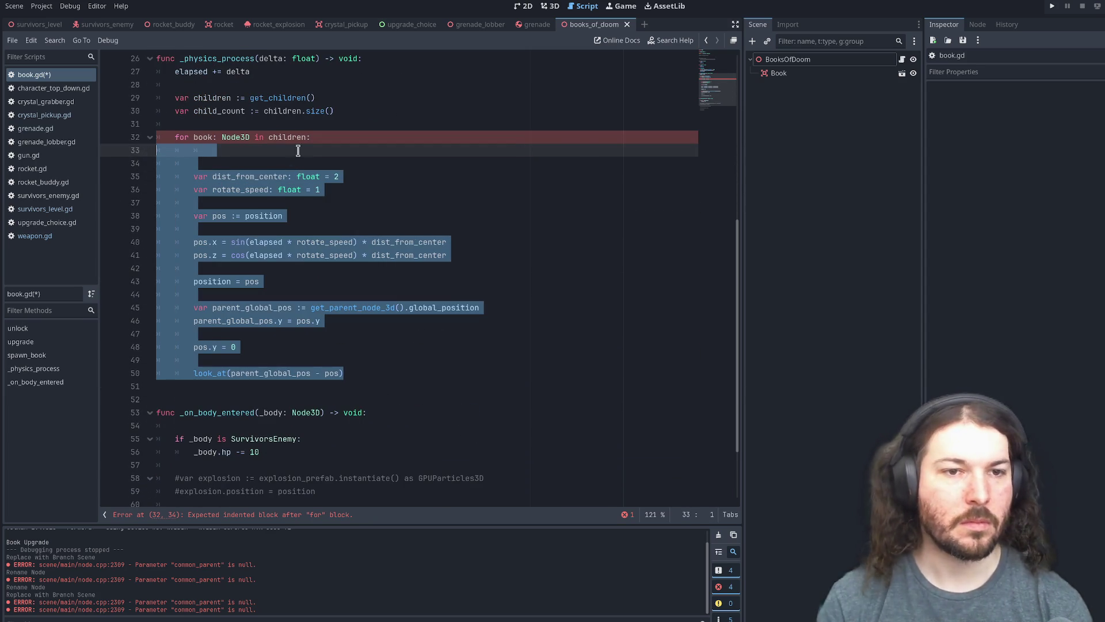
click(297, 151)
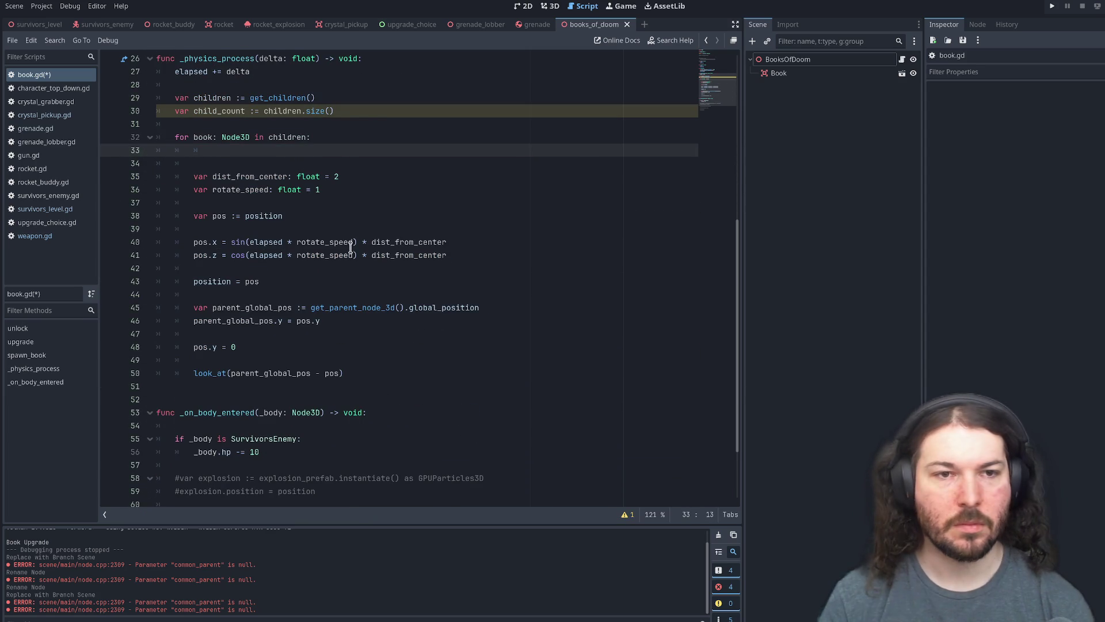
scroll(351, 248, up, 1)
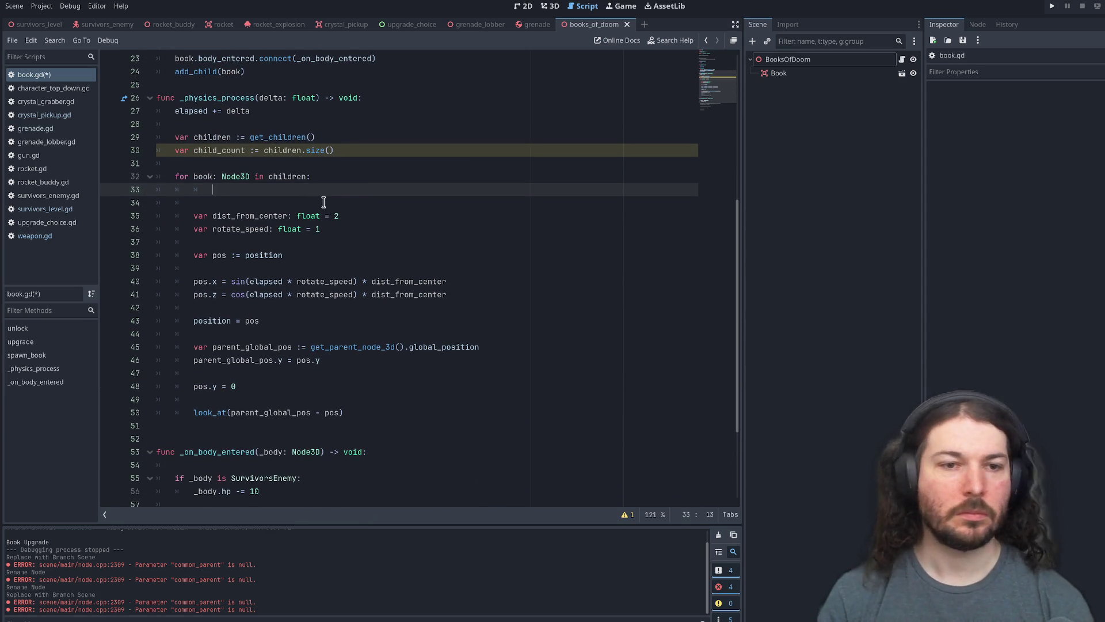
- Prefix the position read and the position assignment with 'book.'
key(Down)
key(Down)
key(Down)
key(End)
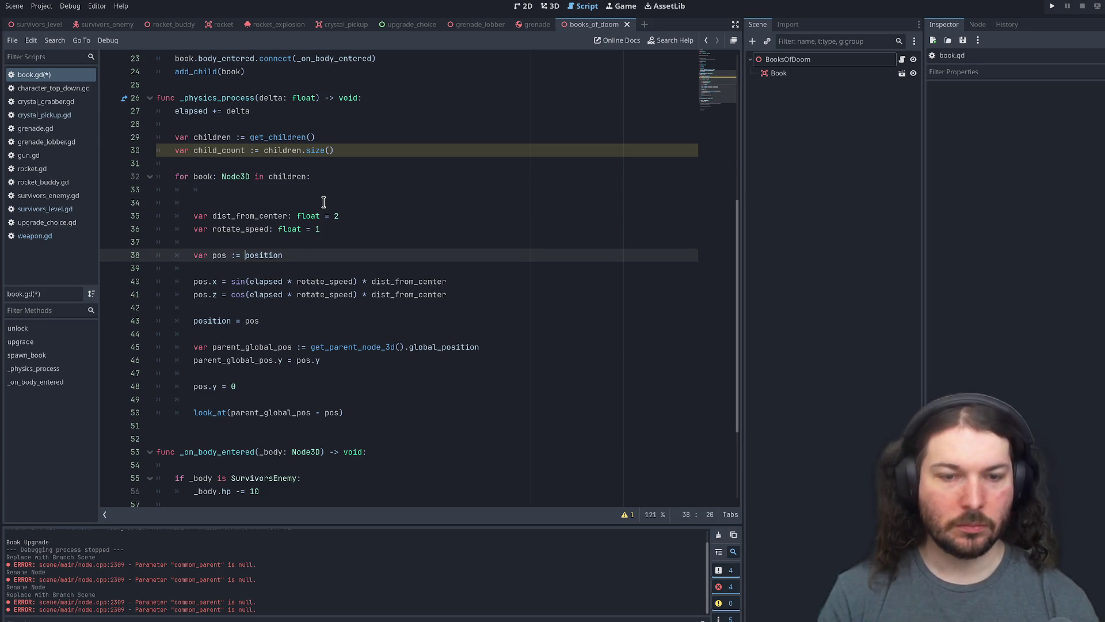
text(book.)
key(Escape)
key(Down)
key(Down)
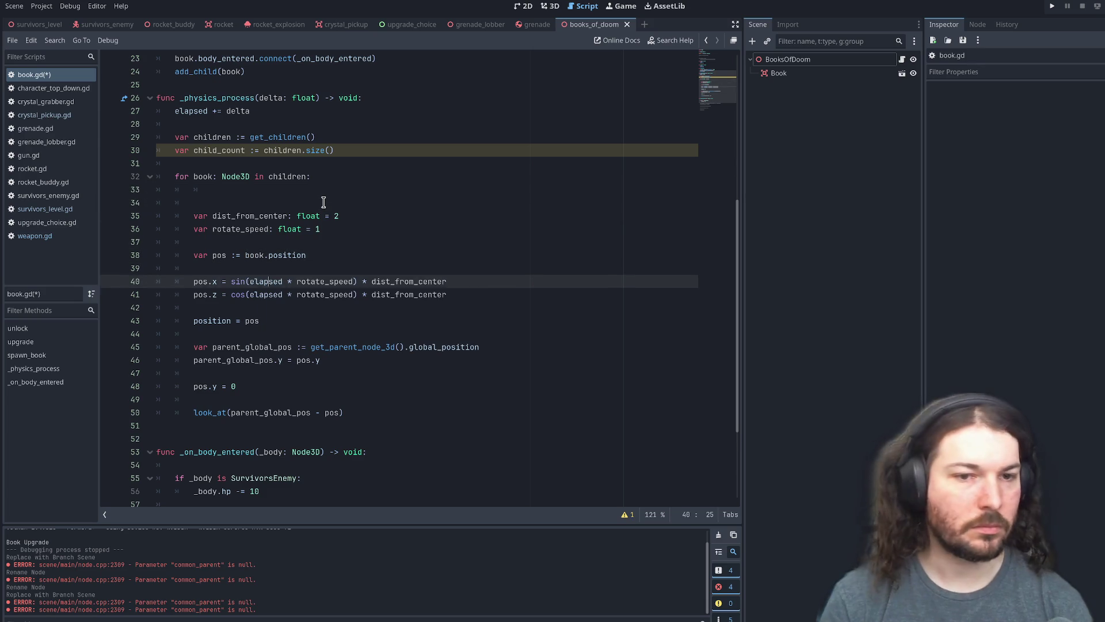
key(Down)
key(Down)
key(Down)
key(Home)
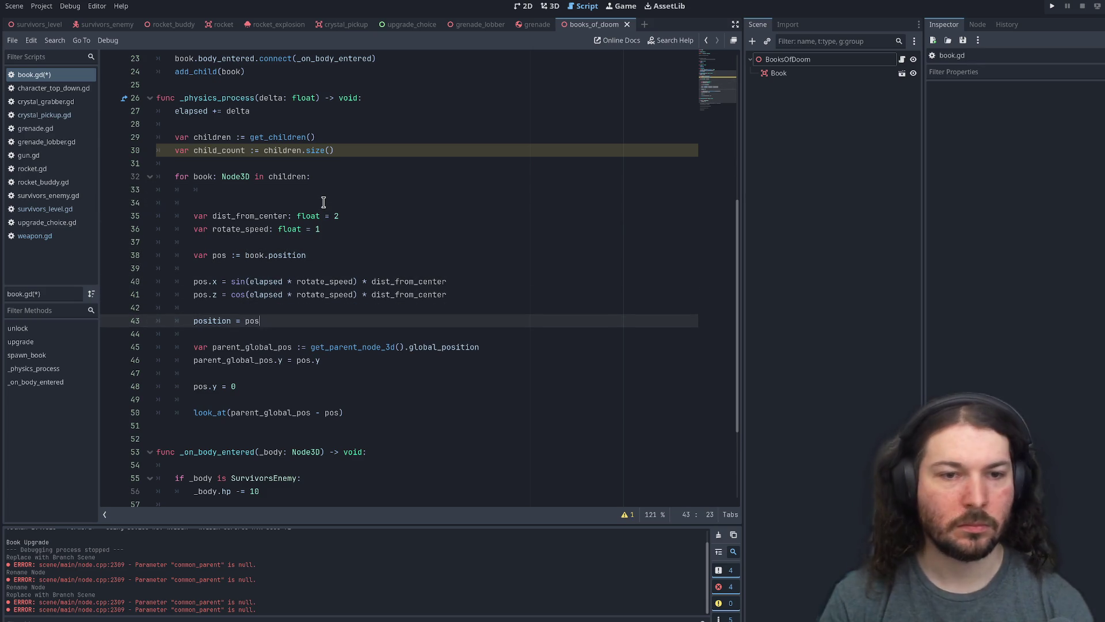
text(book.)
key(Escape)
key(Down)
key(Down)
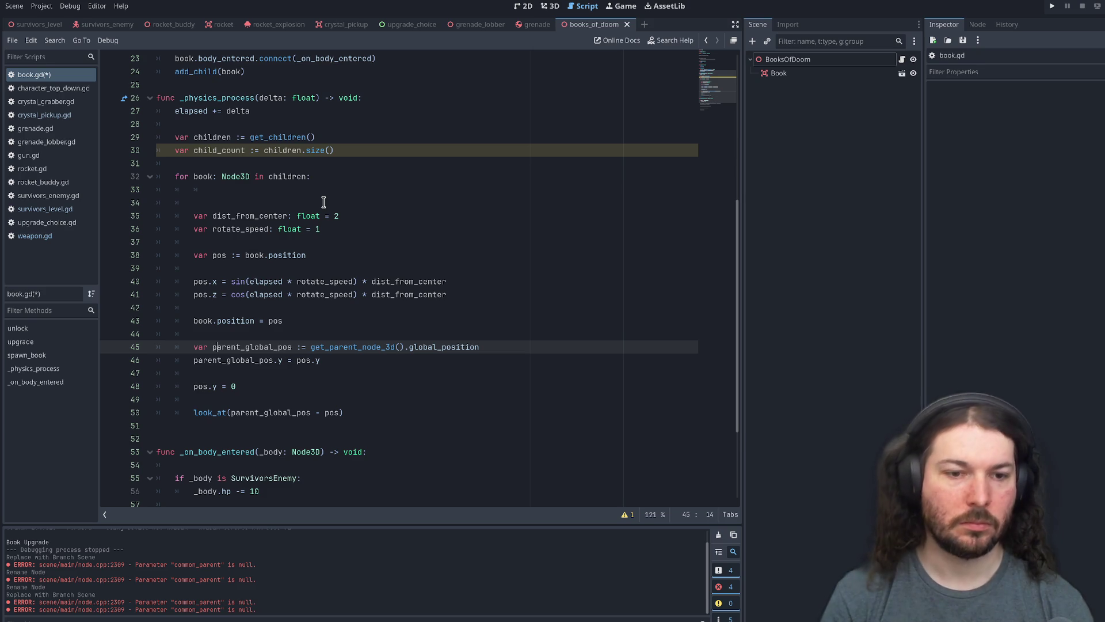
- Change look_at to book.look_at and save the script
key(Down)
key(Down)
key(Down)
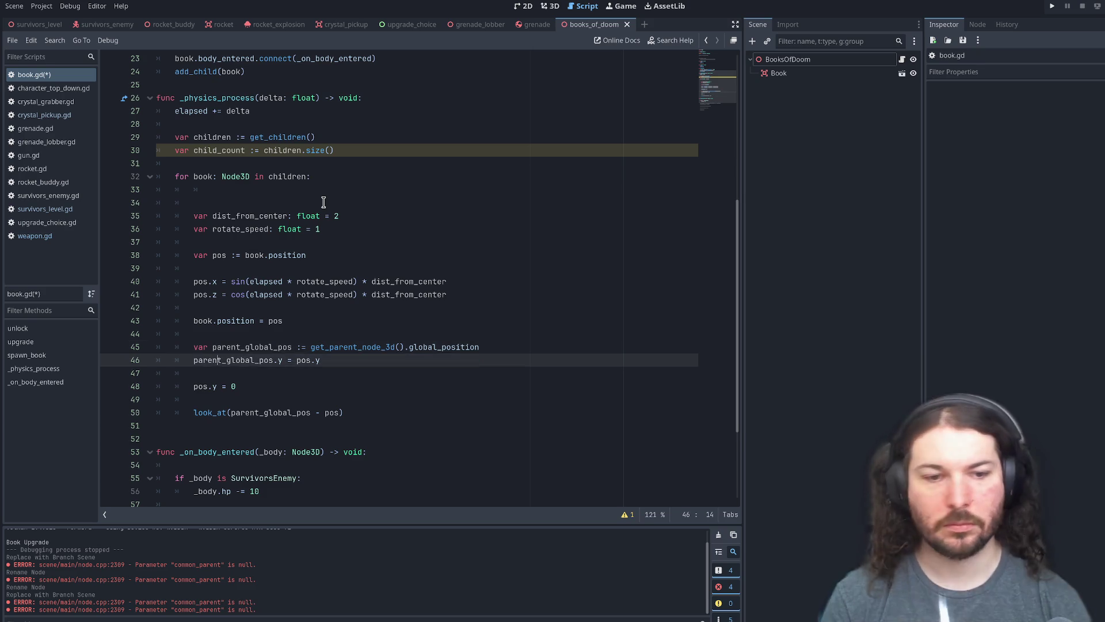
key(Home)
text(book.)
key(ctrl+s)
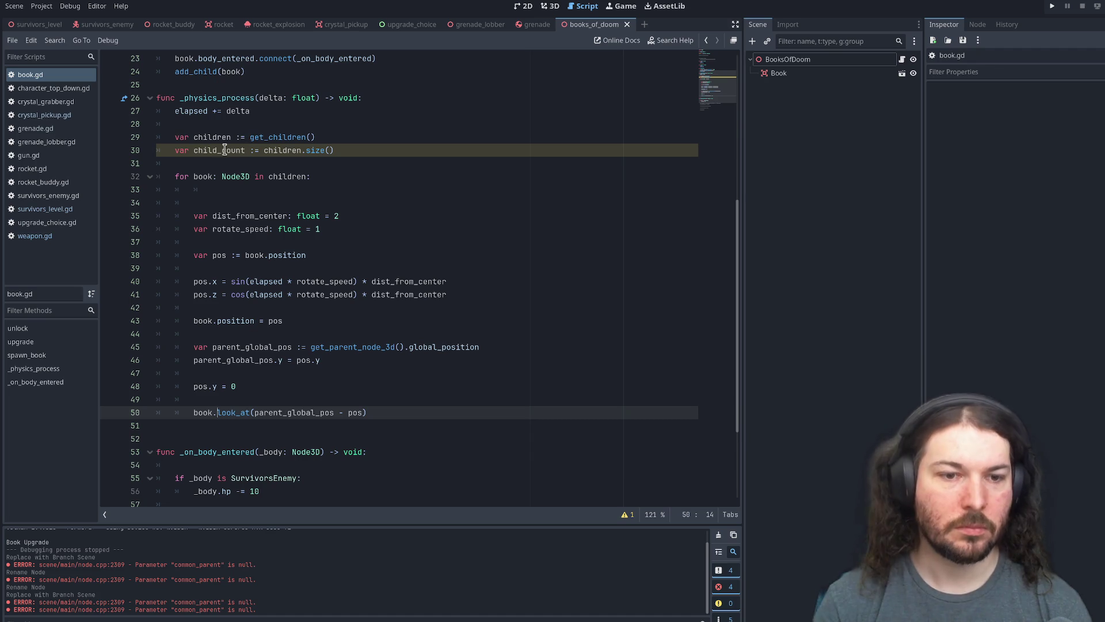
click(249, 163)
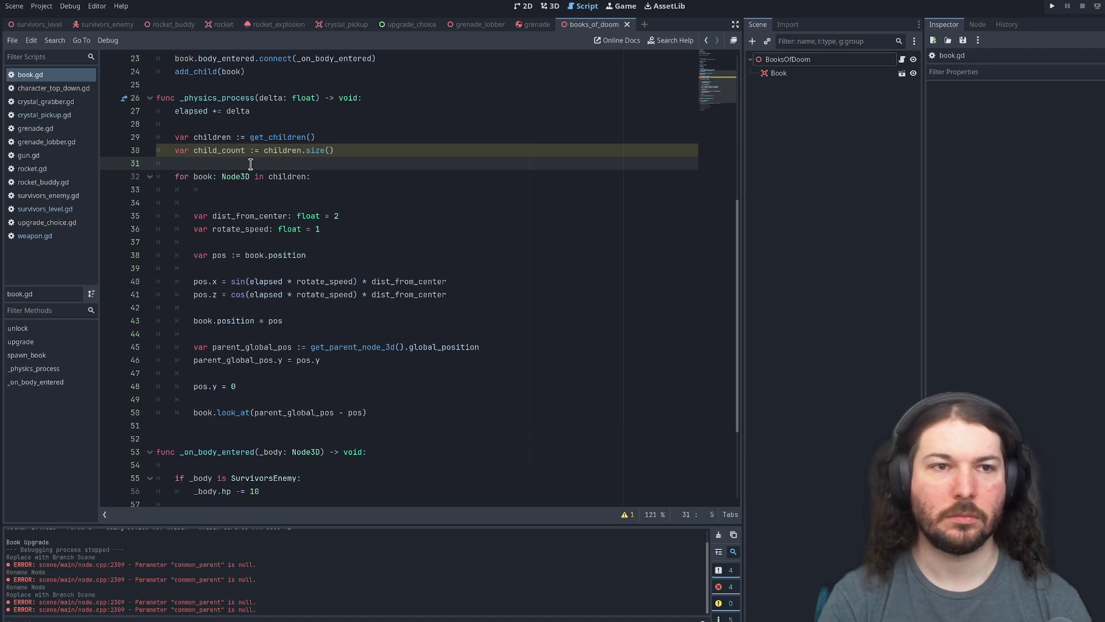
- Delete the Book child node from the BooksOfDoom scene and save it
right_click(803, 73)
click(831, 421)
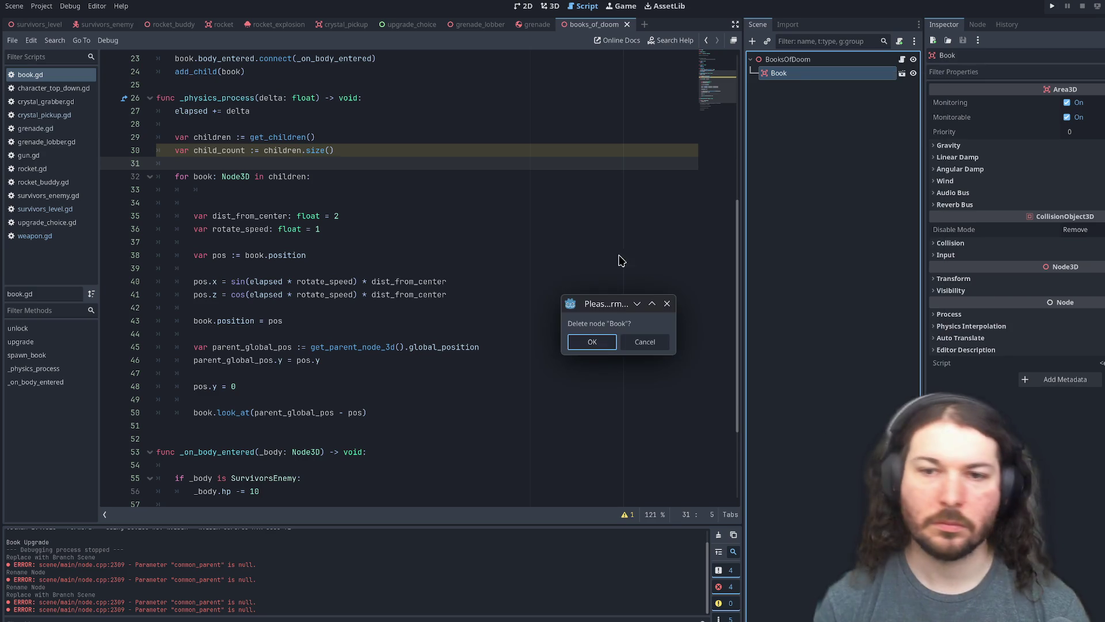
click(601, 340)
key(ctrl+s)
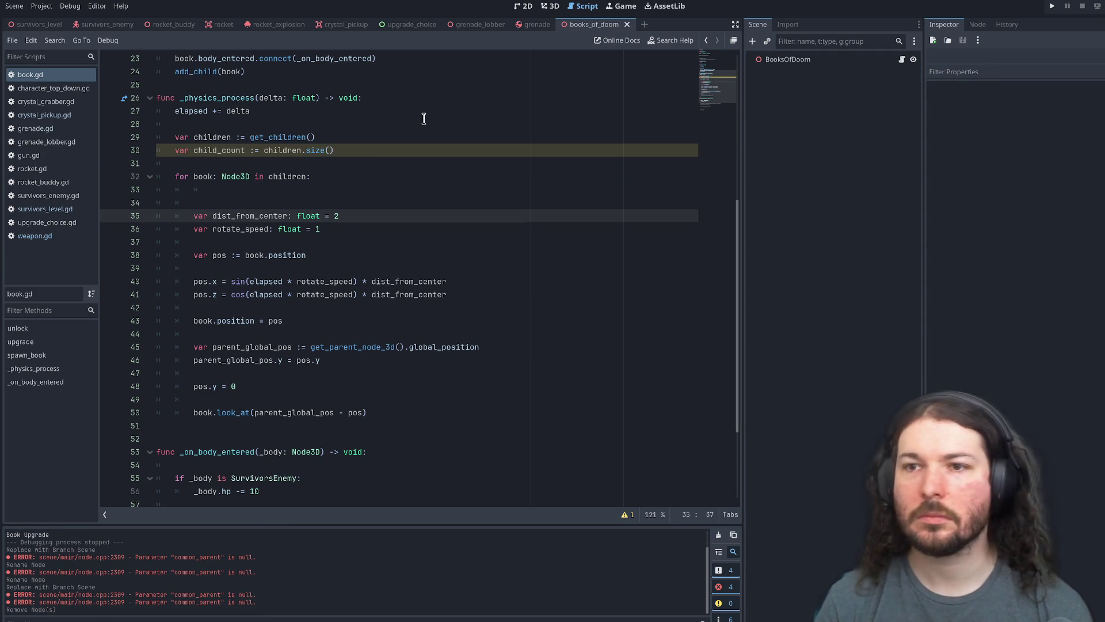
- Rename book.gd to books_of_doom.gd in the FileSystem dock and run the project
click(380, 148)
right_click(37, 75)
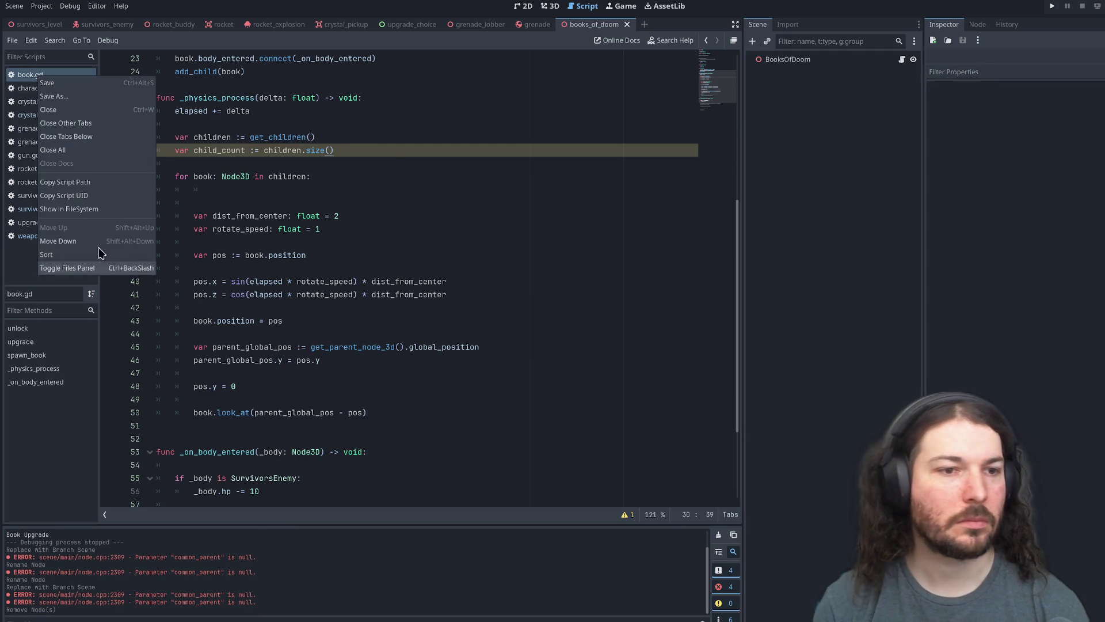
key(Escape)
click(204, 399)
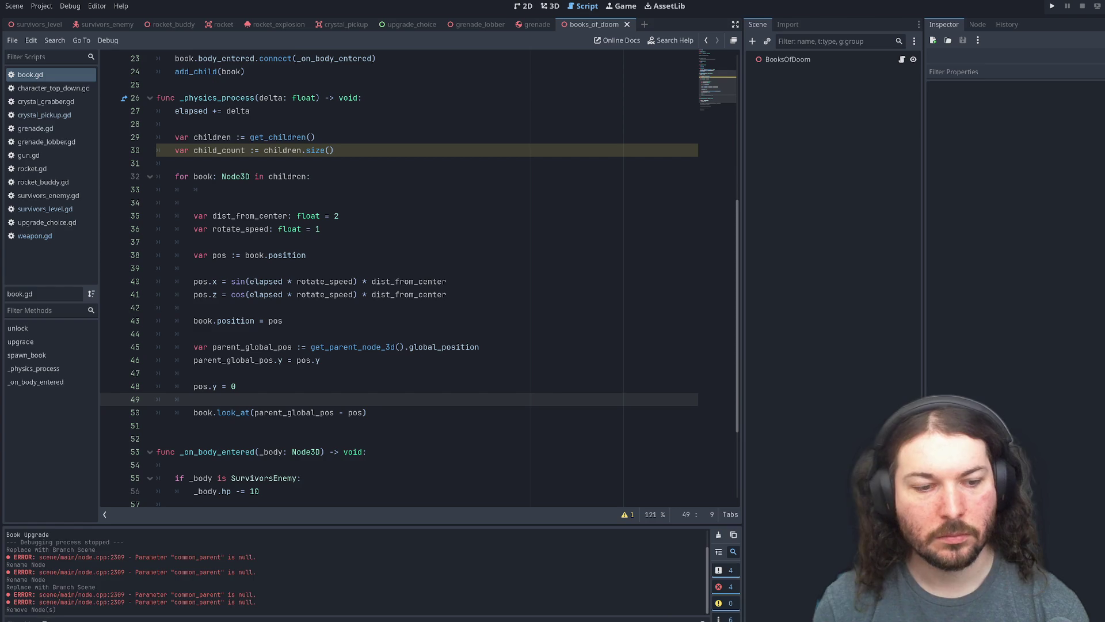
key(alt+f)
scroll(419, 595, down, 2)
scroll(311, 592, up, 1)
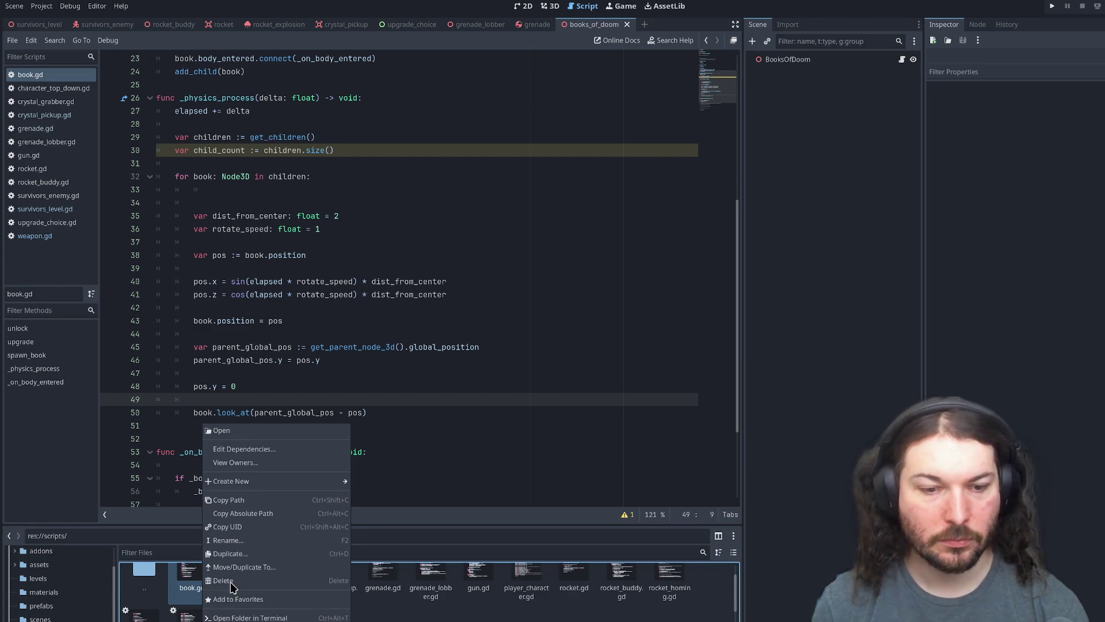
click(229, 540)
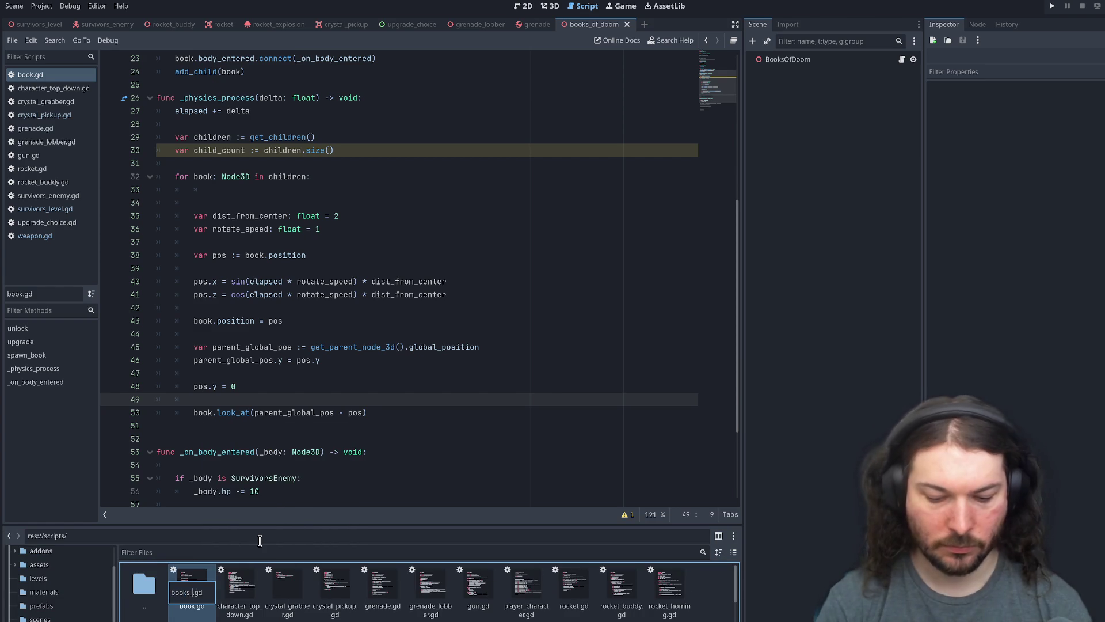
text(oom)
key(Return)
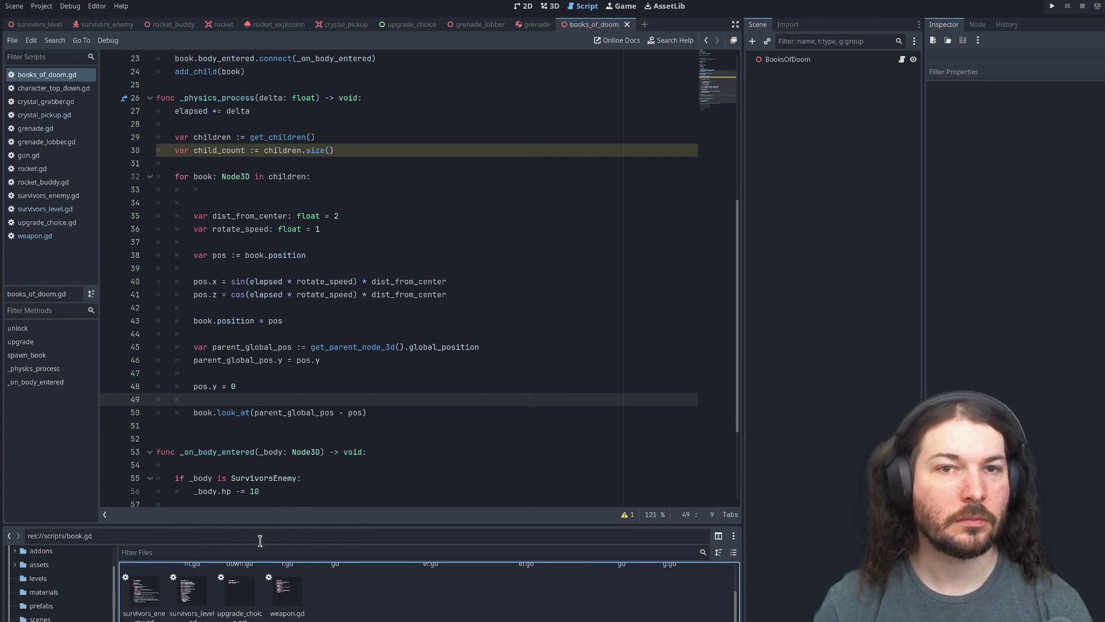
click(384, 180)
key(F5)
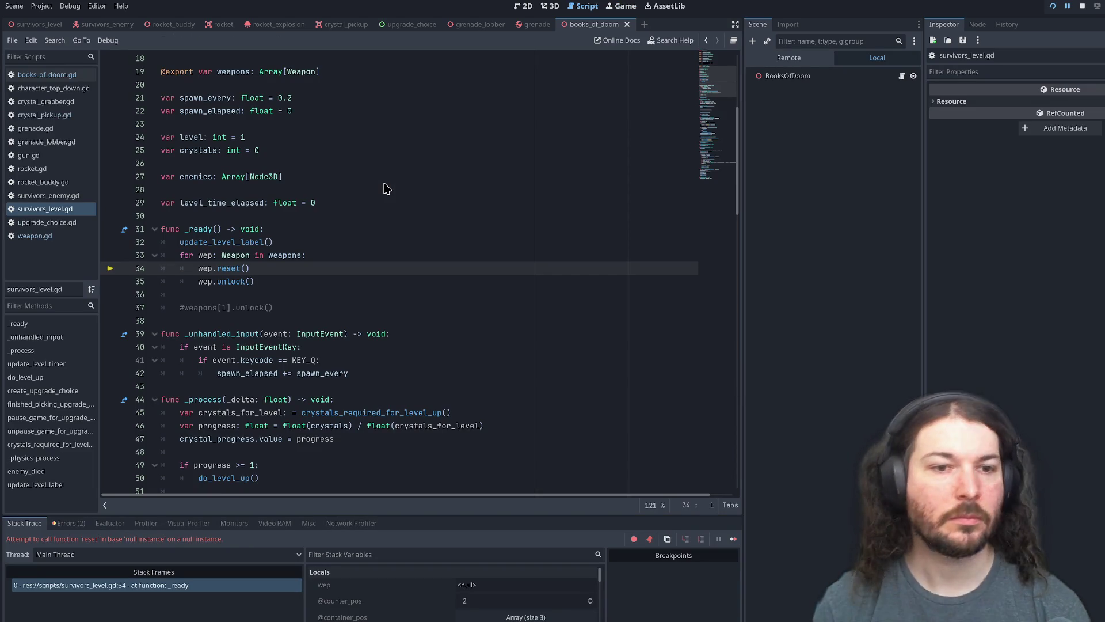
- Stop the run, put BooksOfDoom into SurvivorsLevel's Weapons slot 2, and rerun
click(1082, 6)
click(35, 24)
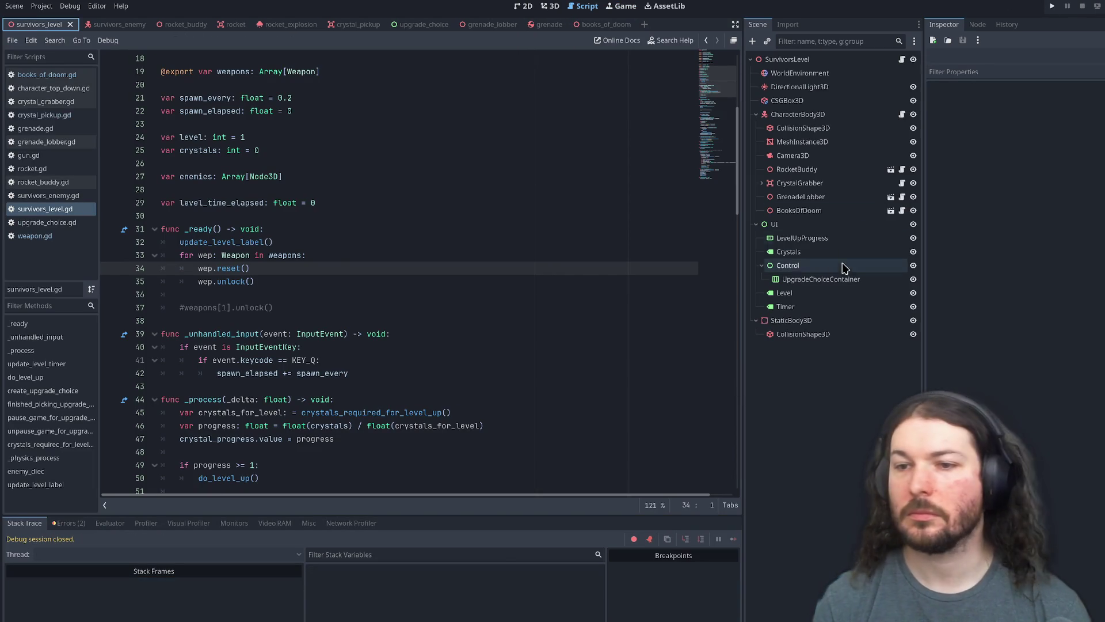
click(805, 115)
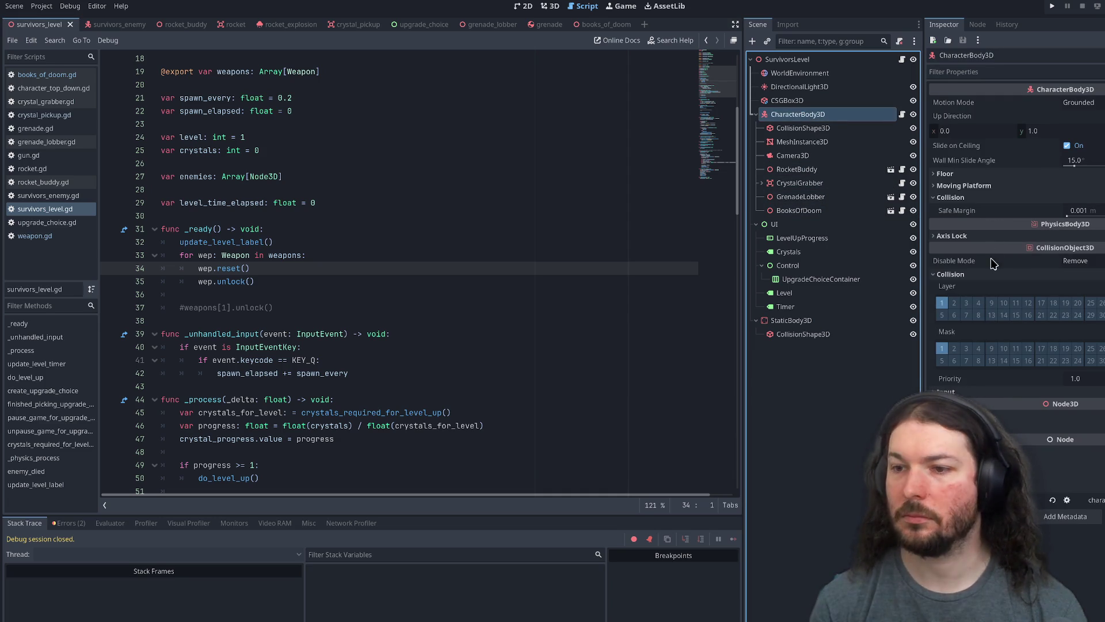
click(787, 59)
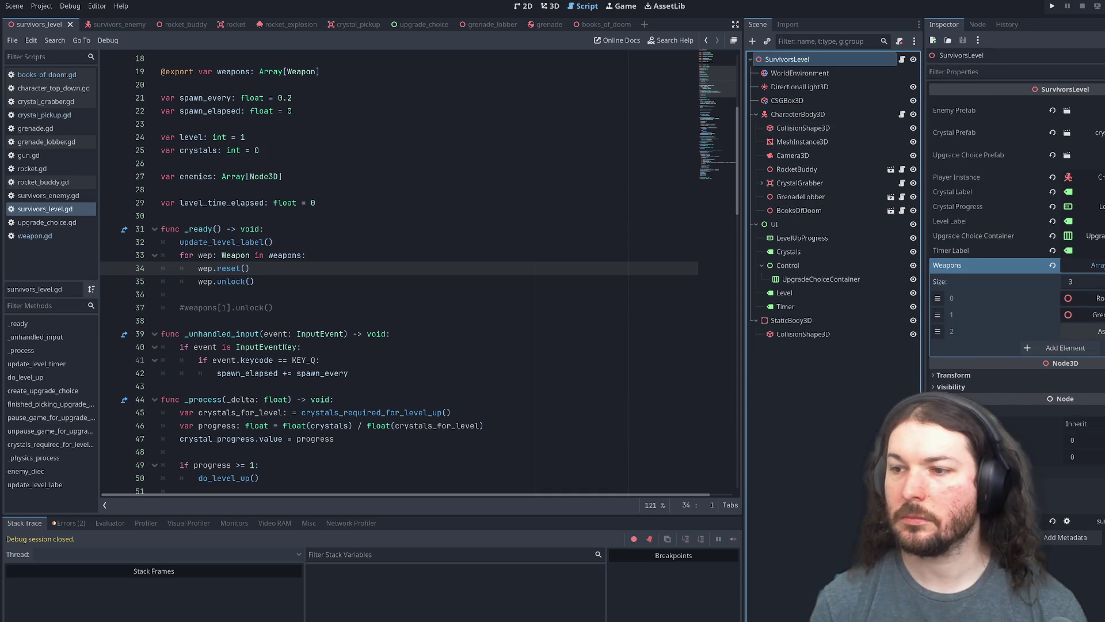
mouse_move(799, 210)
mouse_down()
mouse_move(1071, 334)
mouse_move(1096, 332)
mouse_up()
key(F5)
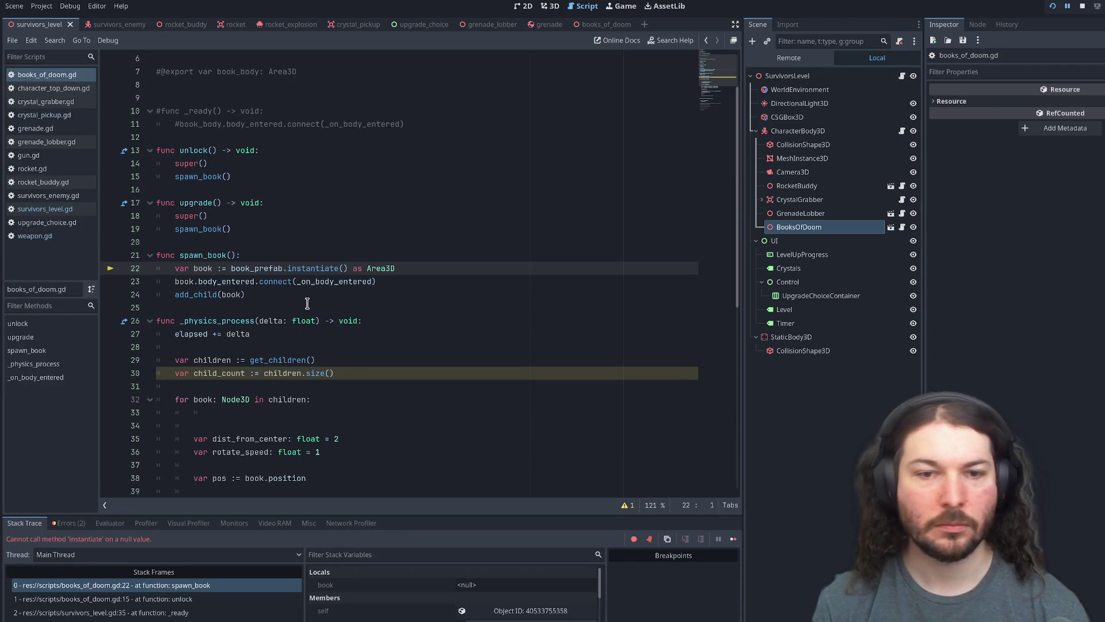
- Stop the run, load book.tscn as BooksOfDoom's Book Prefab, save, and run again
click(1082, 6)
click(592, 24)
click(817, 59)
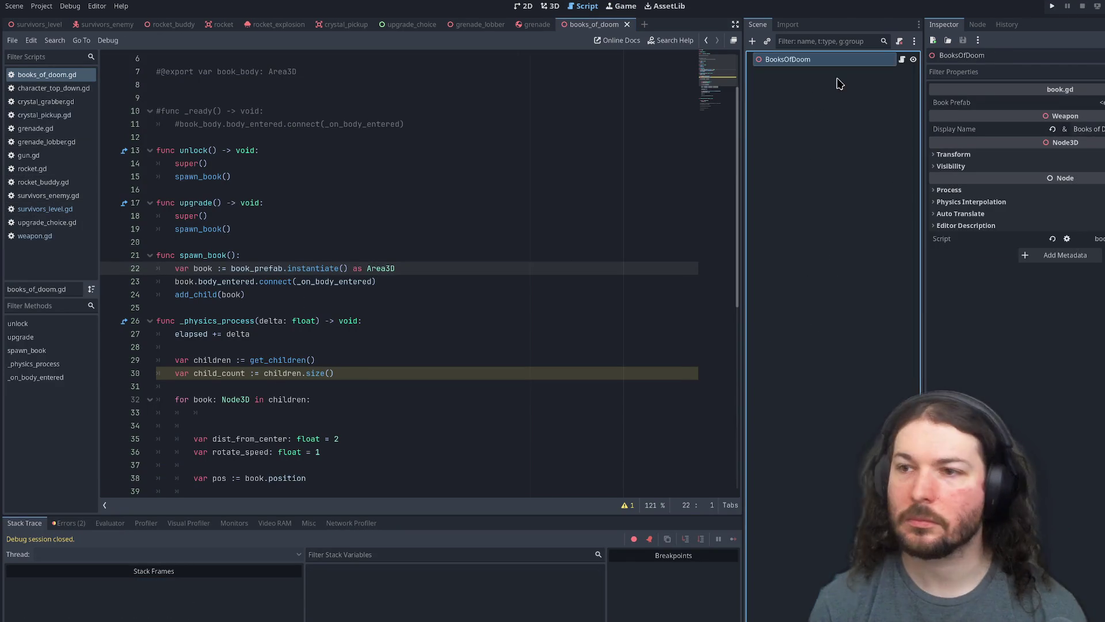
click(978, 101)
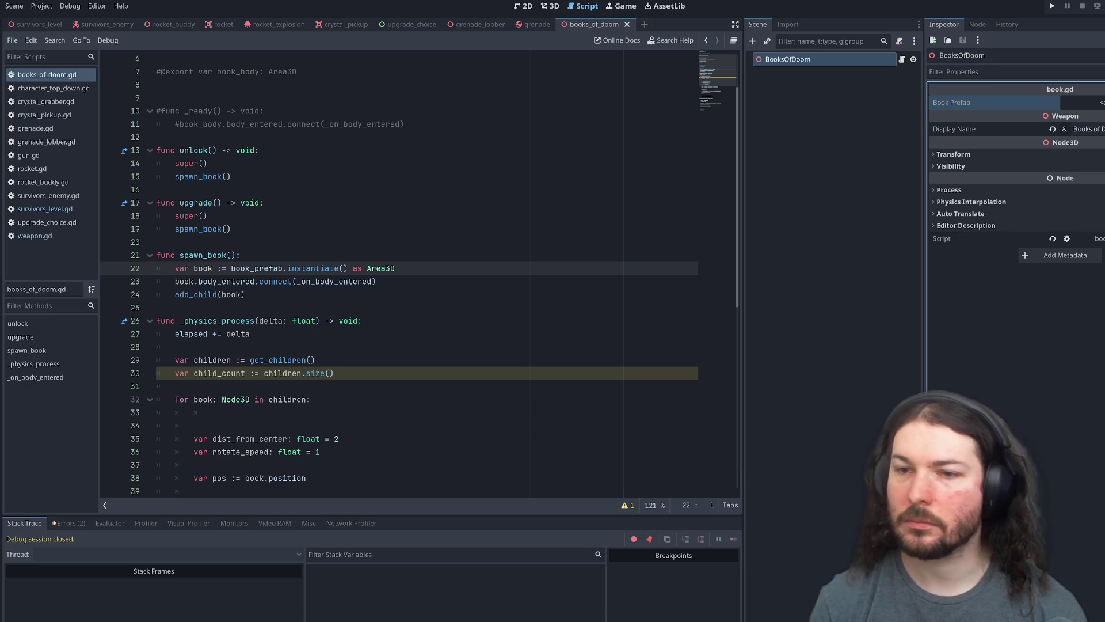
click(1082, 102)
text(bo)
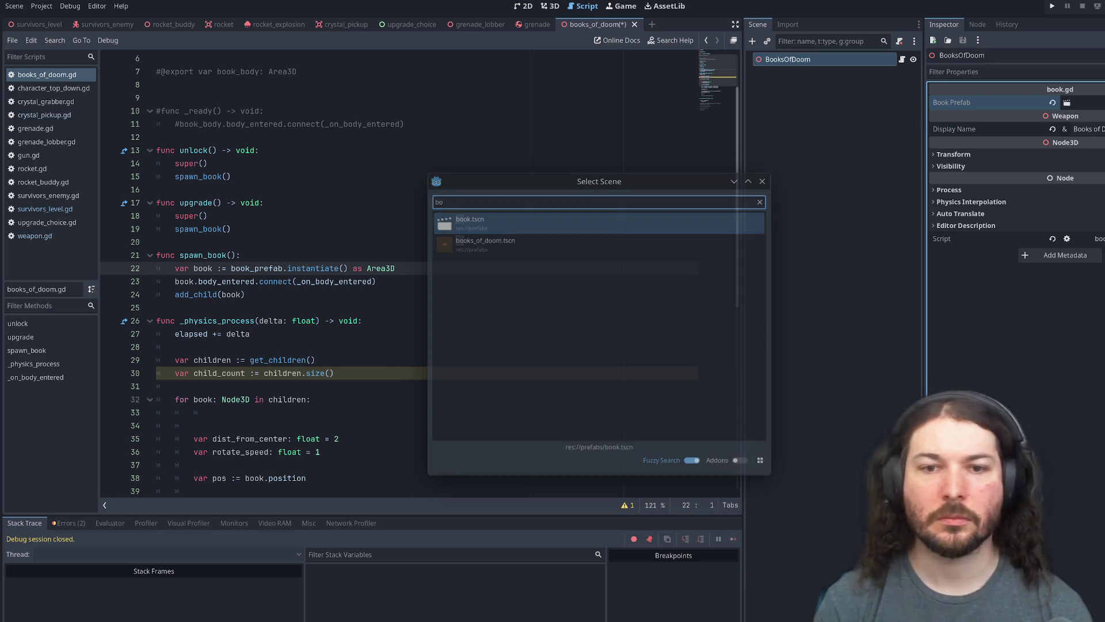
key(Return)
key(ctrl+s)
key(F5)
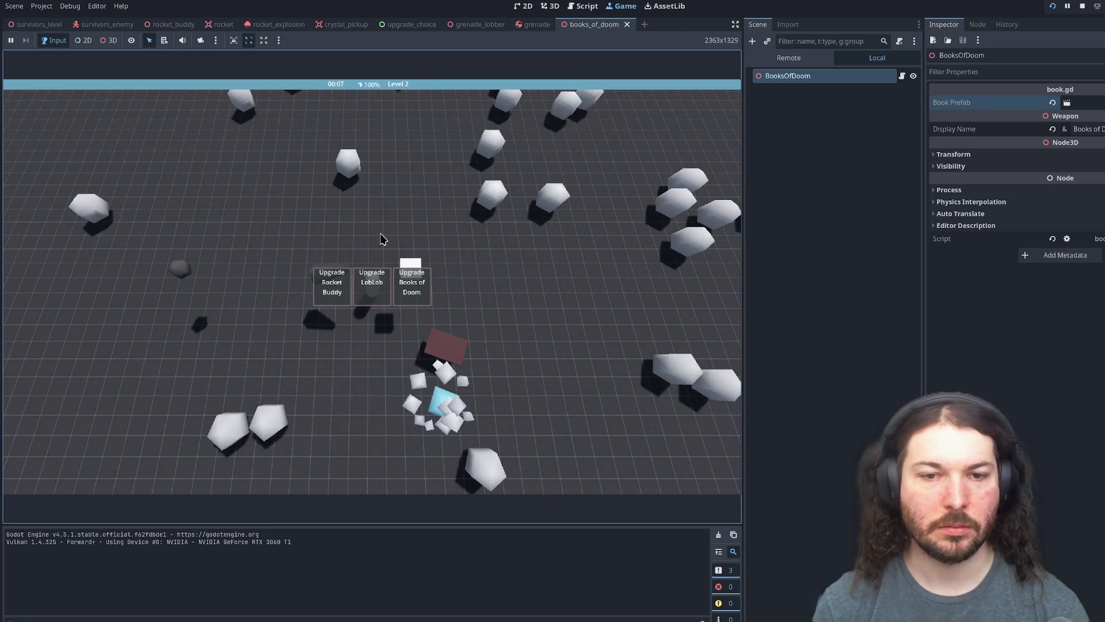
- Take the Books of Doom upgrade, stop the game, and scroll down books_of_doom.gd
click(408, 304)
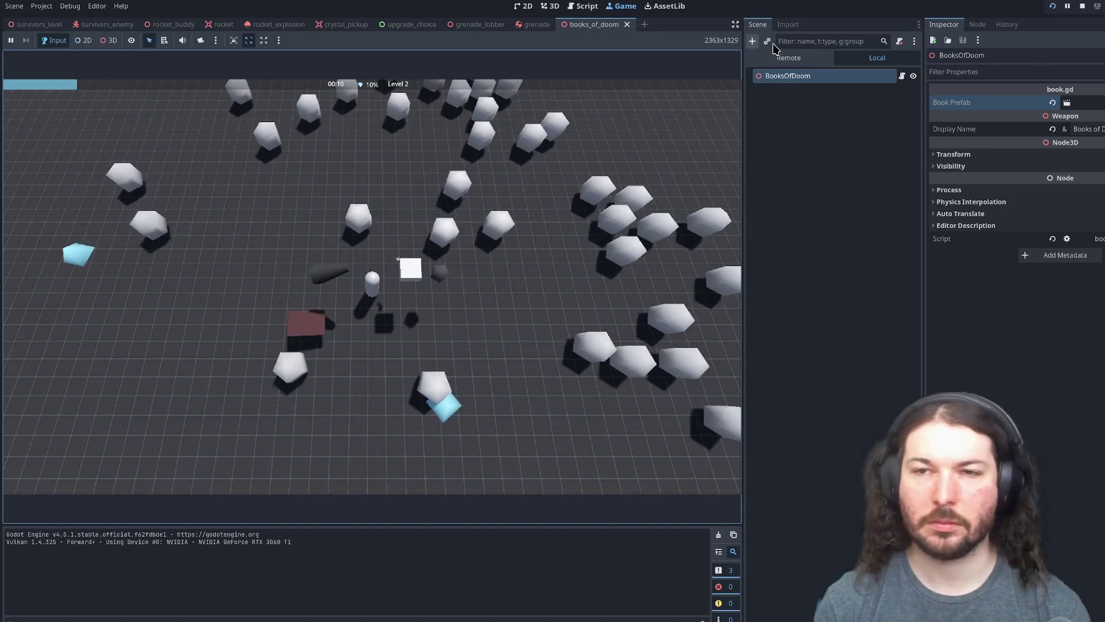
click(1083, 6)
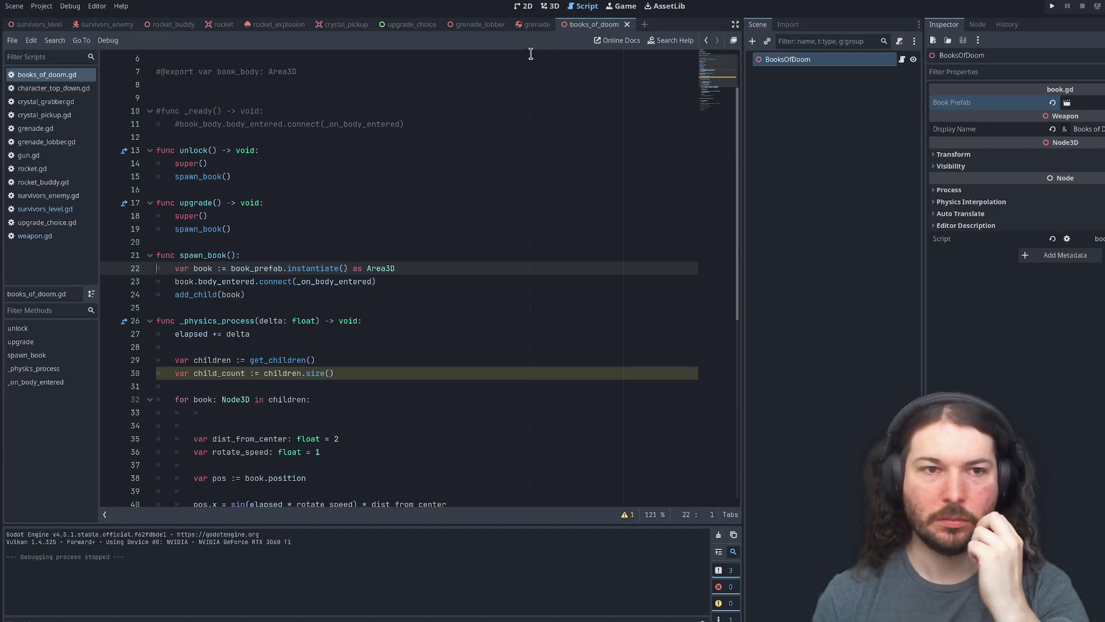
scroll(454, 170, down, 7)
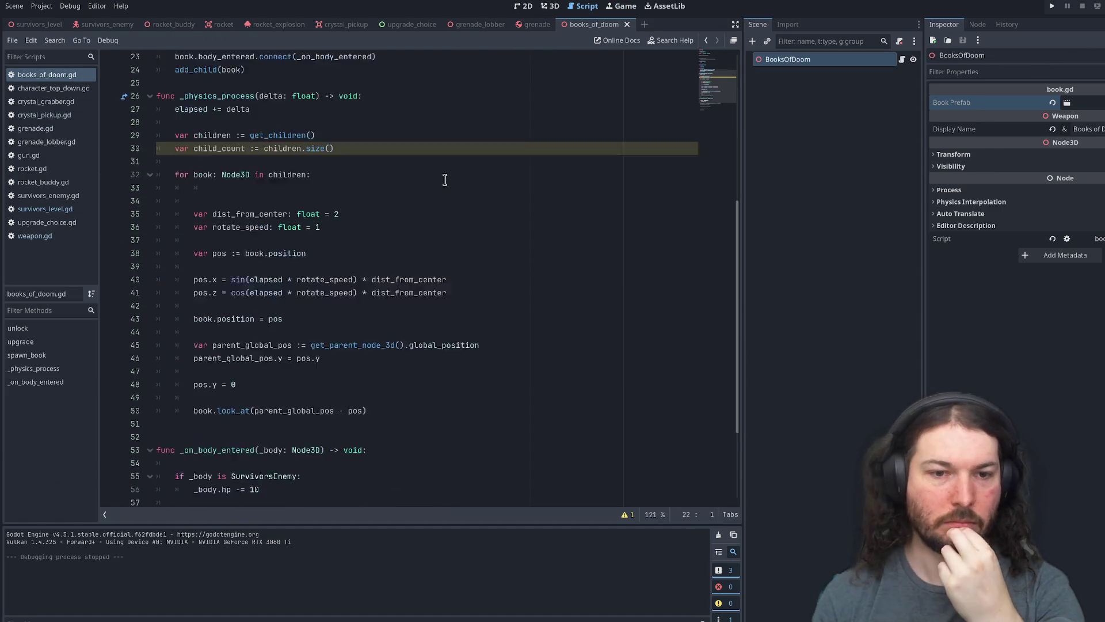
- Remove 'get_parent_node_3d().' from line 45, then test-run and stop the game
click(405, 295)
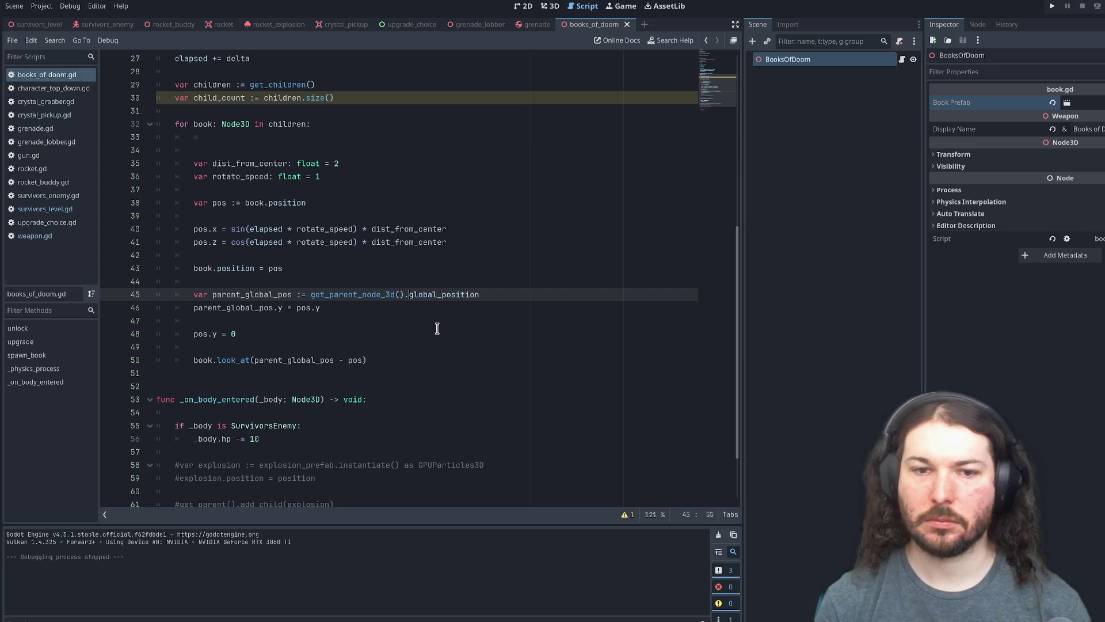
key(ctrl+BackSpace)
key(ctrl+BackSpace)
key(ctrl+BackSpace)
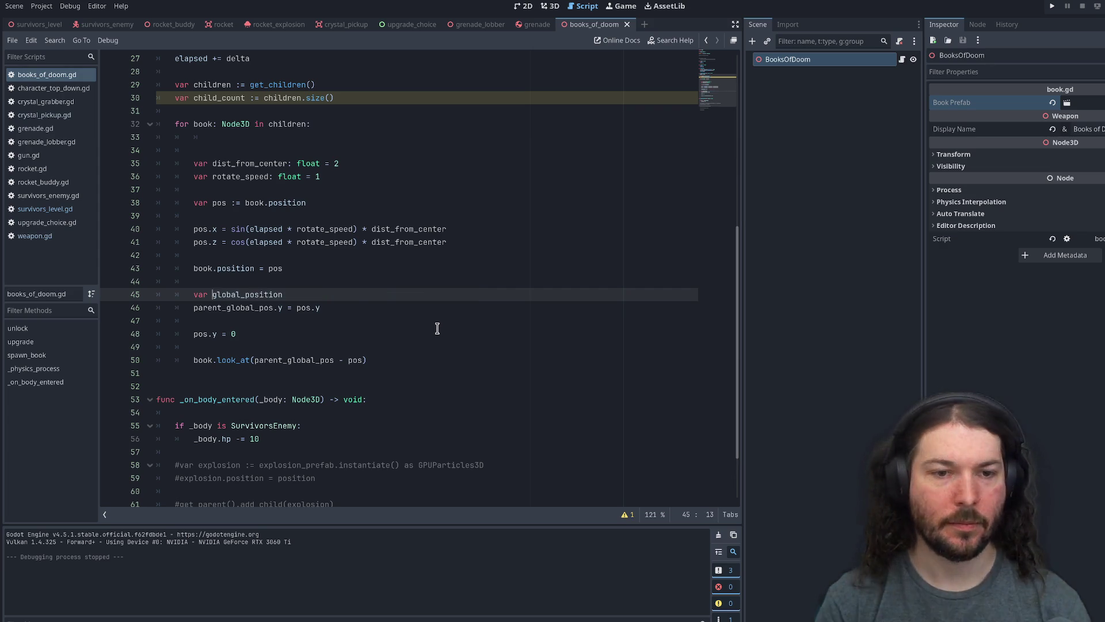
key(ctrl+z)
key(ctrl+BackSpace)
key(ctrl+BackSpace)
key(F5)
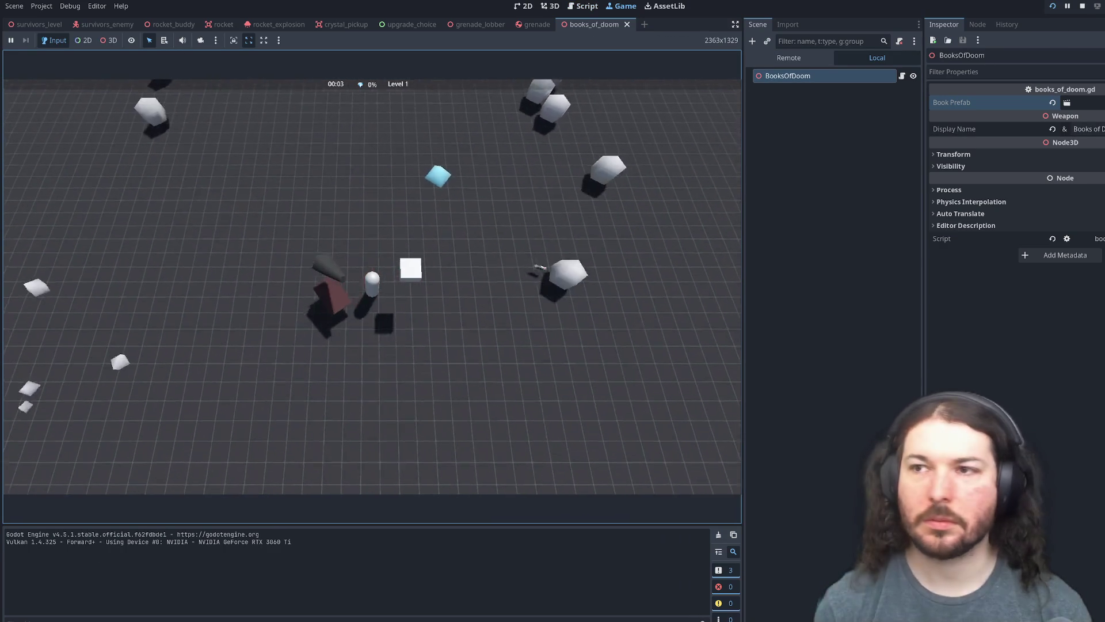
click(1082, 7)
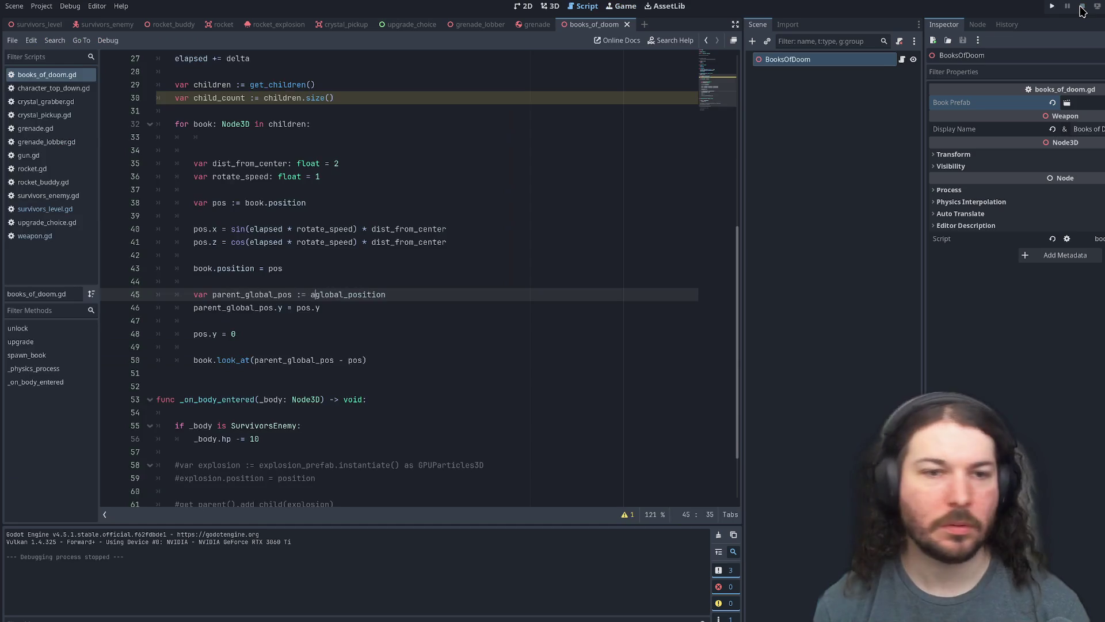
- Review the loop code by moving through lines 45, 43, 37 and 34
click(538, 280)
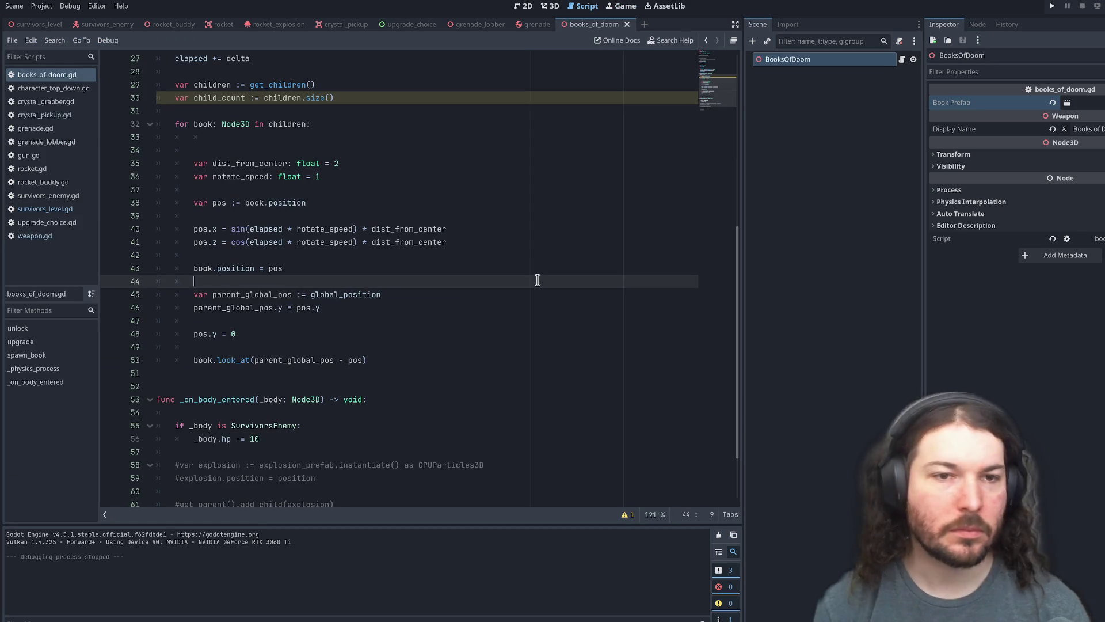
click(542, 293)
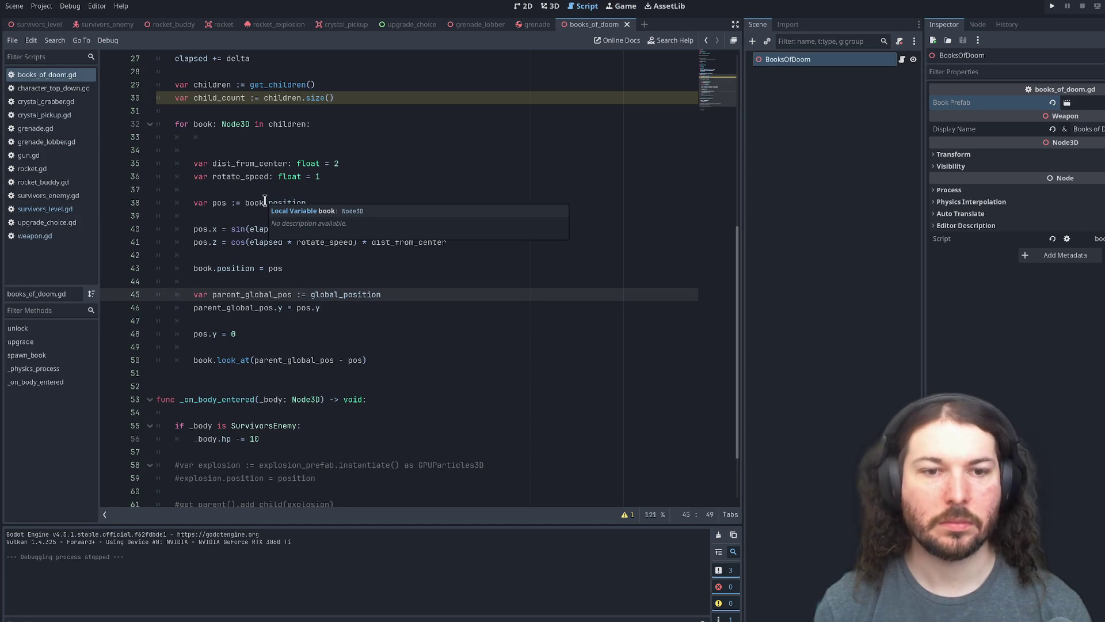
click(321, 269)
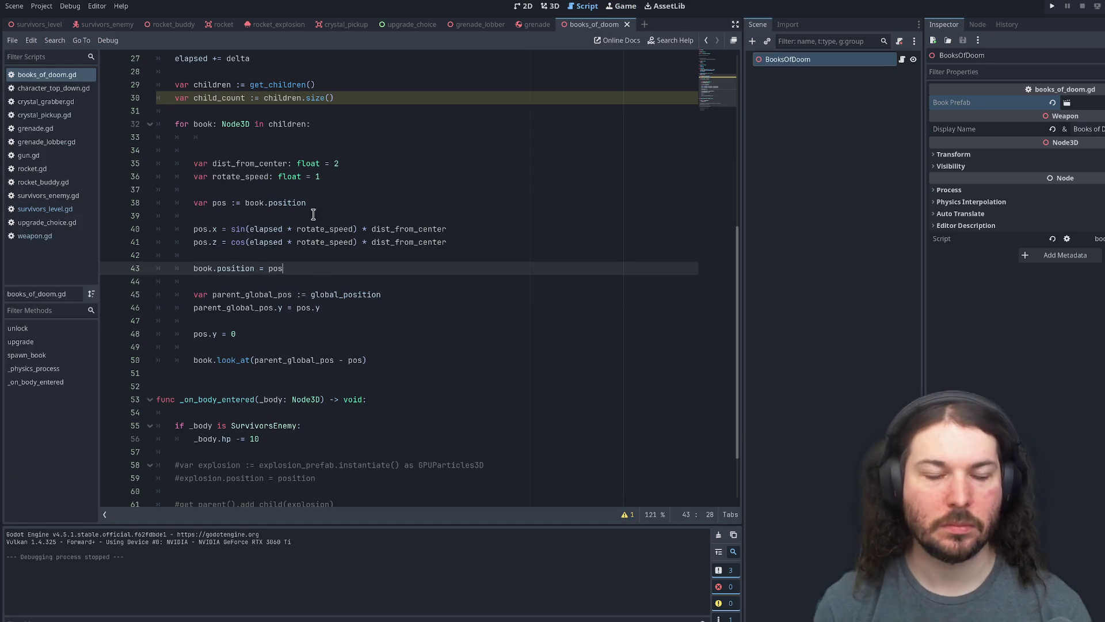
click(320, 190)
click(888, 193)
click(513, 154)
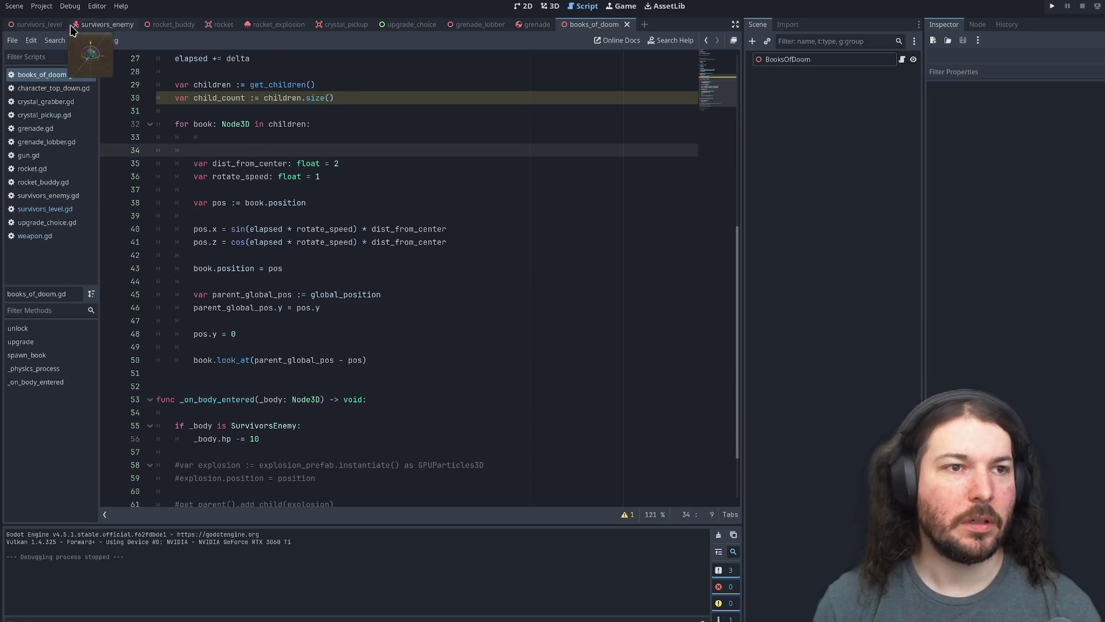
- In survivors_level, reset BooksOfDoom's Position Y to 0, then raise it, saving each time
click(39, 24)
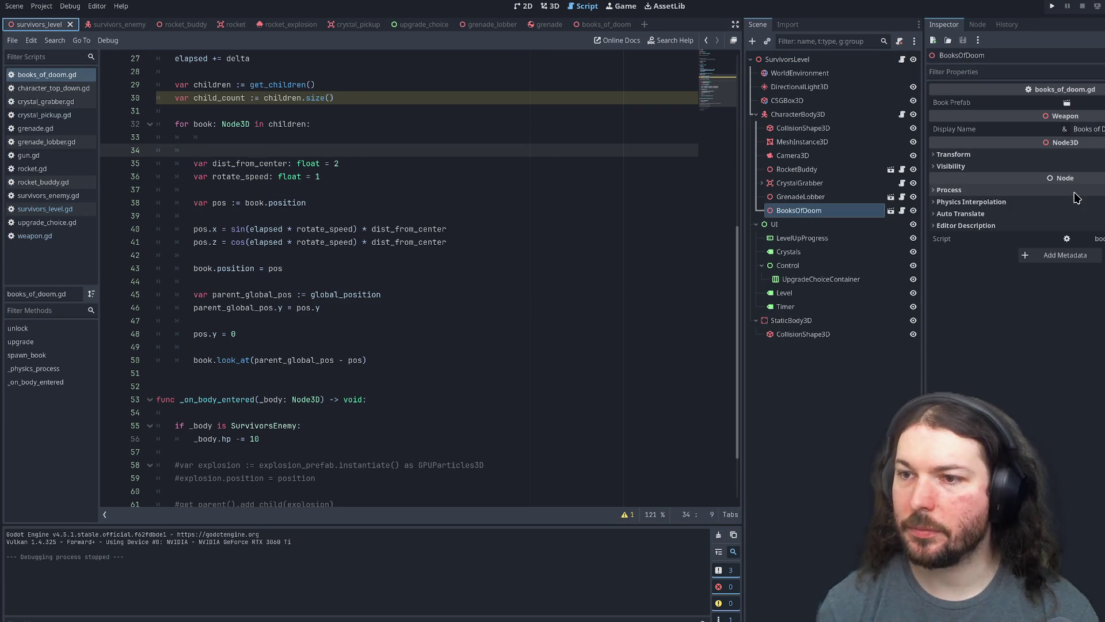
click(1031, 151)
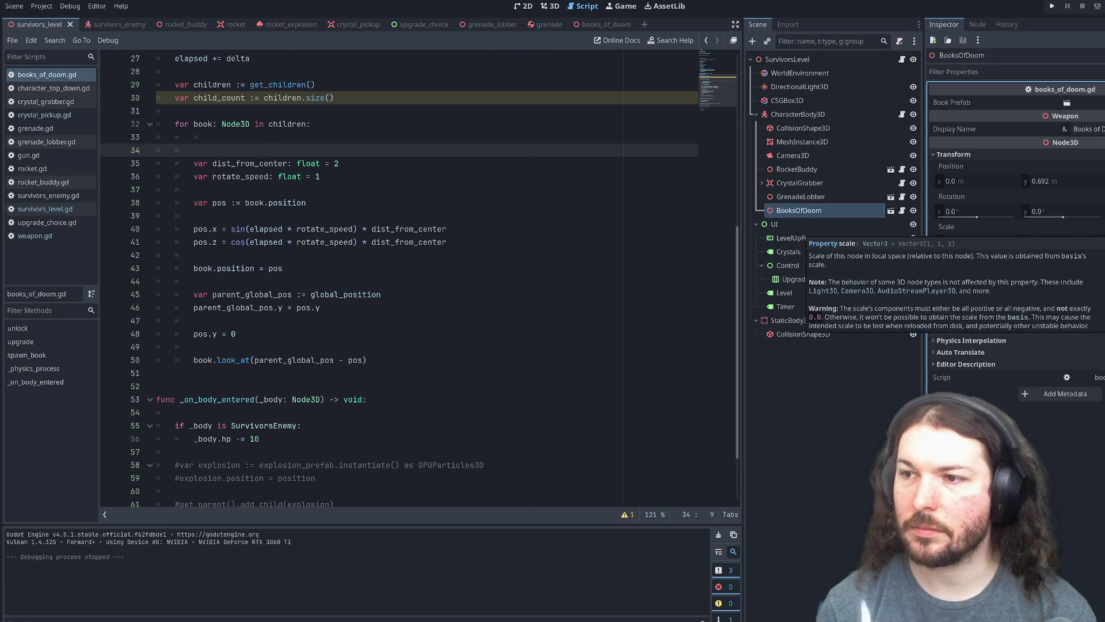
click(550, 6)
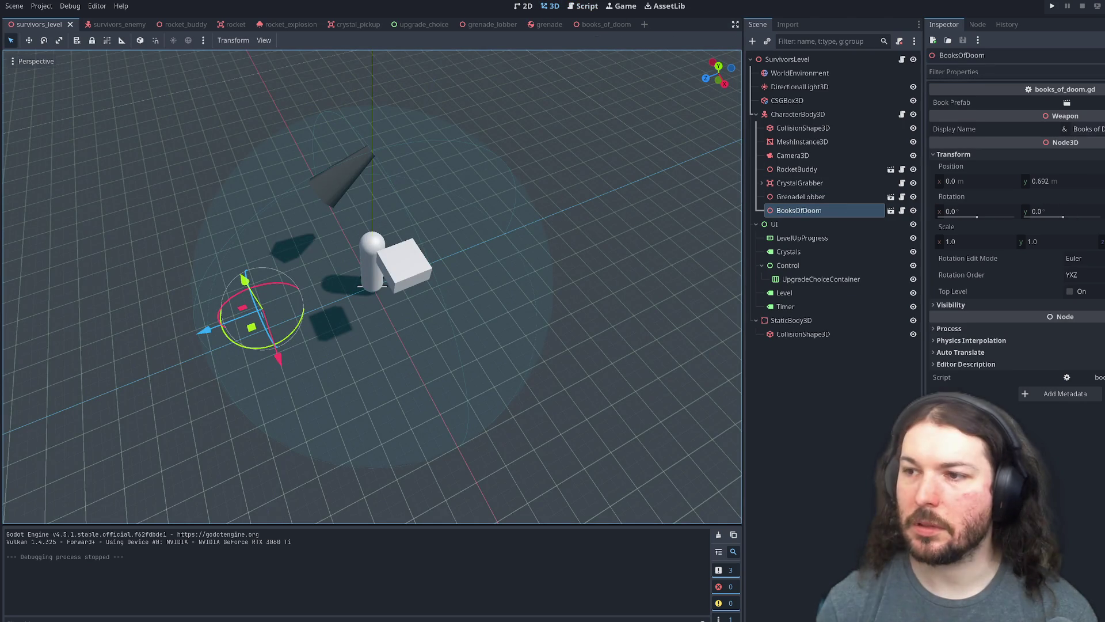
click(1036, 181)
key(ctrl+s)
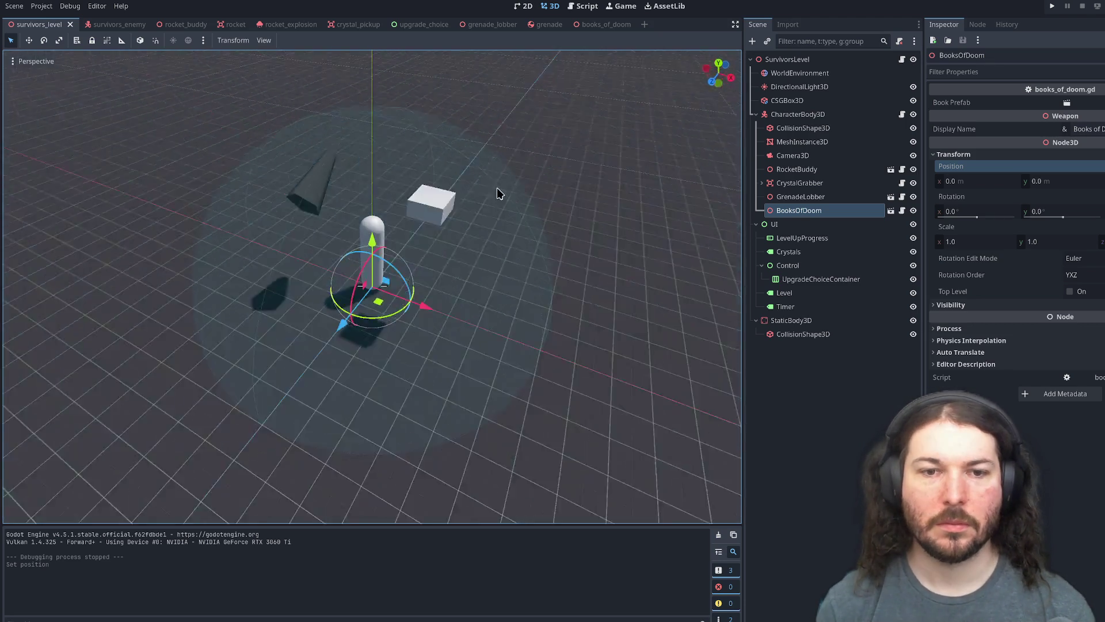
mouse_move(377, 224)
mouse_down()
mouse_move(378, 178)
mouse_move(376, 187)
mouse_up()
key(ctrl+s)
key(ctrl+s)
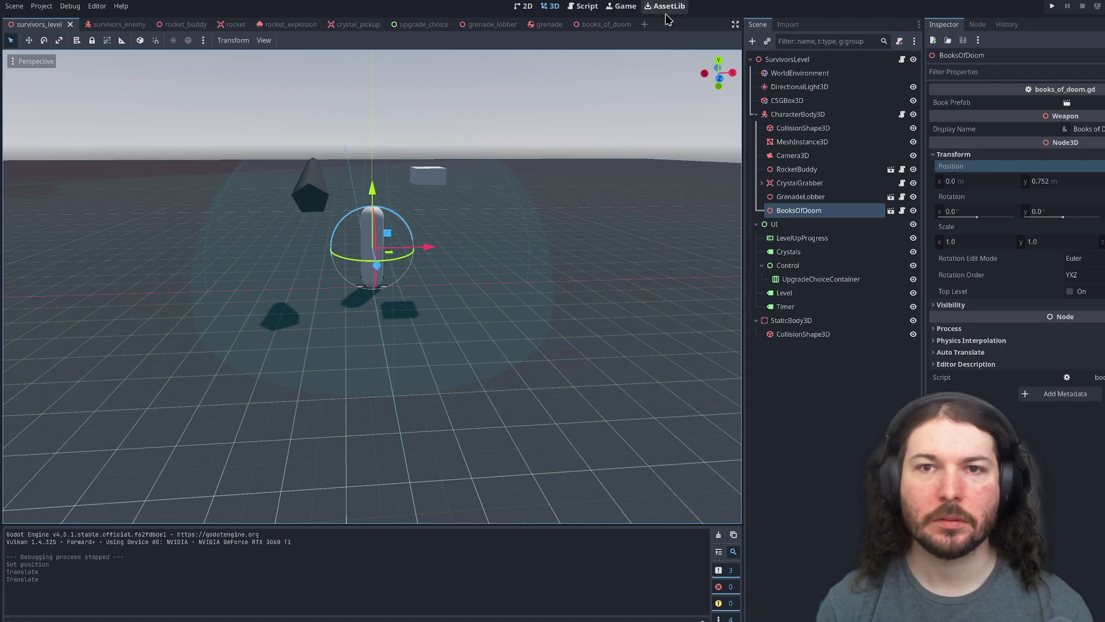
- Set BooksOfDoom's Position Y to 0.75, save, and test-run the game
click(1071, 182)
key(Return)
key(ctrl+s)
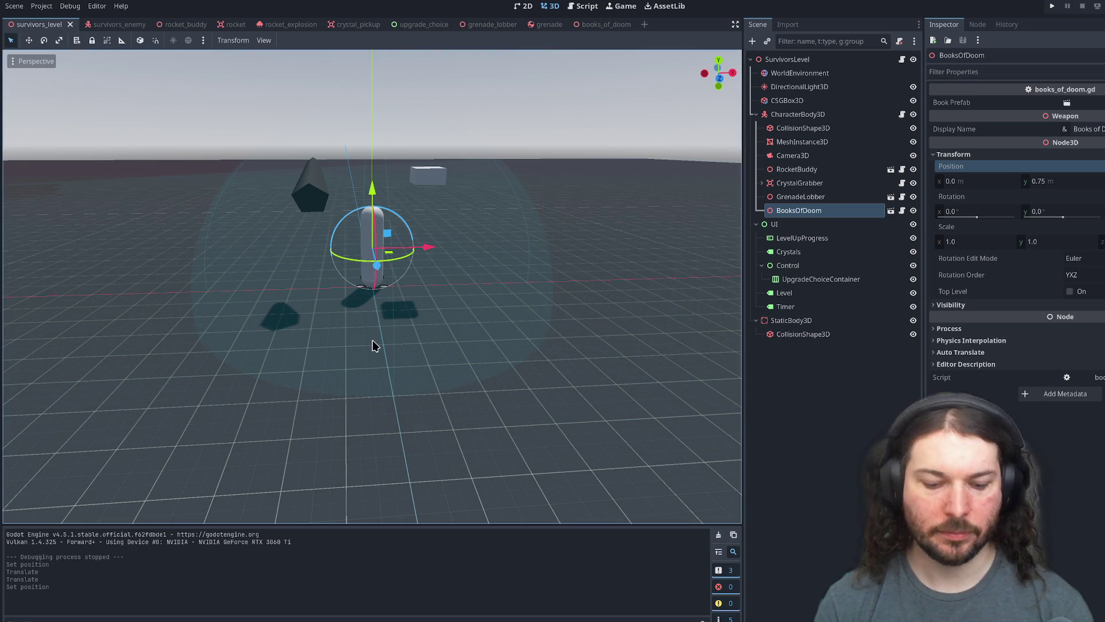
key(F5)
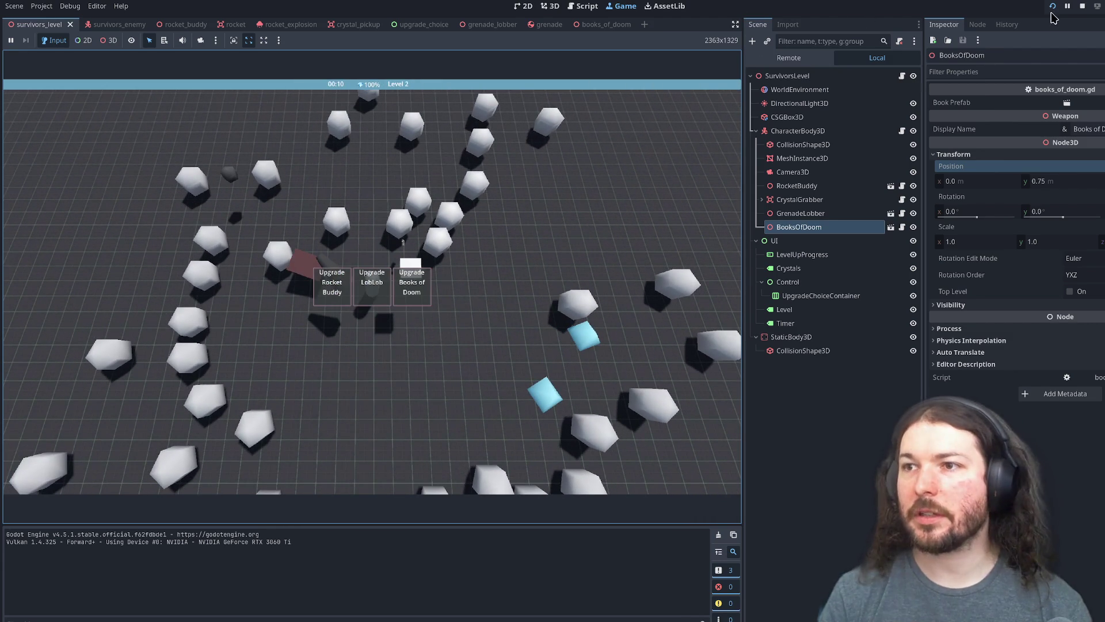
click(1082, 6)
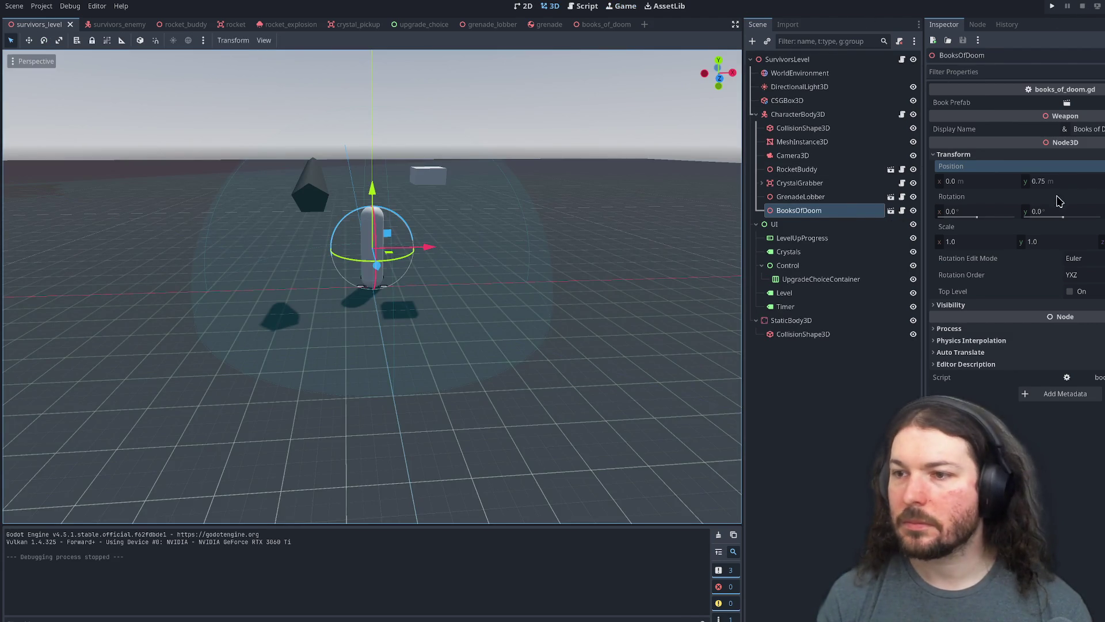
- Lower BooksOfDoom's Position Y to 0.6 and go back to books_of_doom.gd at line 48
click(1062, 181)
text(0.)
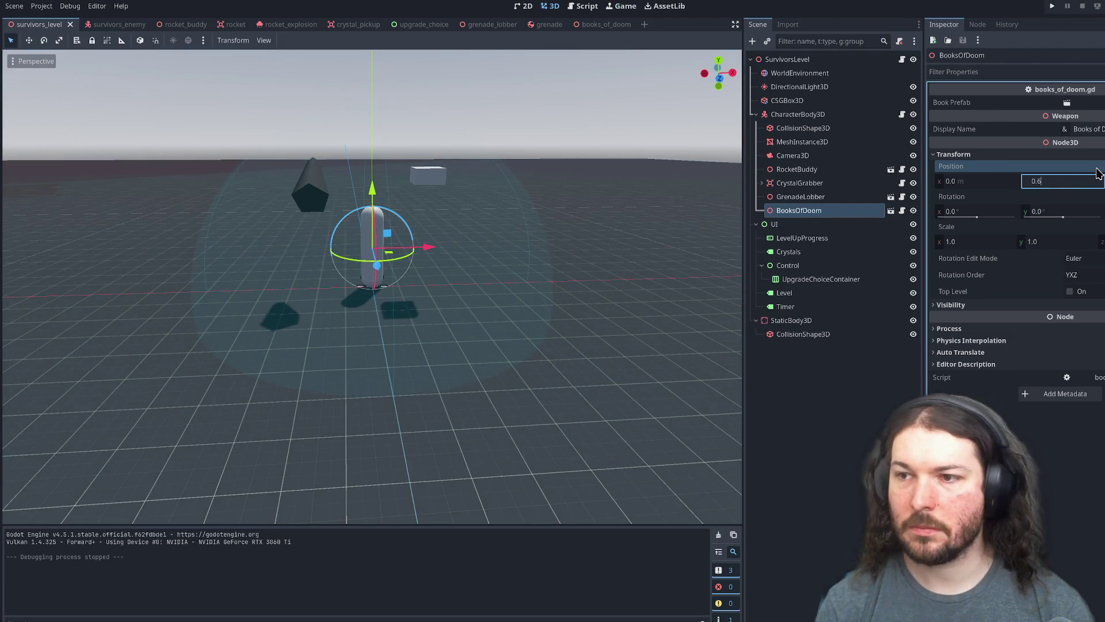
key(Return)
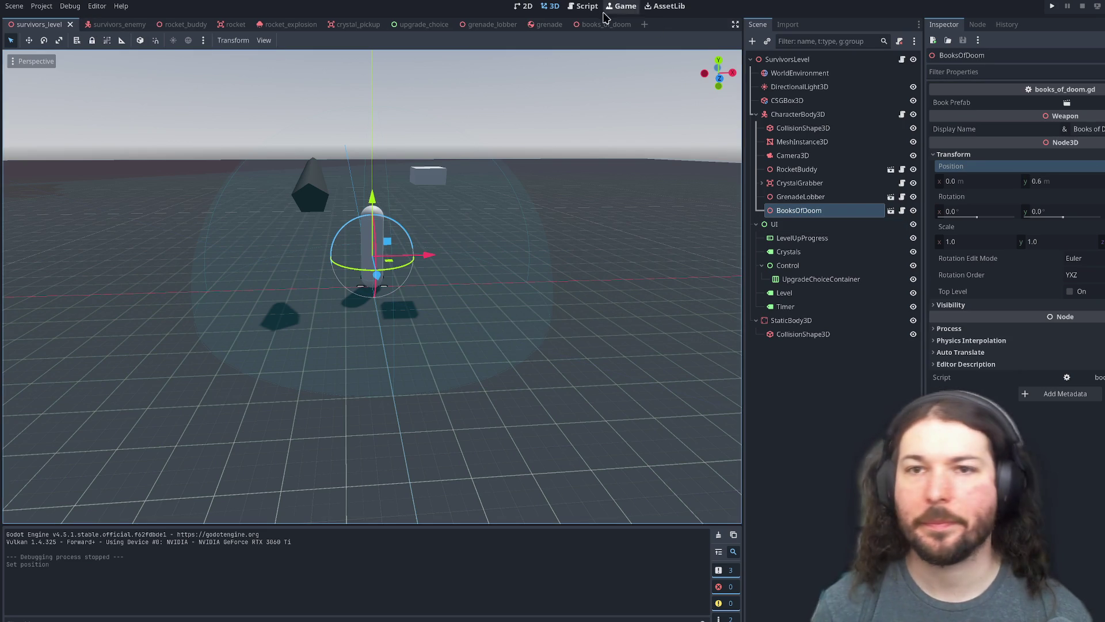
click(584, 7)
click(309, 331)
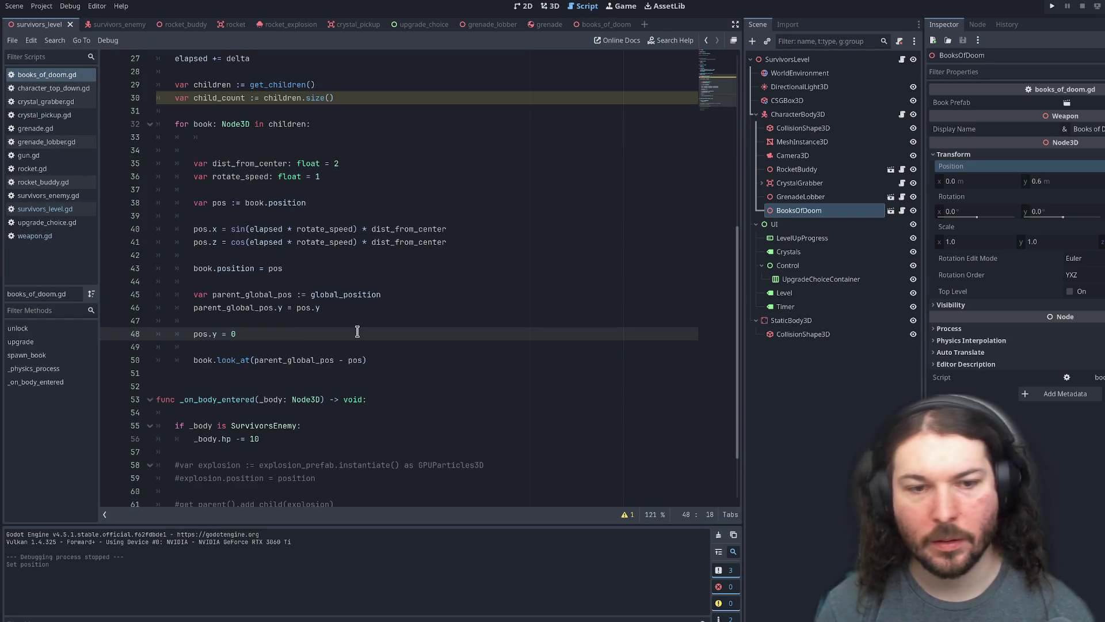
- Inspect how parent_global_pos and global_position are used on lines 45–50
double_click(314, 361)
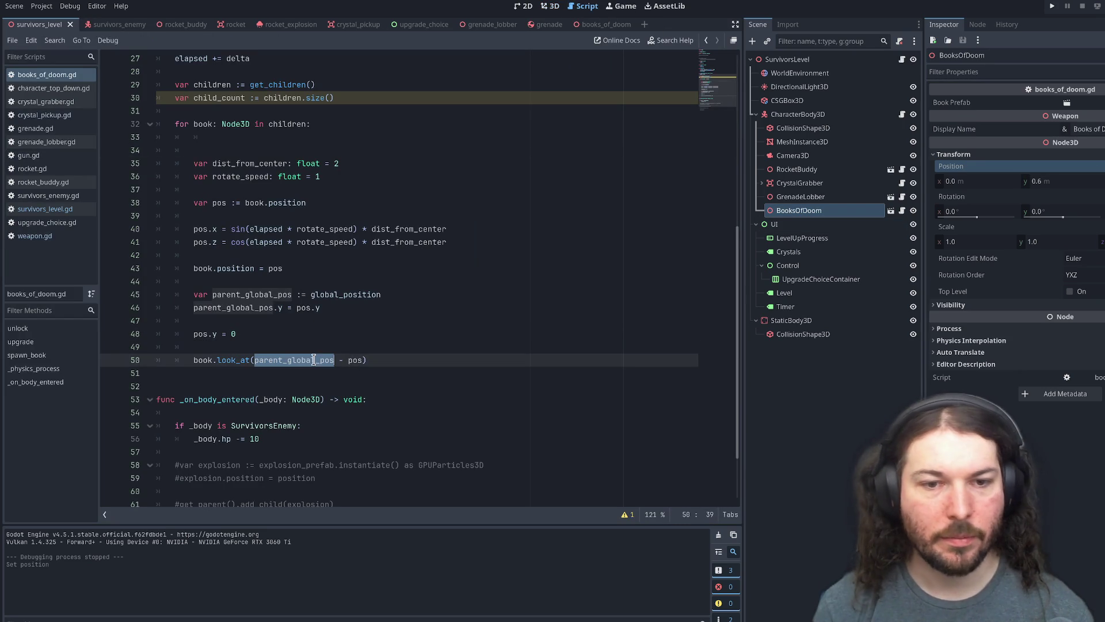
double_click(338, 292)
mouse_move(361, 297)
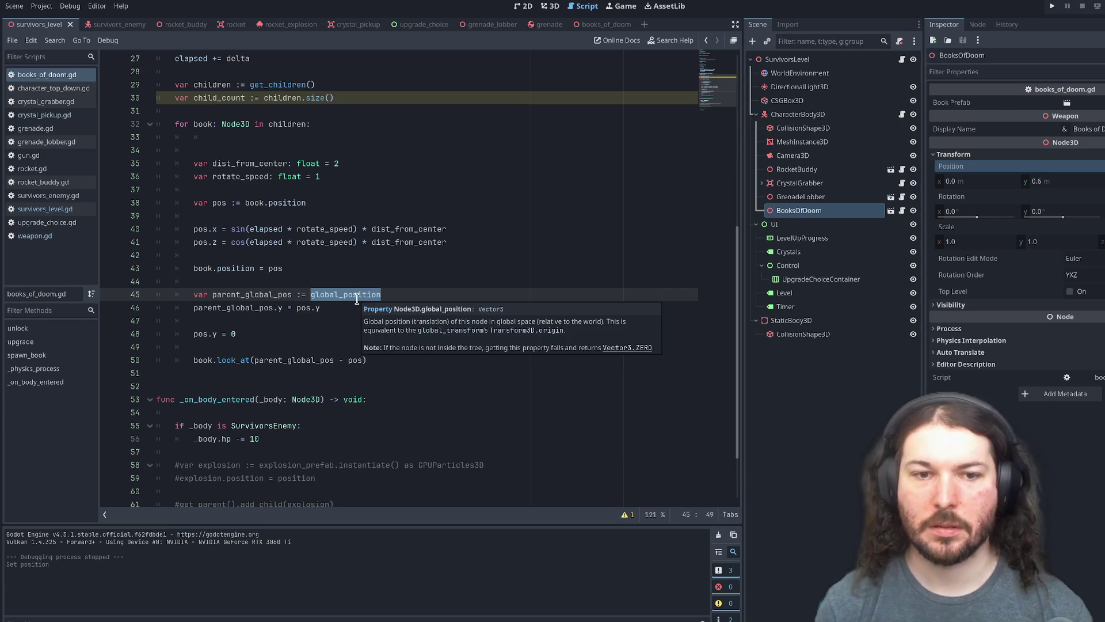
click(331, 309)
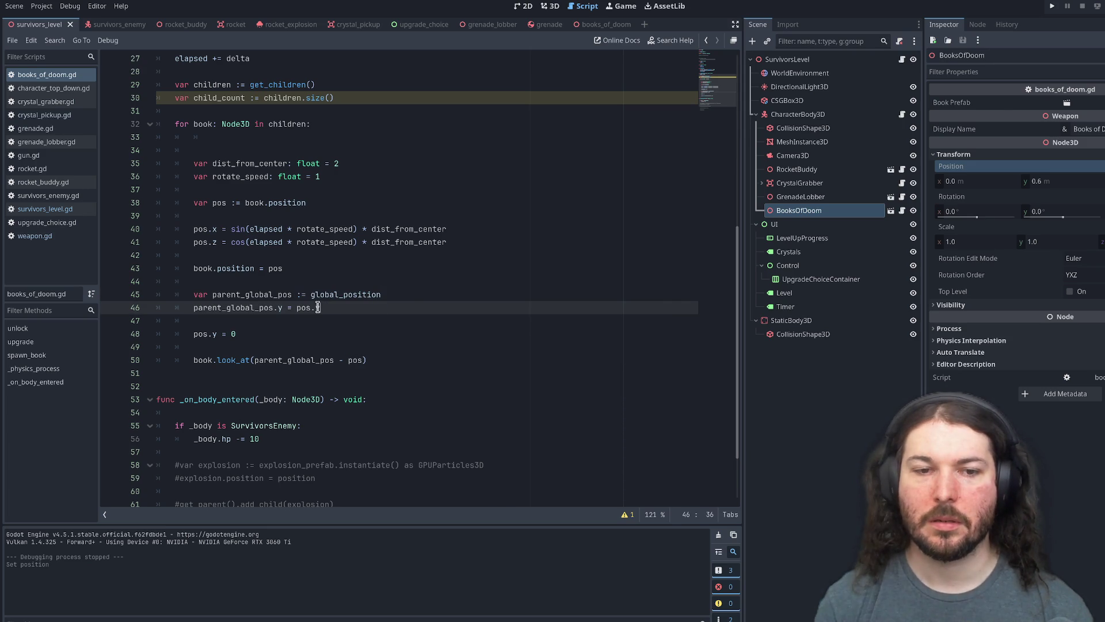
mouse_move(317, 306)
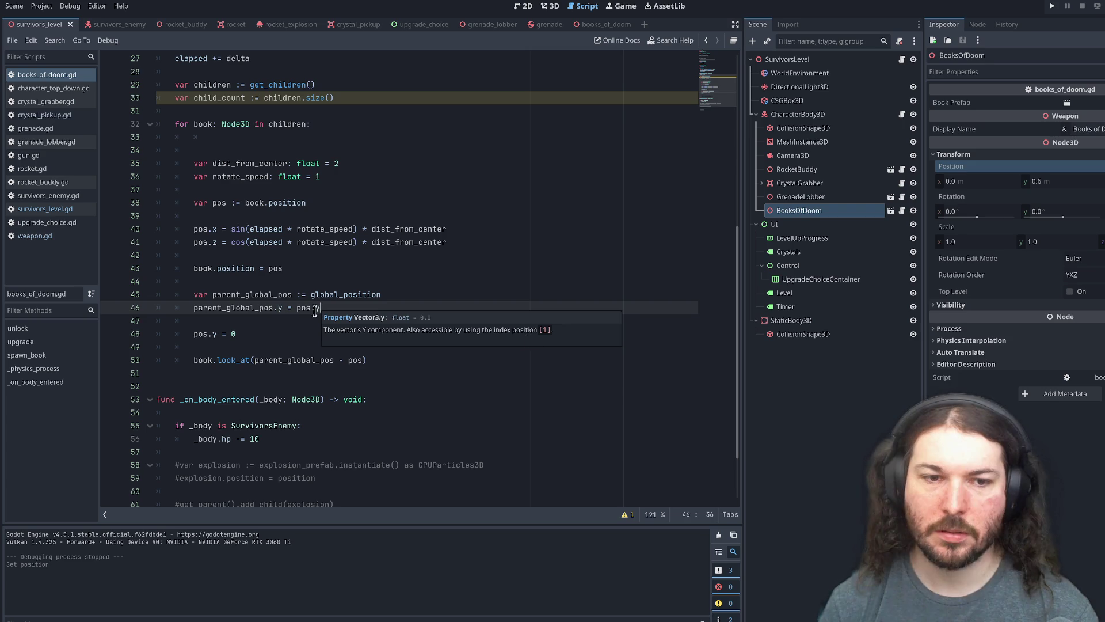
click(266, 336)
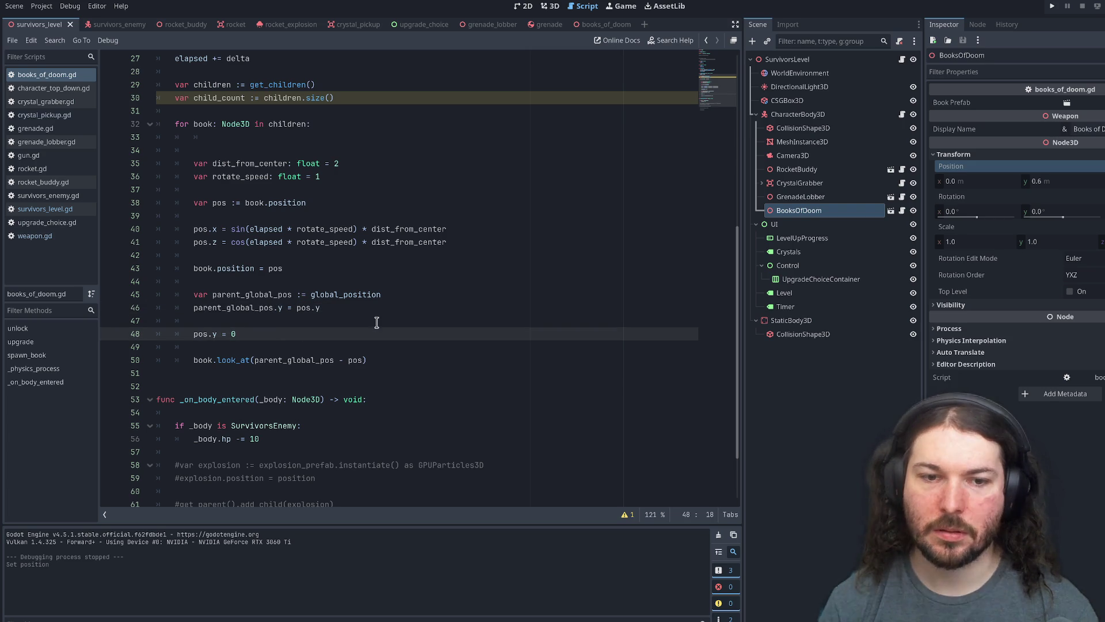
double_click(290, 361)
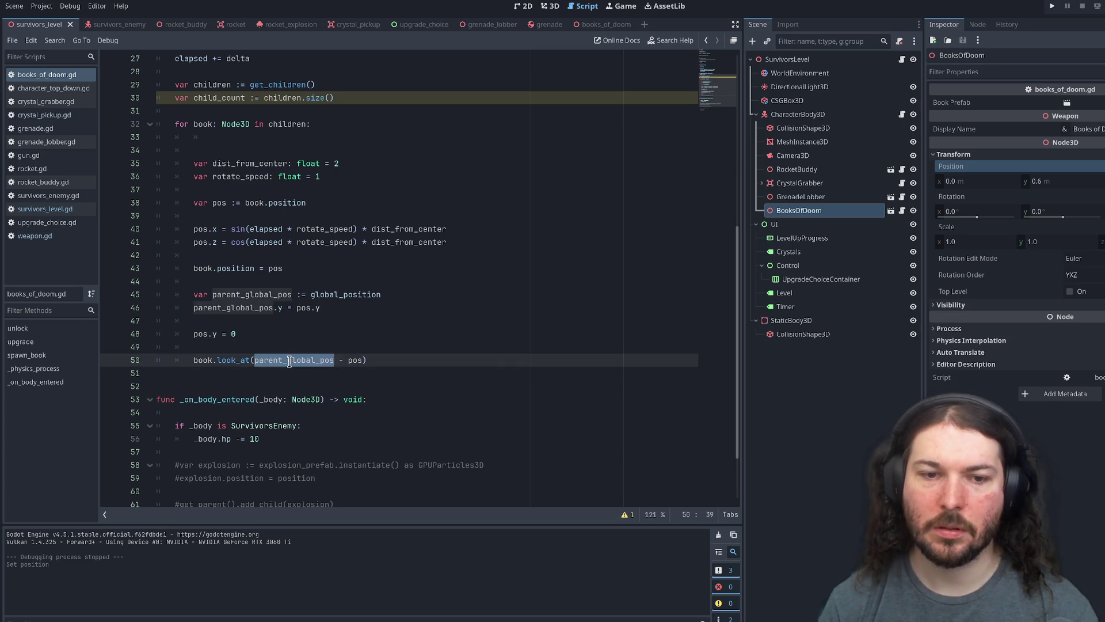
click(324, 361)
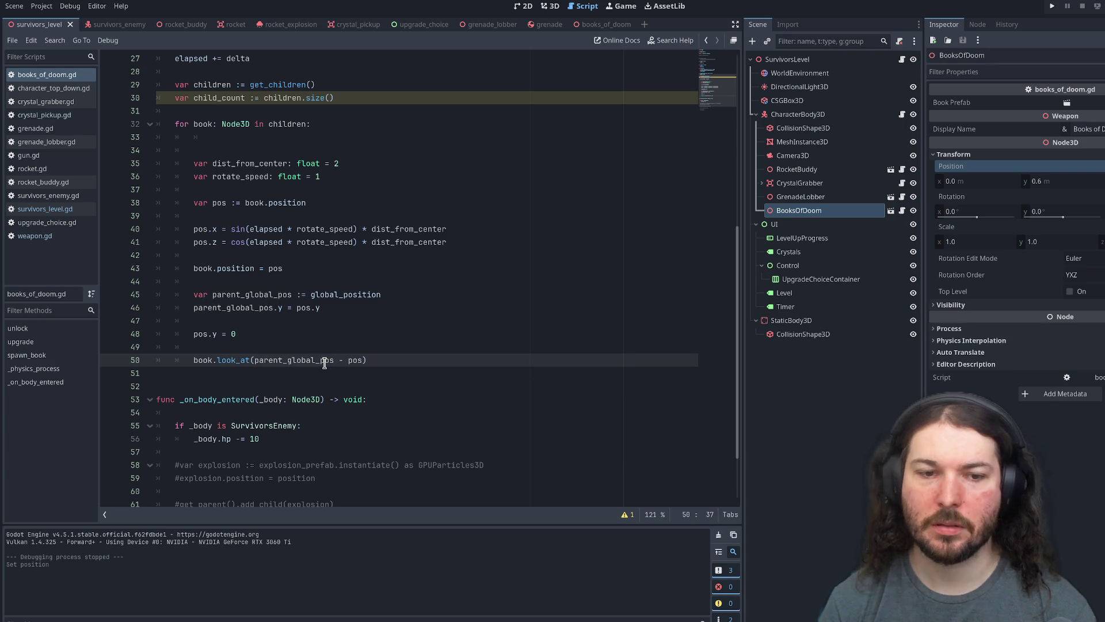
click(360, 363)
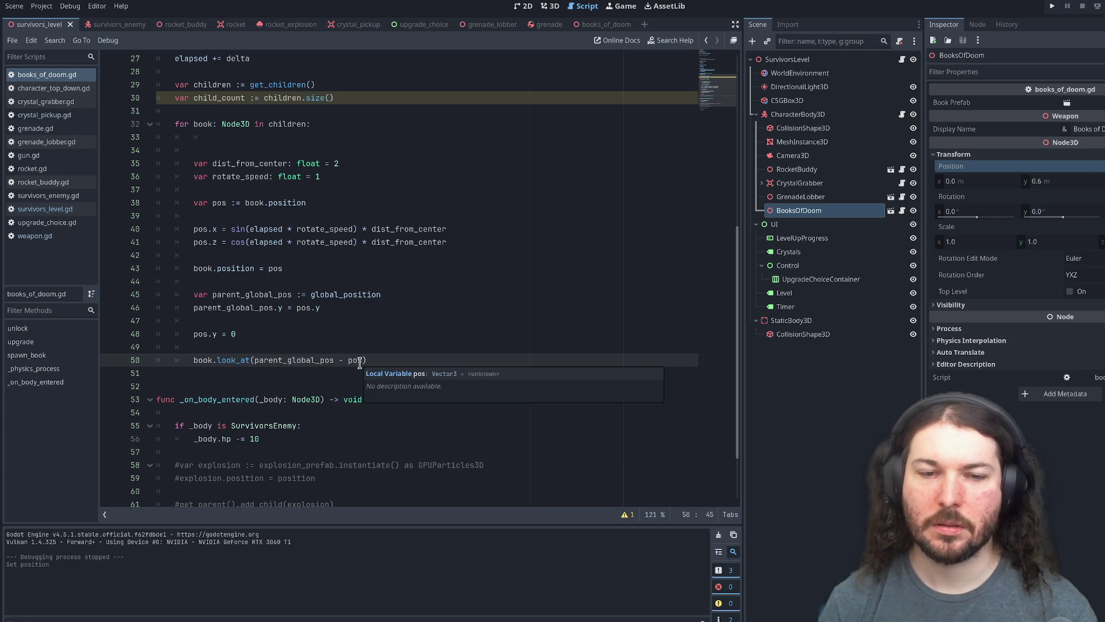
double_click(305, 362)
click(424, 354)
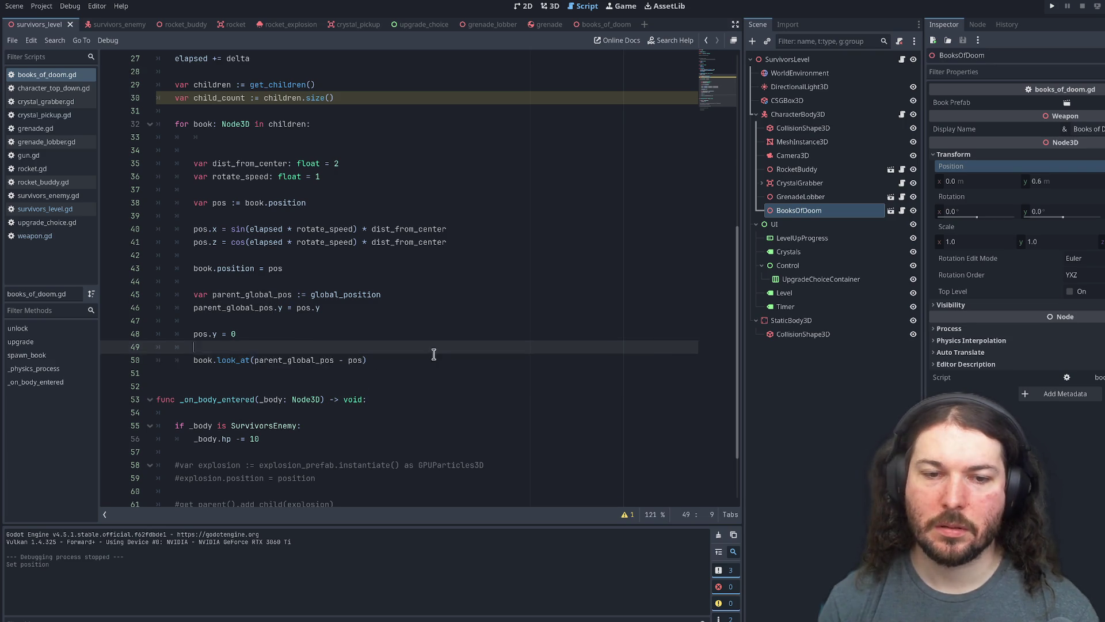
double_click(314, 360)
click(396, 362)
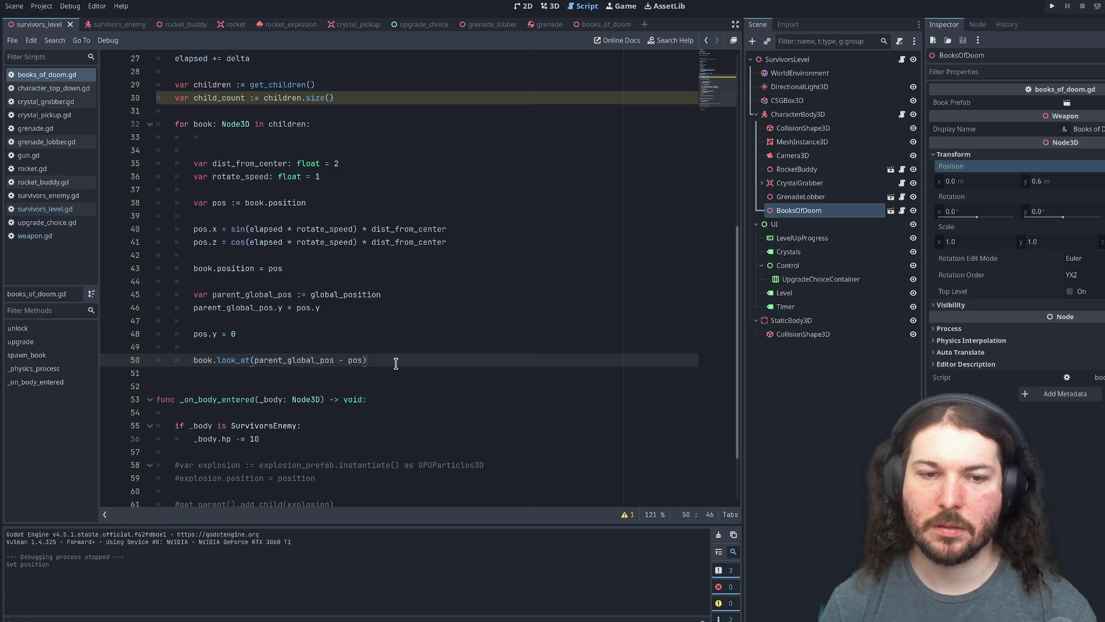
- Review lines 46 and 48 and the look_at call on line 50, then run the game
click(324, 308)
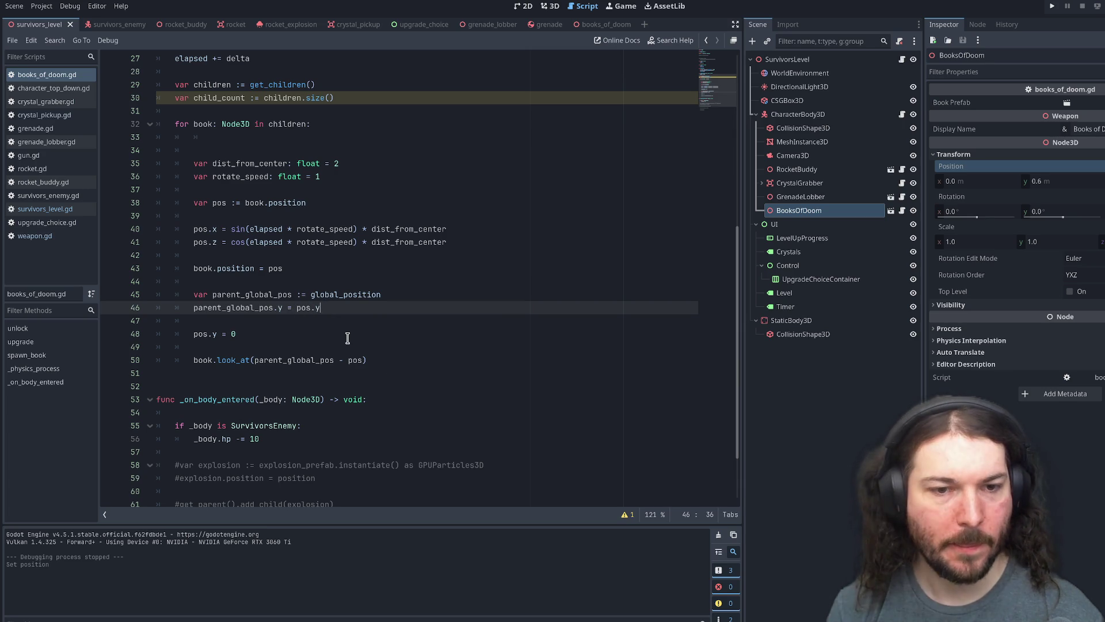
click(350, 331)
click(353, 313)
click(354, 333)
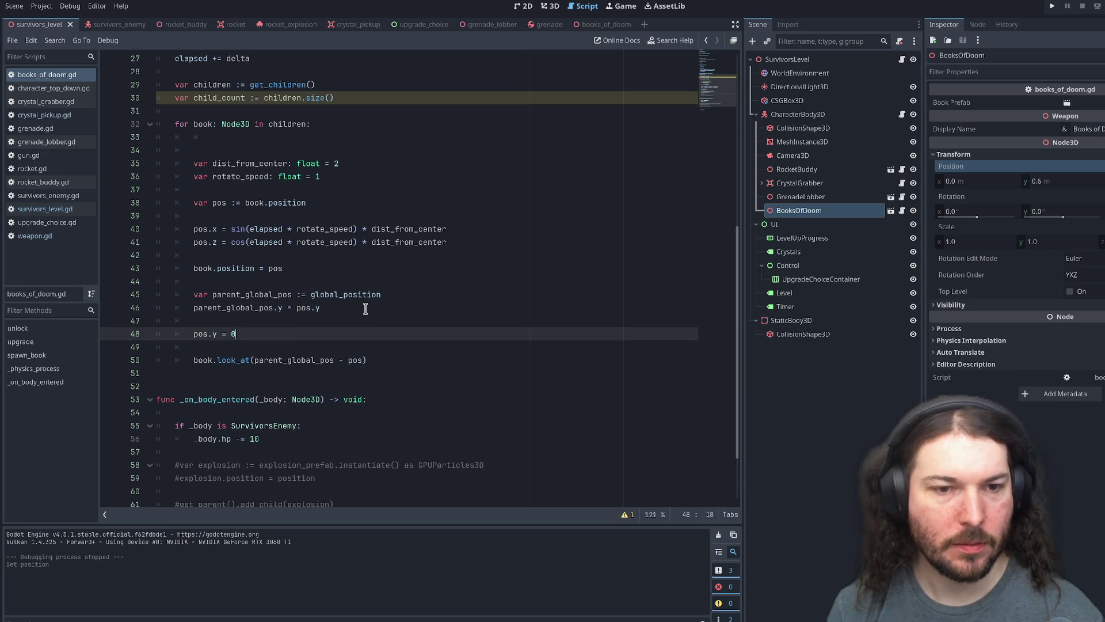
click(365, 309)
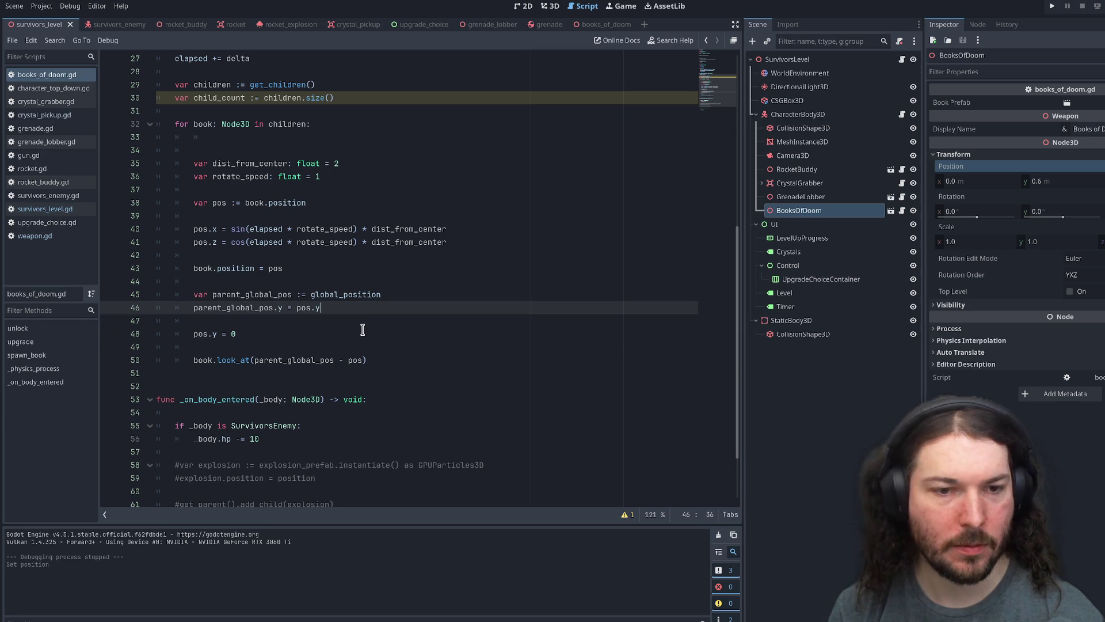
click(363, 329)
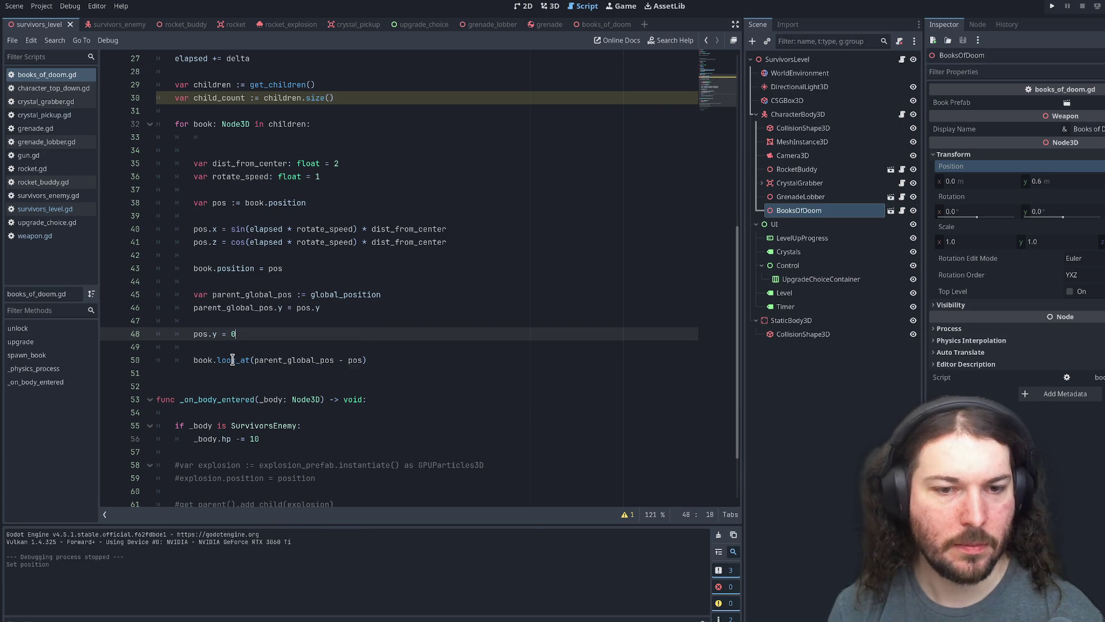
mouse_move(233, 361)
click(360, 359)
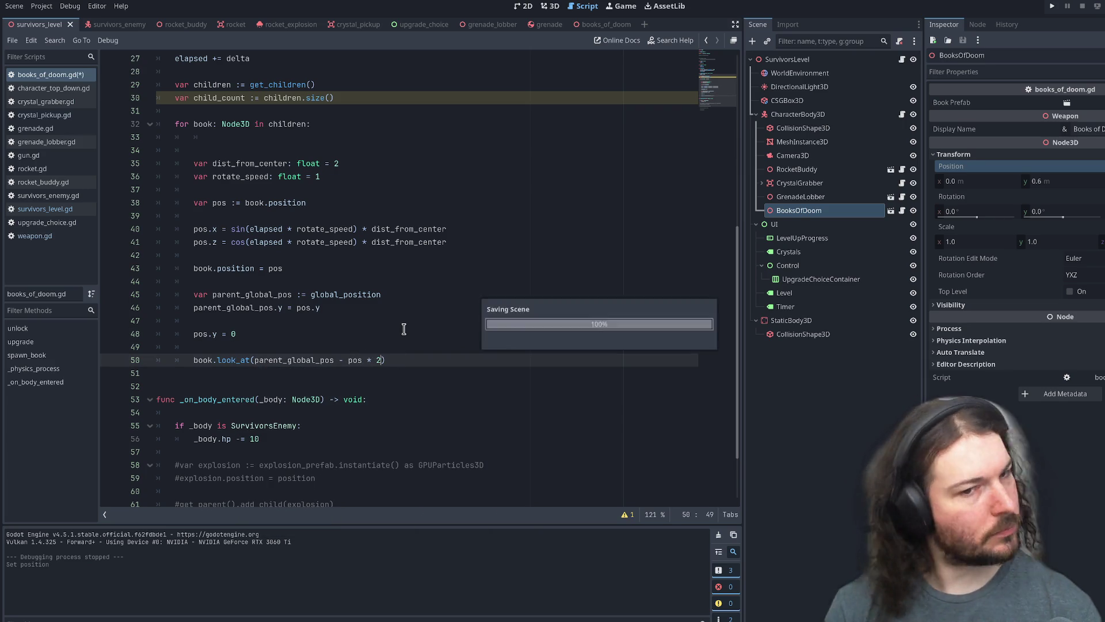
key(F5)
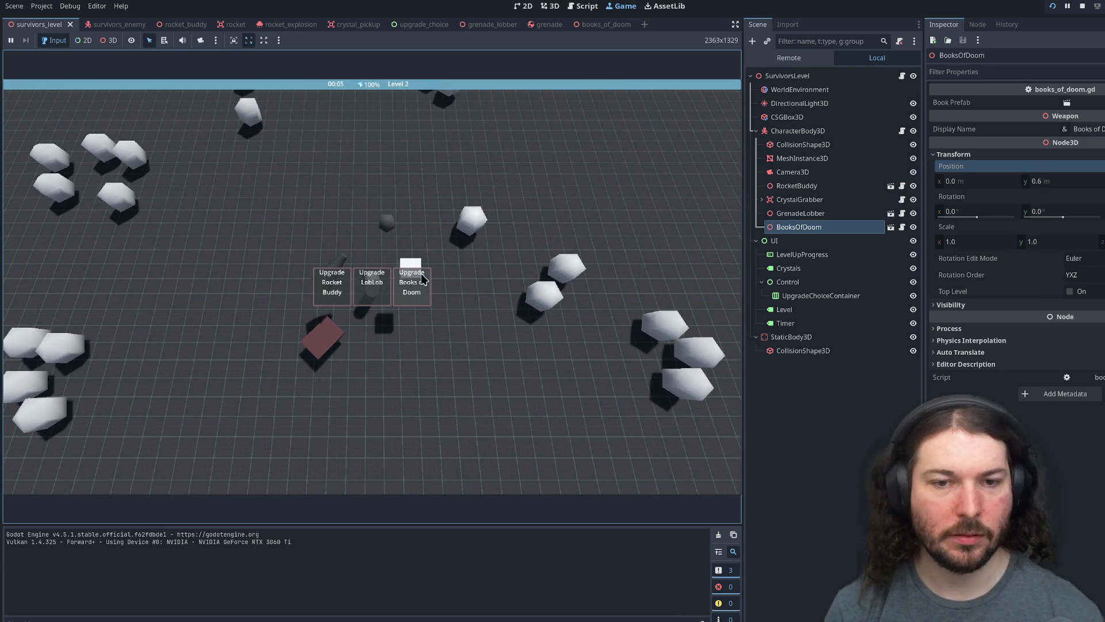
click(421, 276)
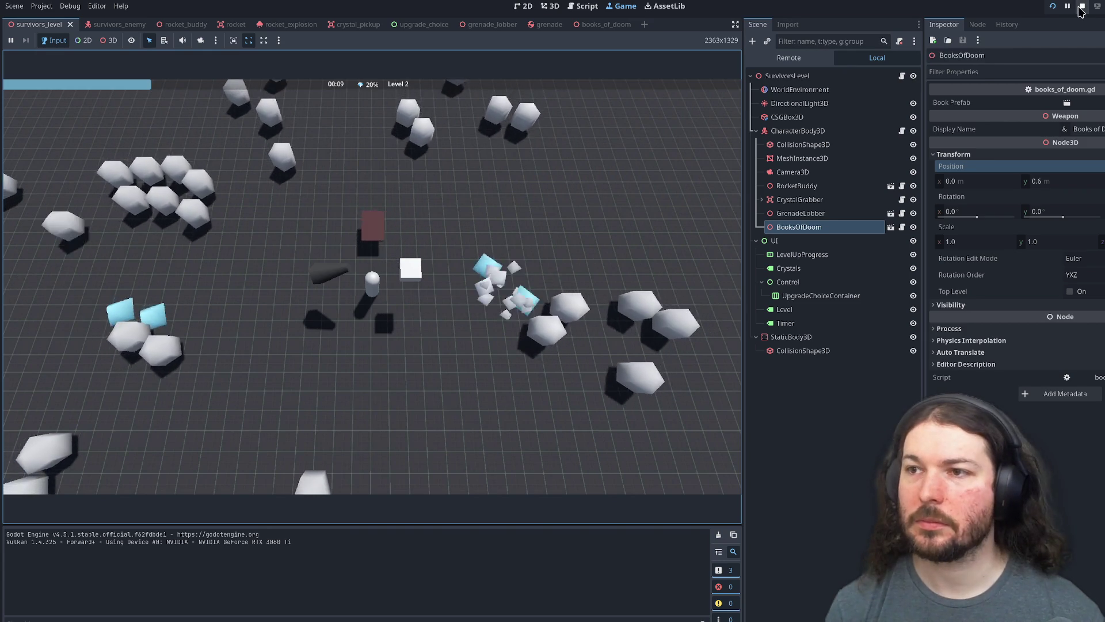
key(F8)
key(Up)
key(Up)
key(Up)
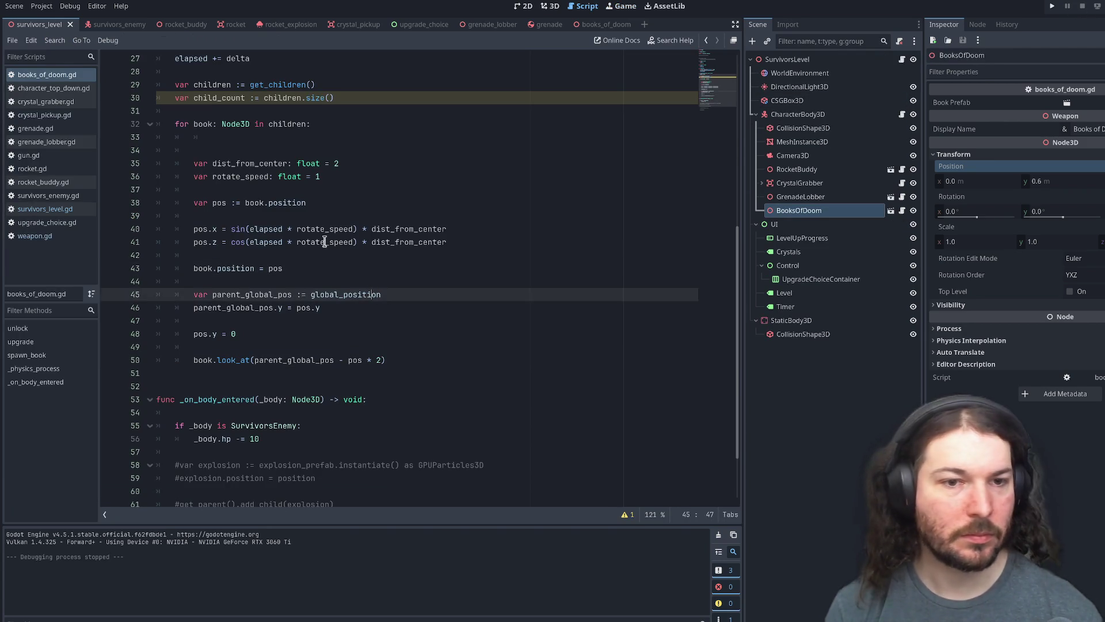
- Change line 40's sin argument to use the grouped (elapsed + child_count)
text(+ )
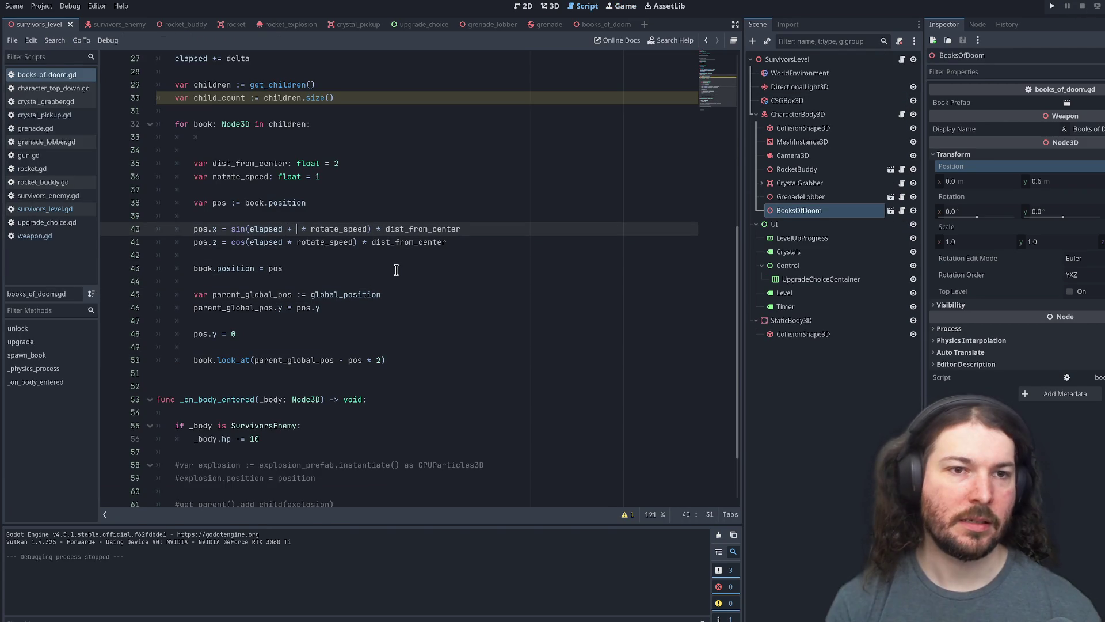
text(child_c)
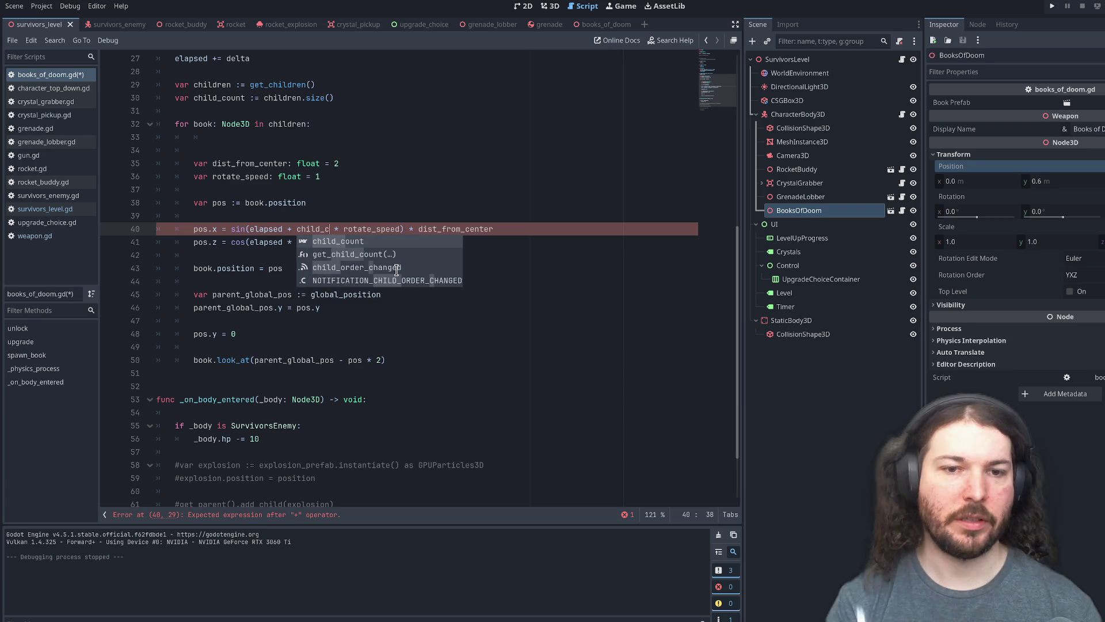
key(Return)
key(ctrl+shift+Left)
key(ctrl+shift+Left)
key(ctrl+shift+Left)
text(()
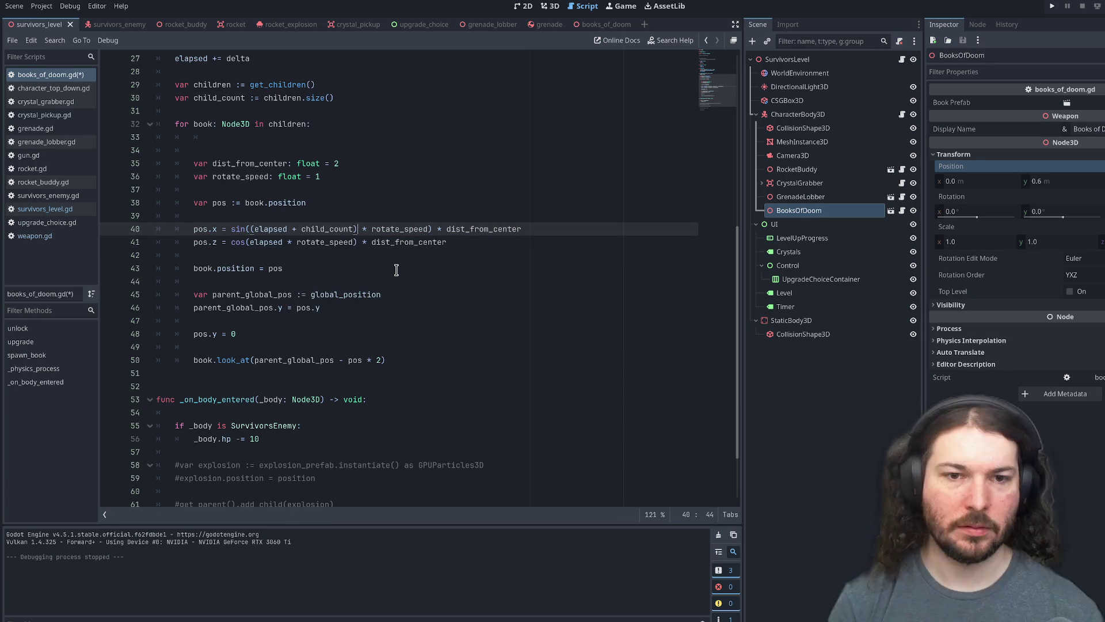
key(ctrl+shift+Left)
key(ctrl+shift+Left)
key(ctrl+shift+Left)
- Paste (elapsed + child_count) over elapsed in the cos line, save, and run the game
key(ctrl+c)
key(Down)
key(ctrl+shift+Right)
key(ctrl+v)
key(ctrl+s)
key(F5)
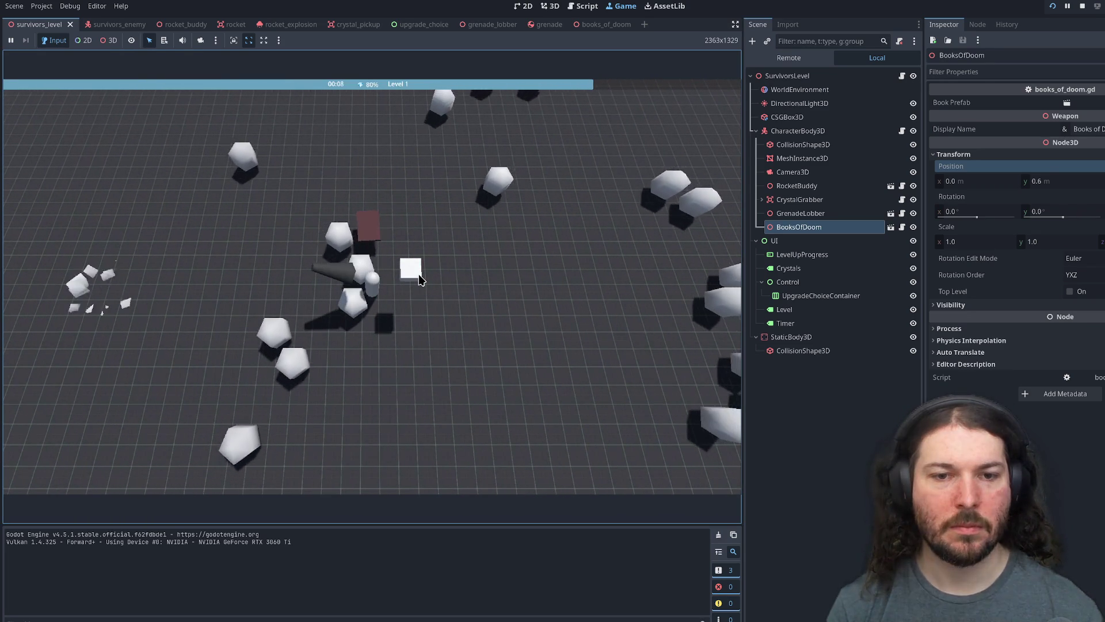
- Pick the Books of Doom upgrade and expand BooksOfDoom in the Remote scene tree
click(423, 291)
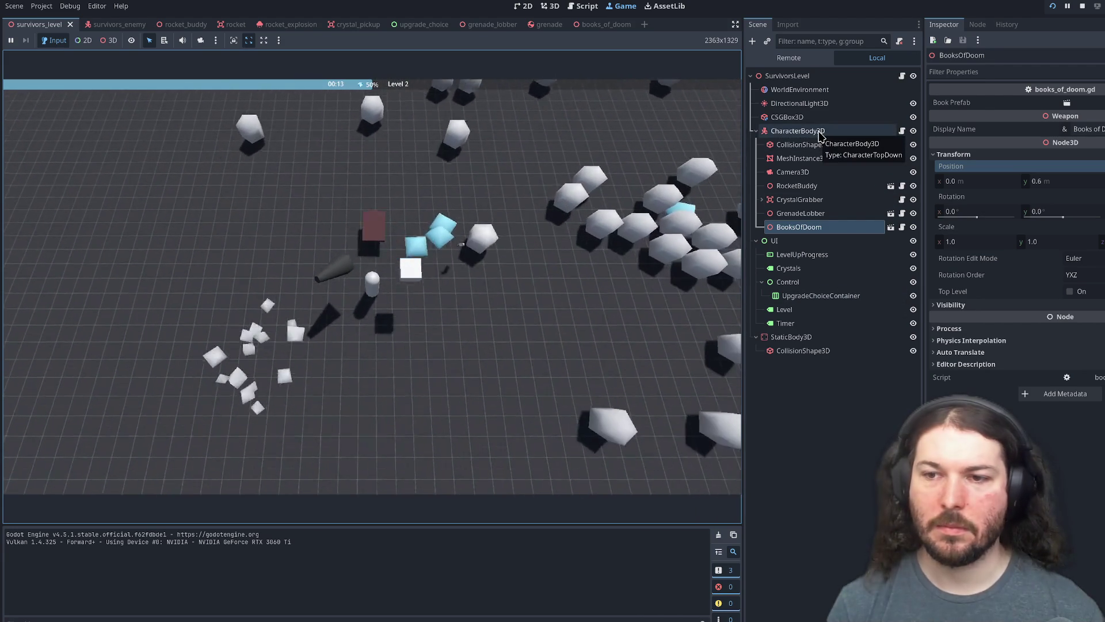
click(806, 58)
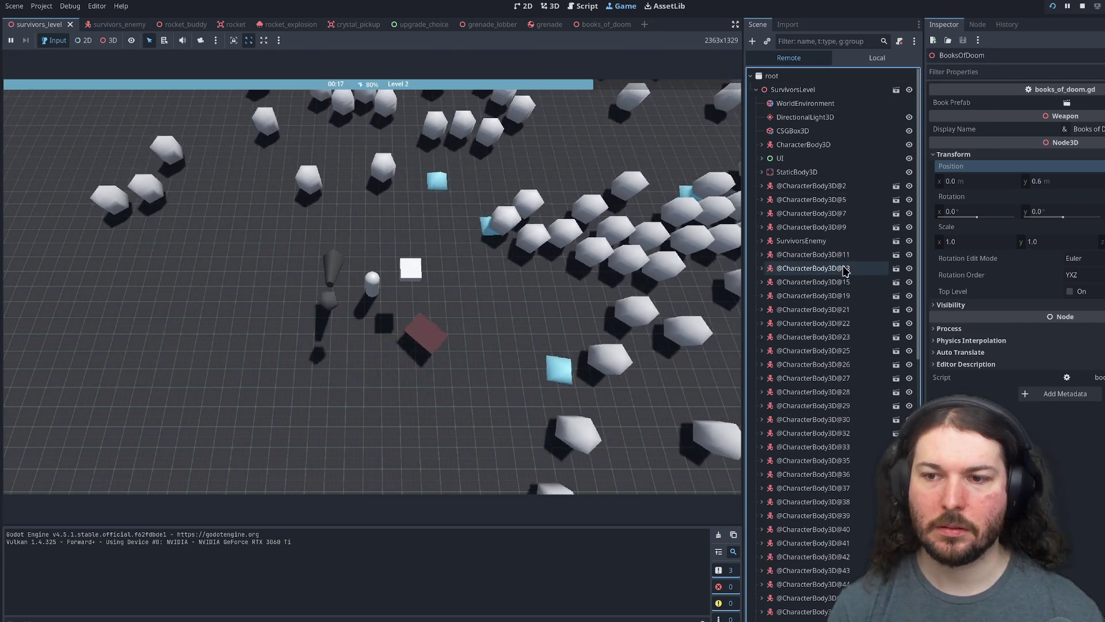
click(762, 144)
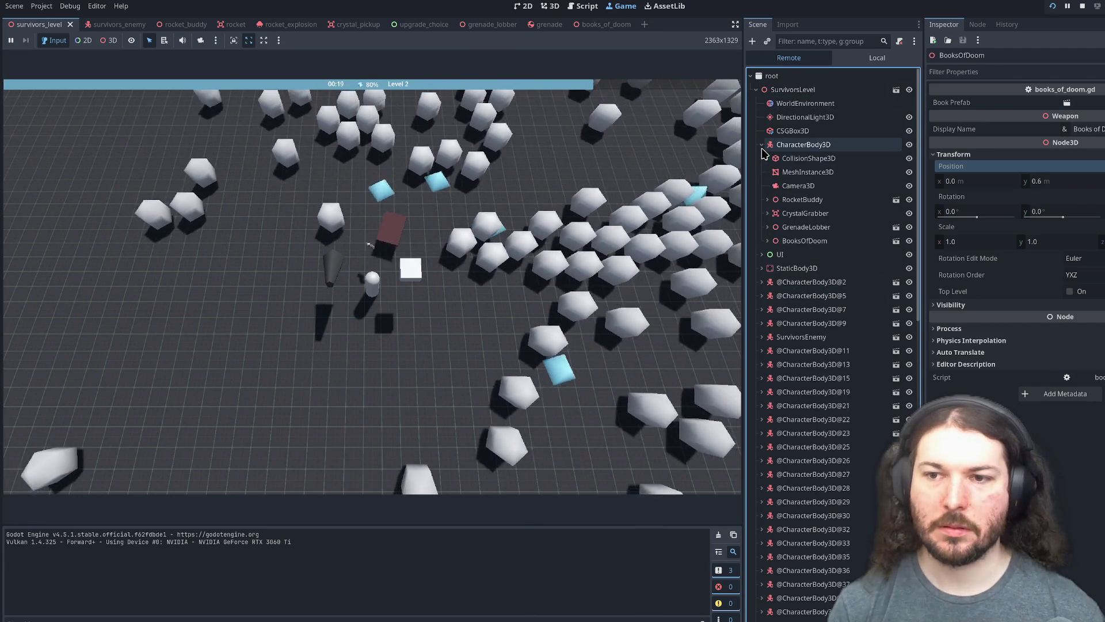
click(767, 241)
- Take two more Books of Doom upgrades, inspect the spawned book Area3D nodes, and stop the game
click(412, 285)
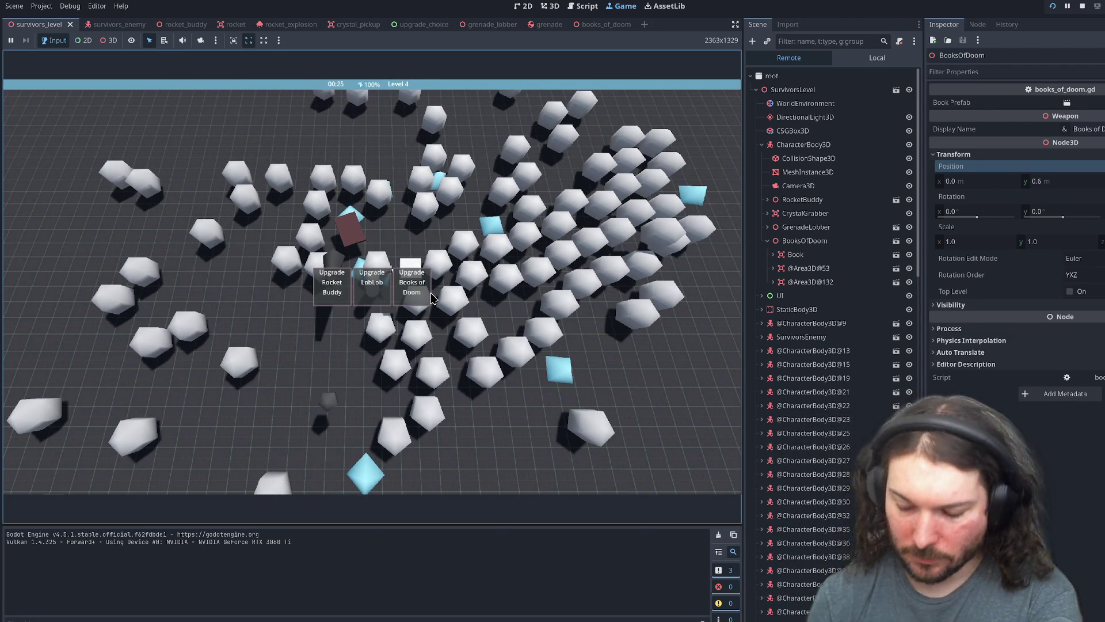
click(429, 292)
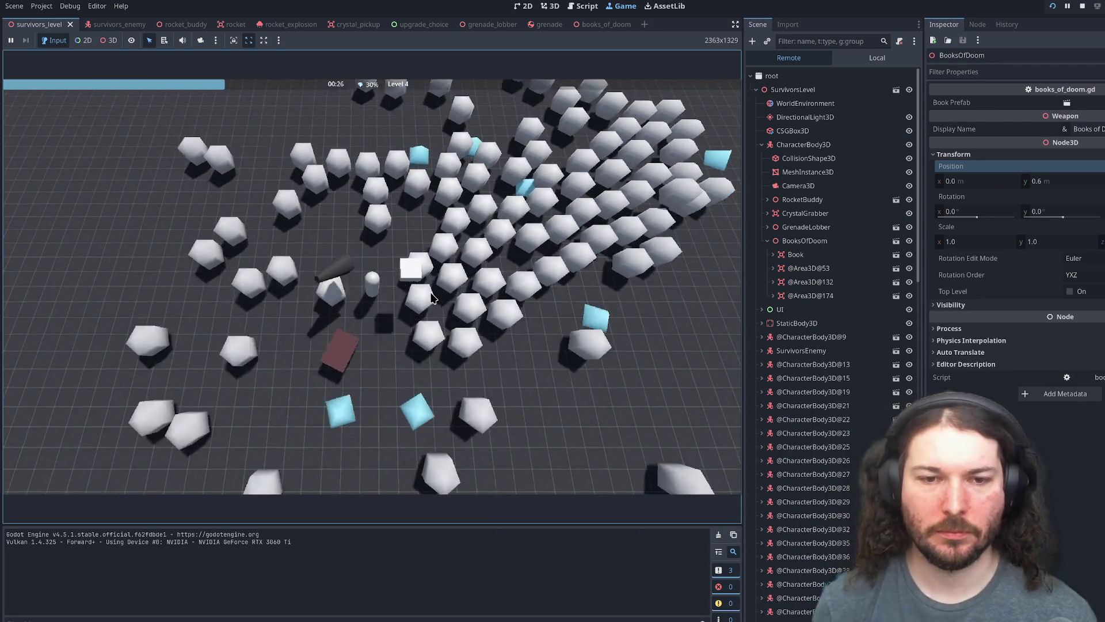
click(772, 268)
click(819, 281)
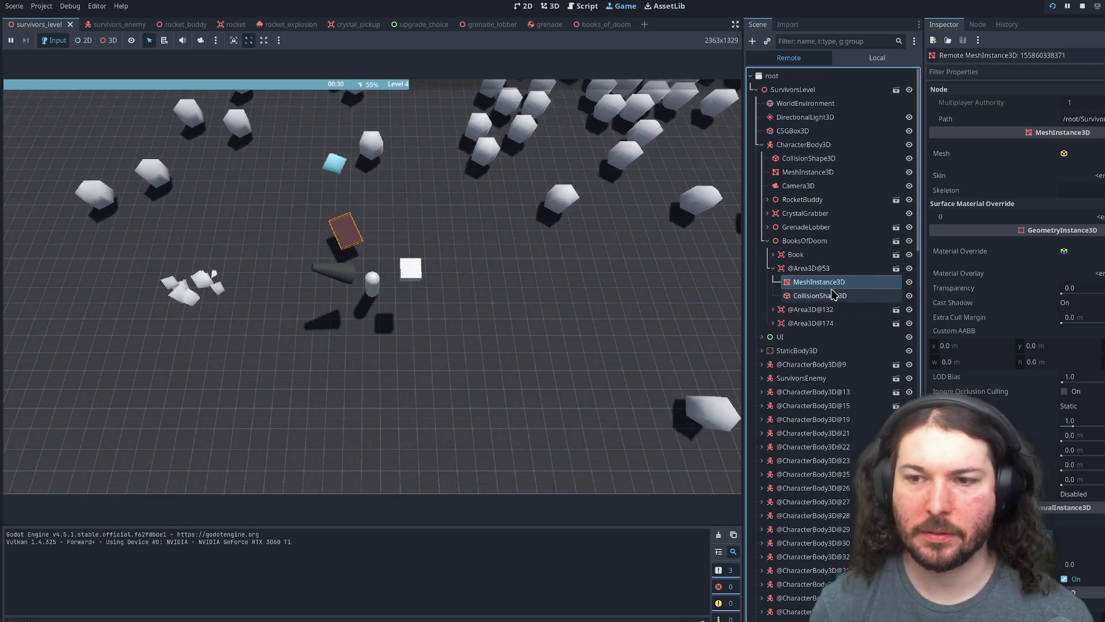
click(811, 309)
click(773, 309)
click(819, 323)
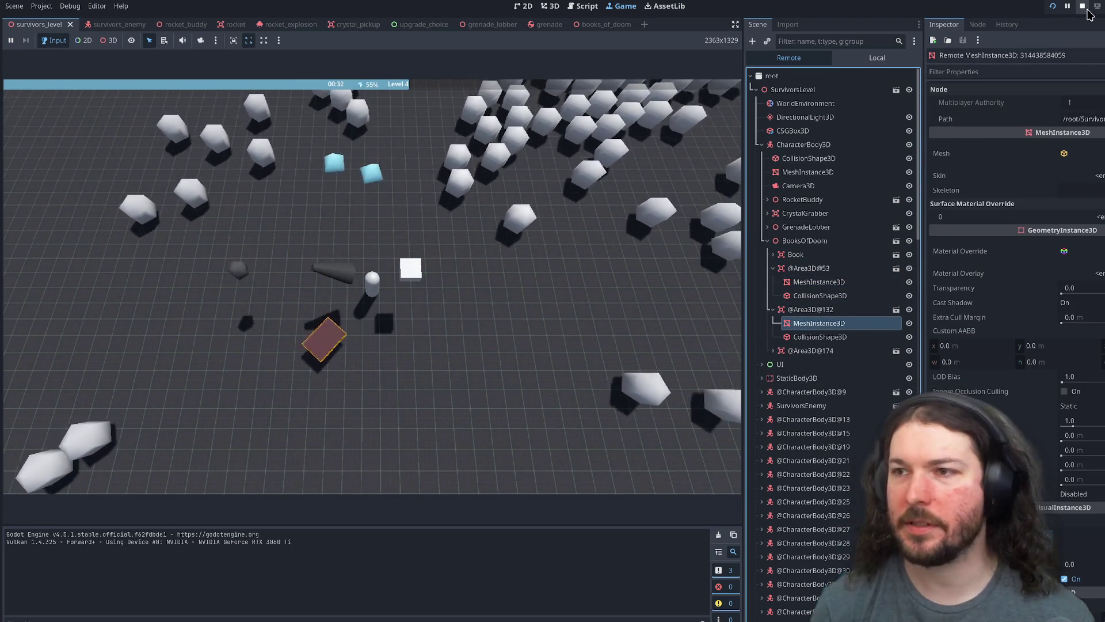
click(1082, 6)
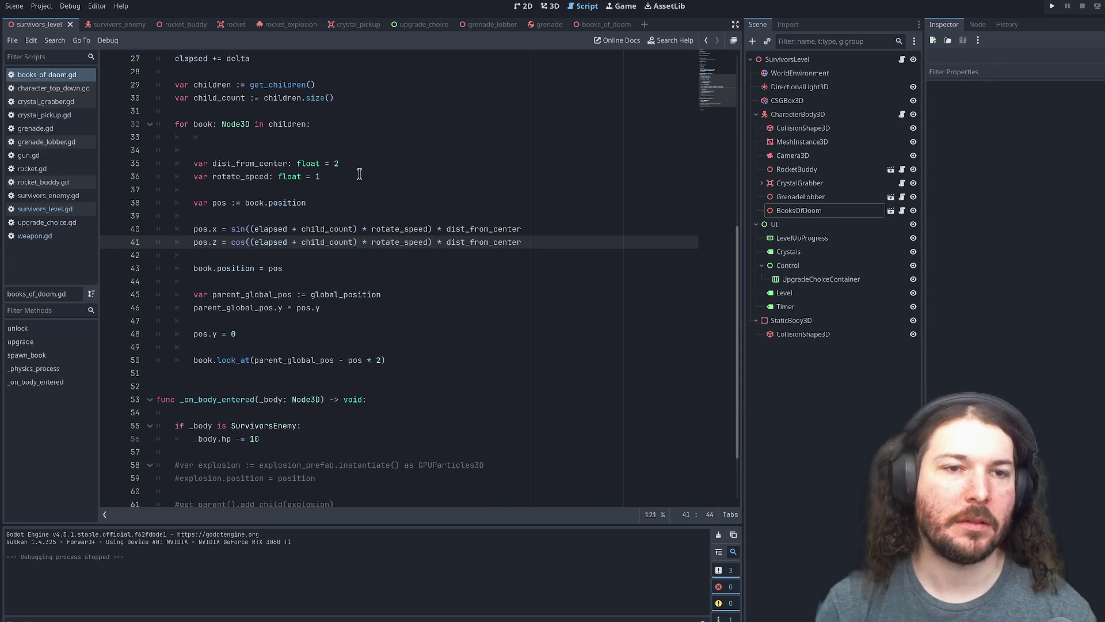
- Put the caret on the empty line 33 in the loop and switch to another desktop window
key(Up)
key(Up)
key(Up)
key(Down)
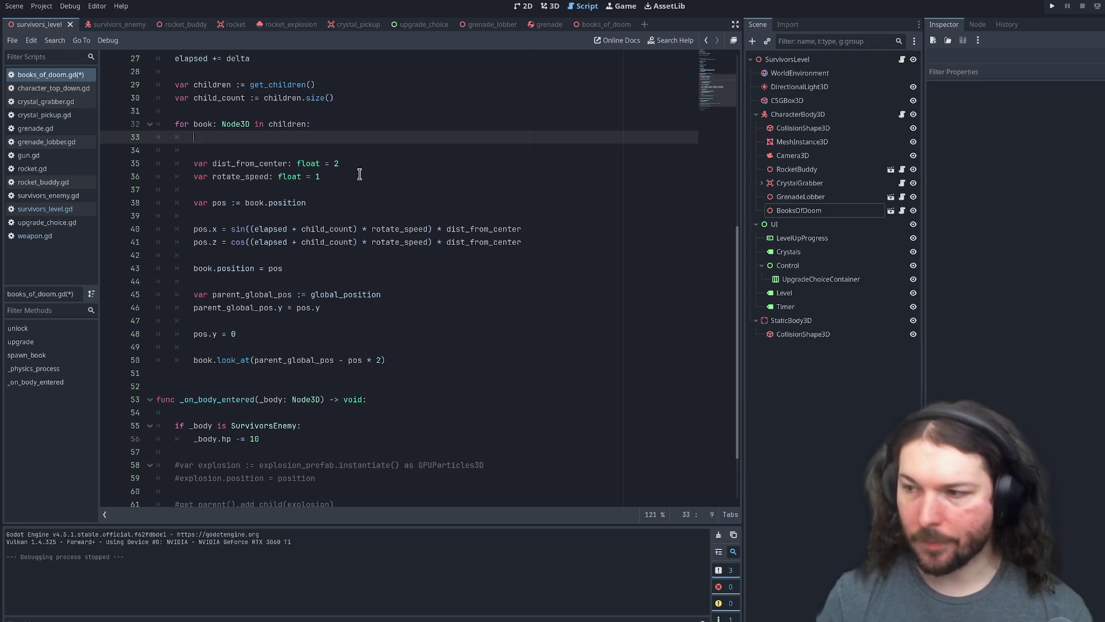
key(alt+Tab)
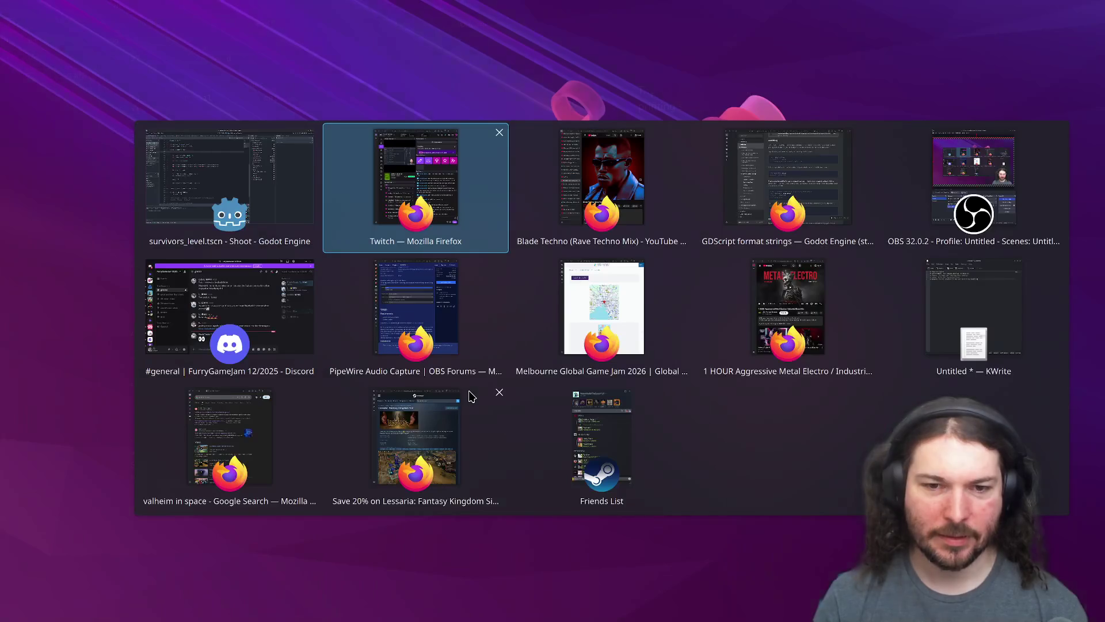
- Read the 'for' keyword section of the GDScript reference in Firefox, then return to Godot
click(799, 228)
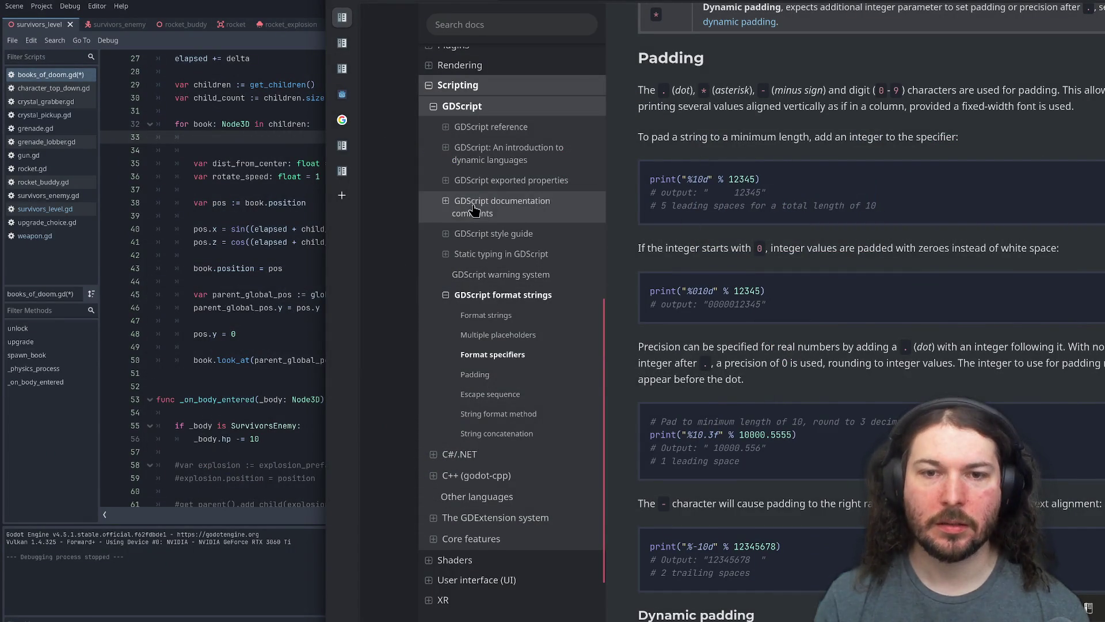
click(506, 127)
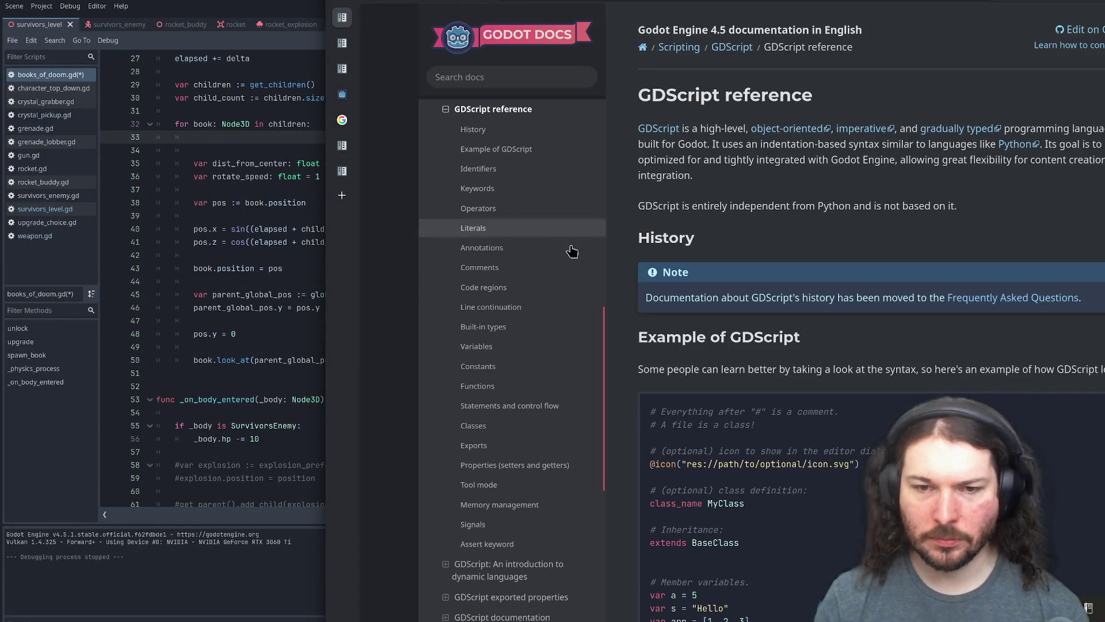
click(521, 190)
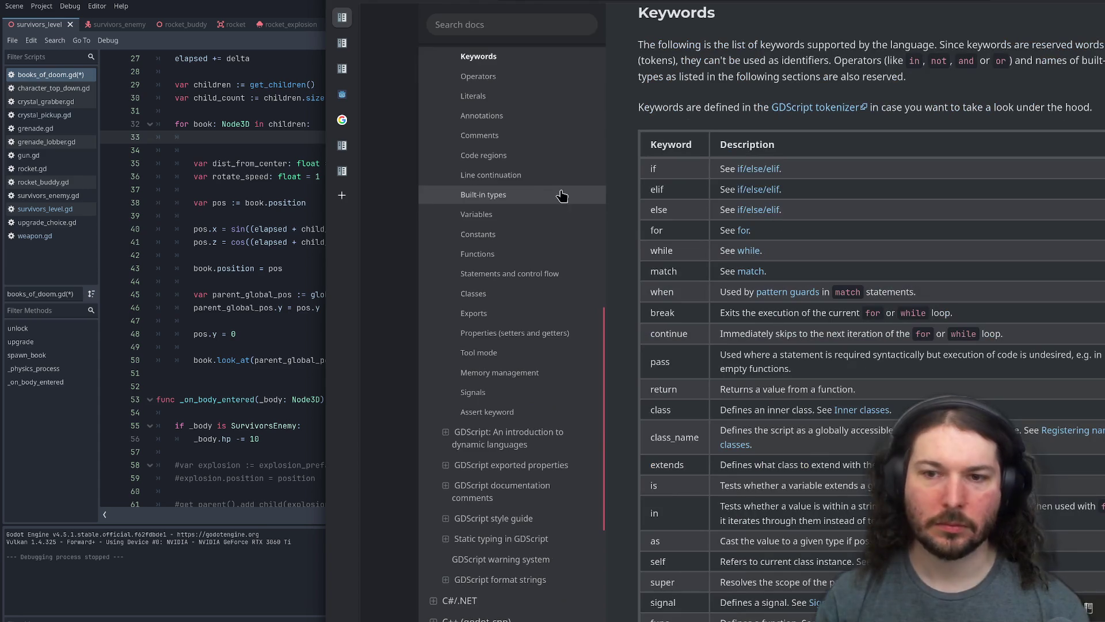
click(743, 230)
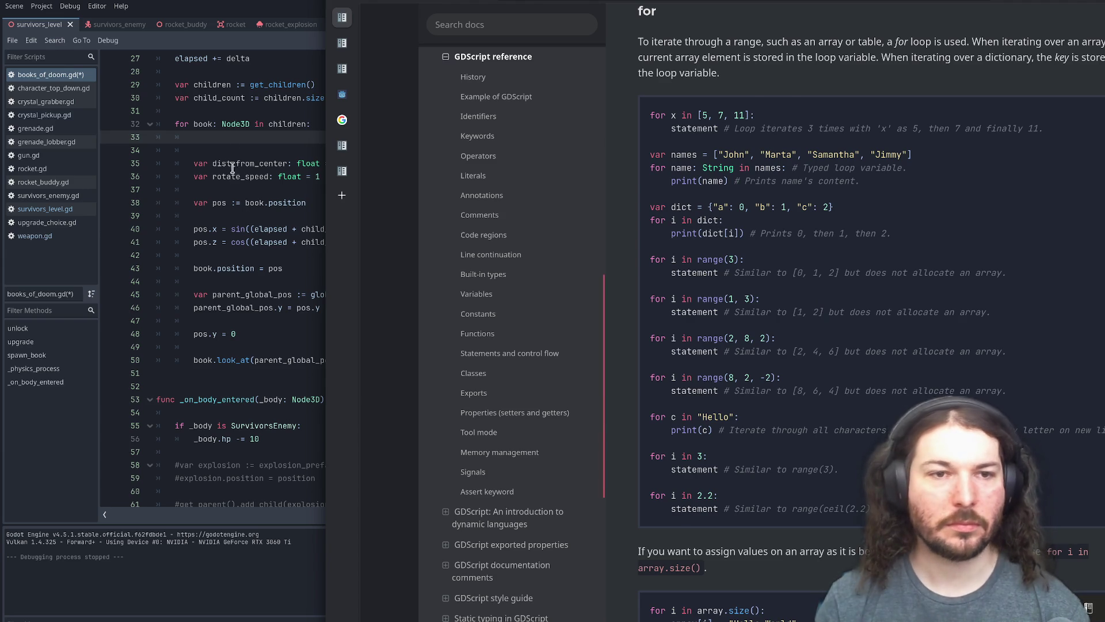
click(251, 124)
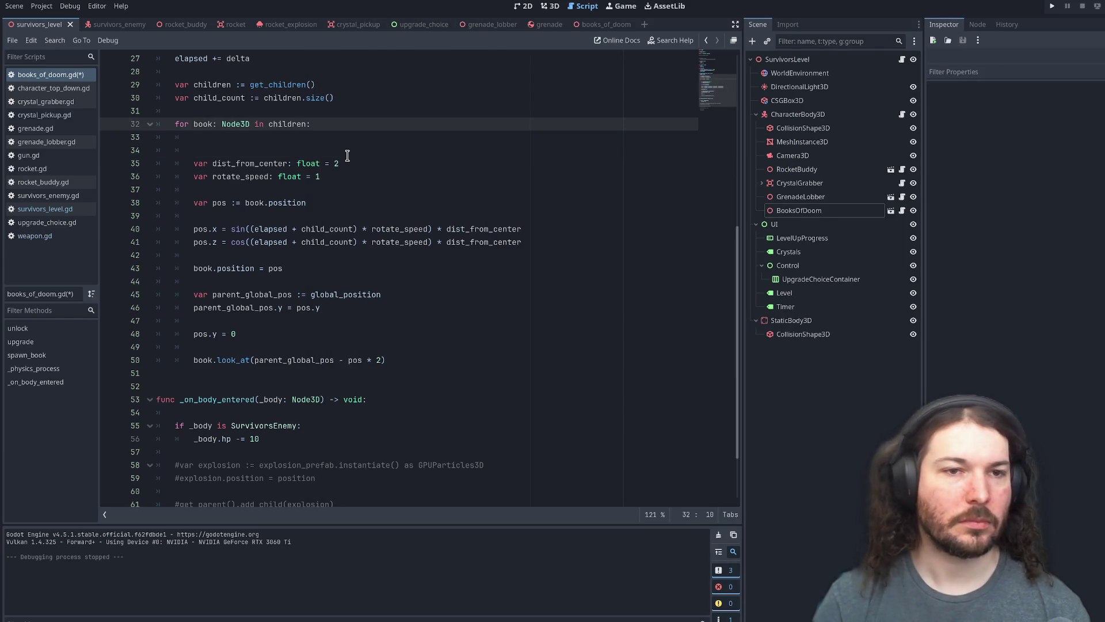
- Rewrite the loop as 'for i: int in child_count:' with 'var book: Node3D = children[i]' inside
text(i: int in chil)
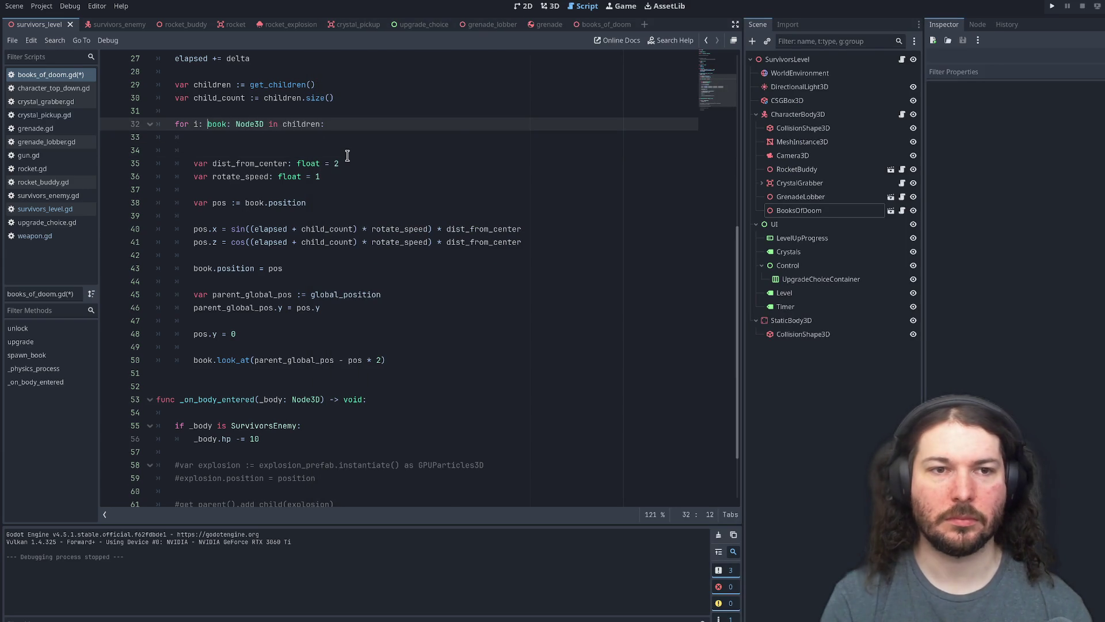
text(d_count:)
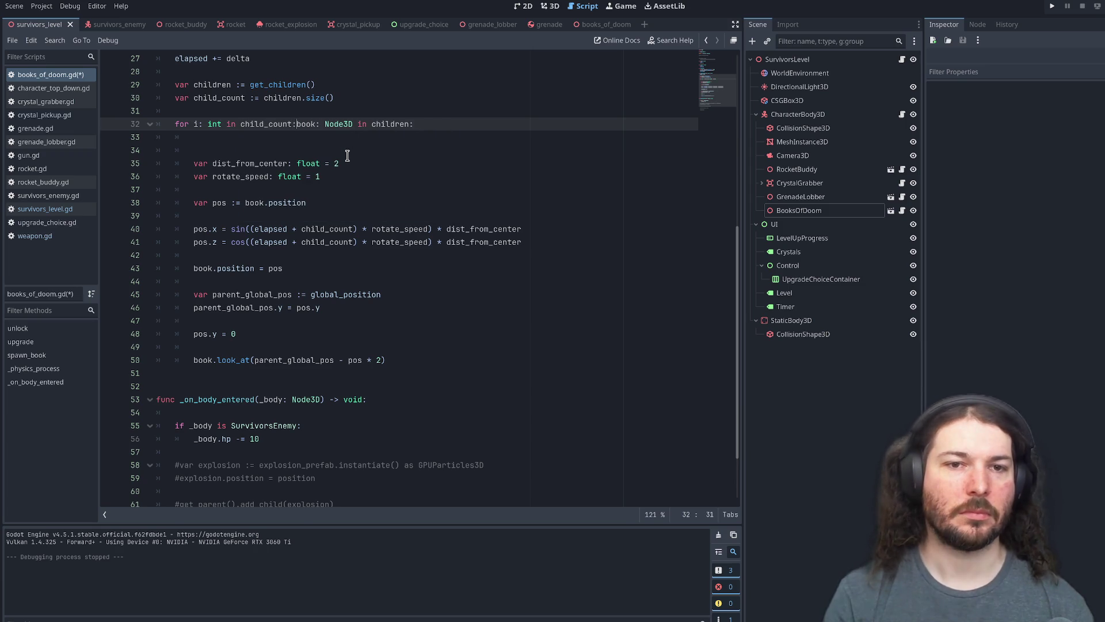
key(ctrl+shift+Right)
key(ctrl+shift+Right)
key(ctrl+shift+Right)
key(ctrl+x)
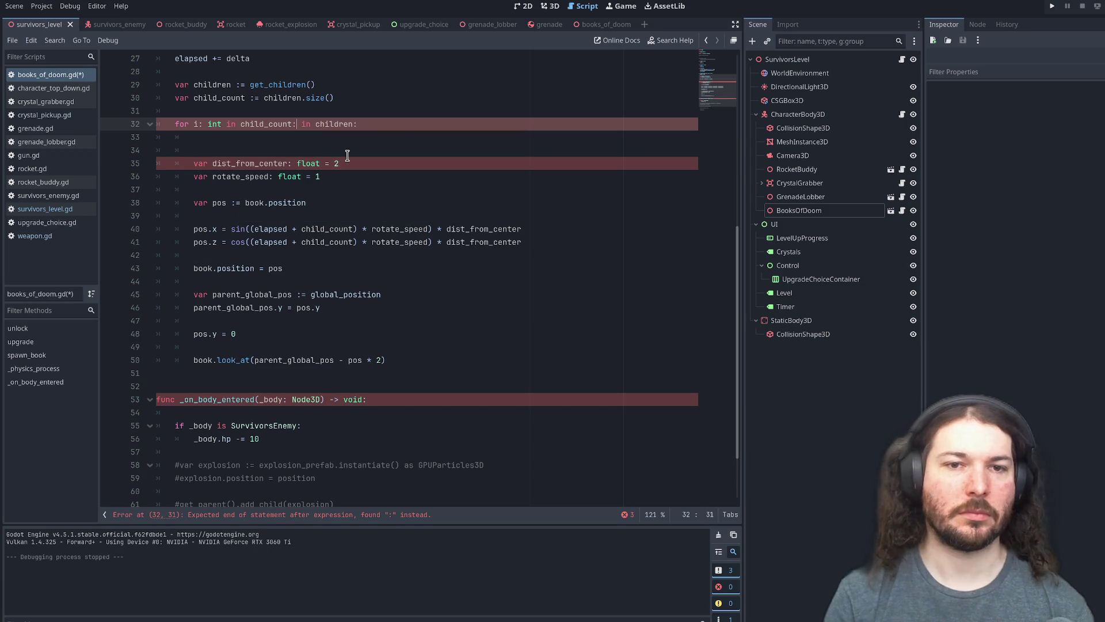
key(shift+End)
key(Delete)
key(Return)
key(ctrl+v)
key(Home)
text(var book: Node3D = children[i])
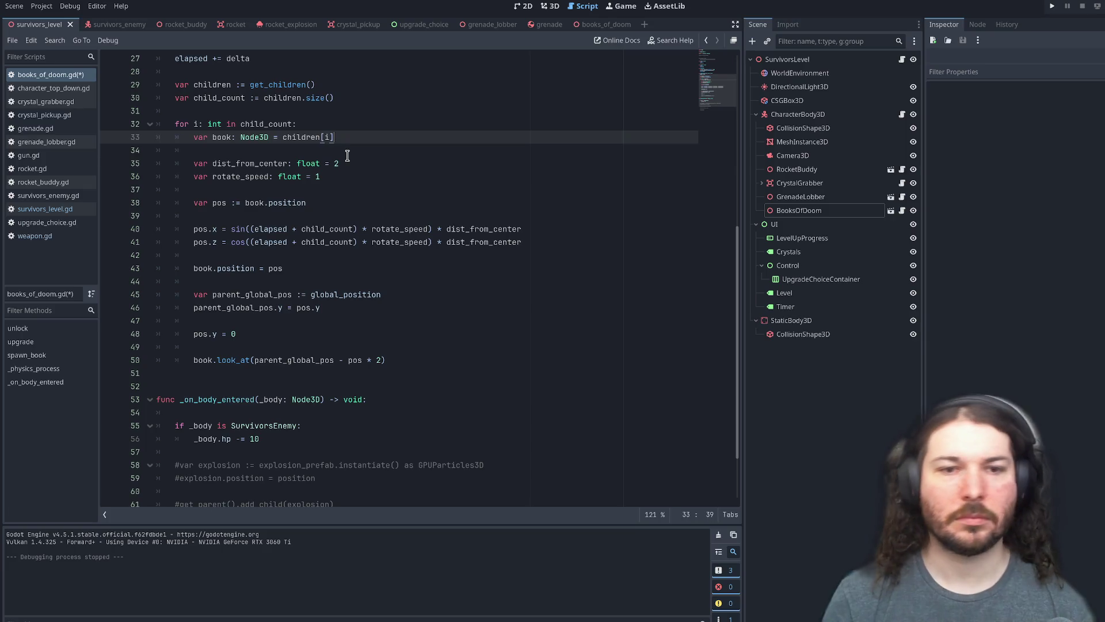
- Replace child_count with i in the orbit formula on line 40 and run the game
key(Down)
key(Down)
key(Down)
key(ctrl+shift+Left)
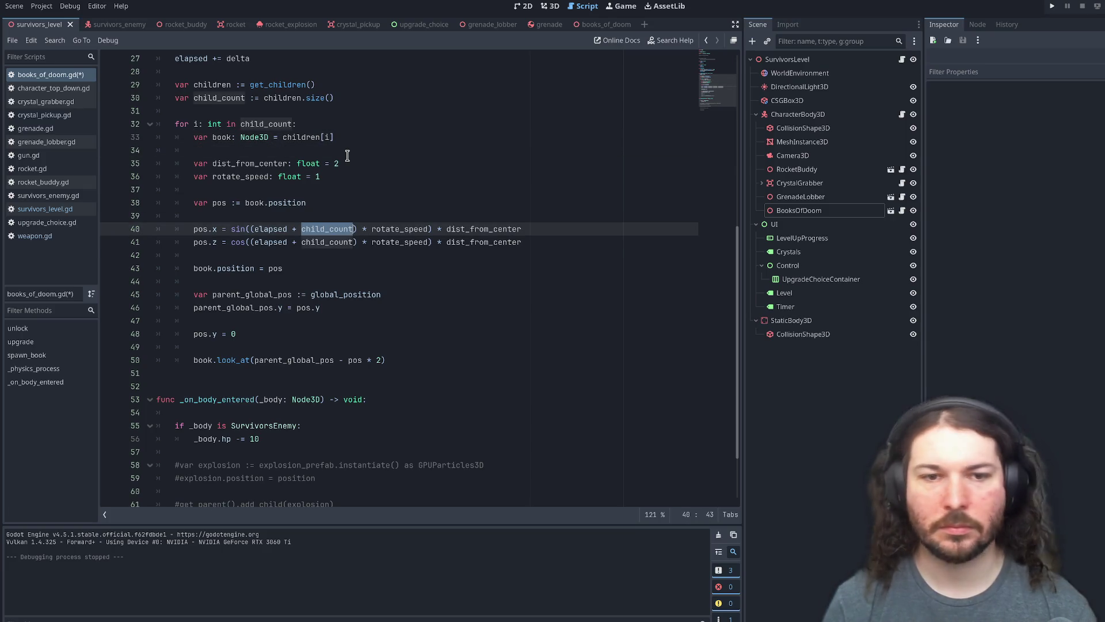
key(ctrl+shift+Right)
text(i)
key(Escape)
key(Escape)
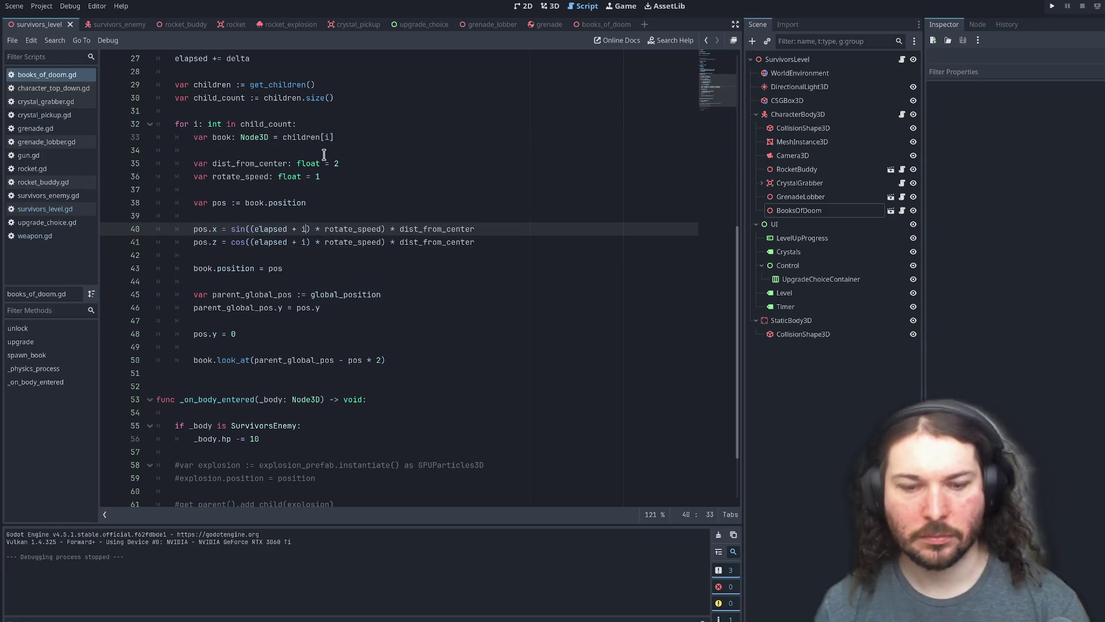
key(F5)
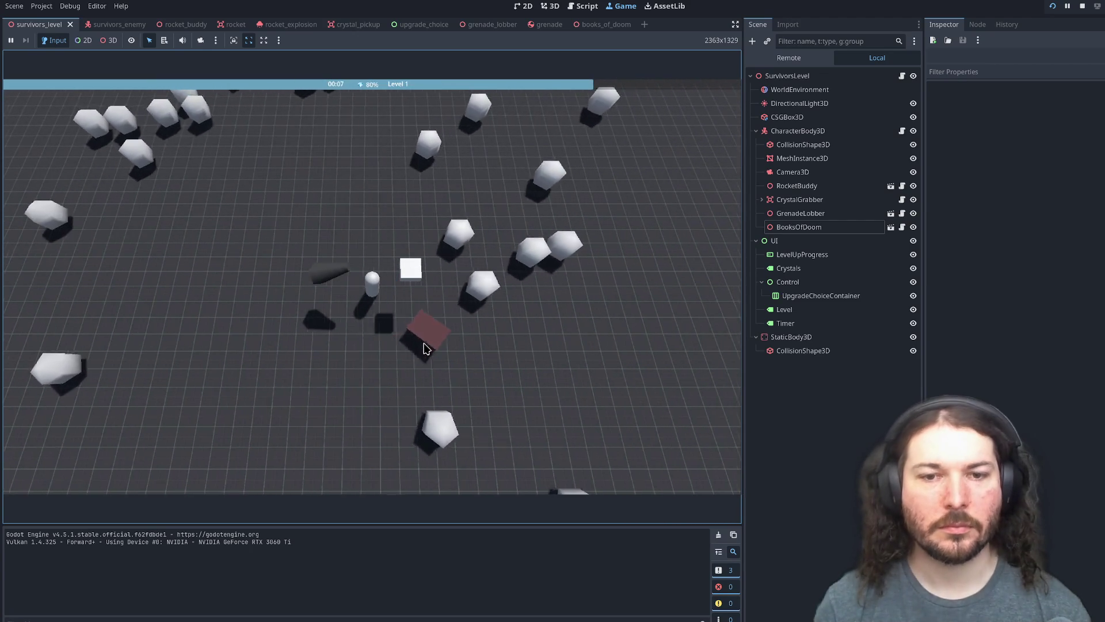
- Pick an upgrade to advance to Level 2, then pause the running game
click(417, 311)
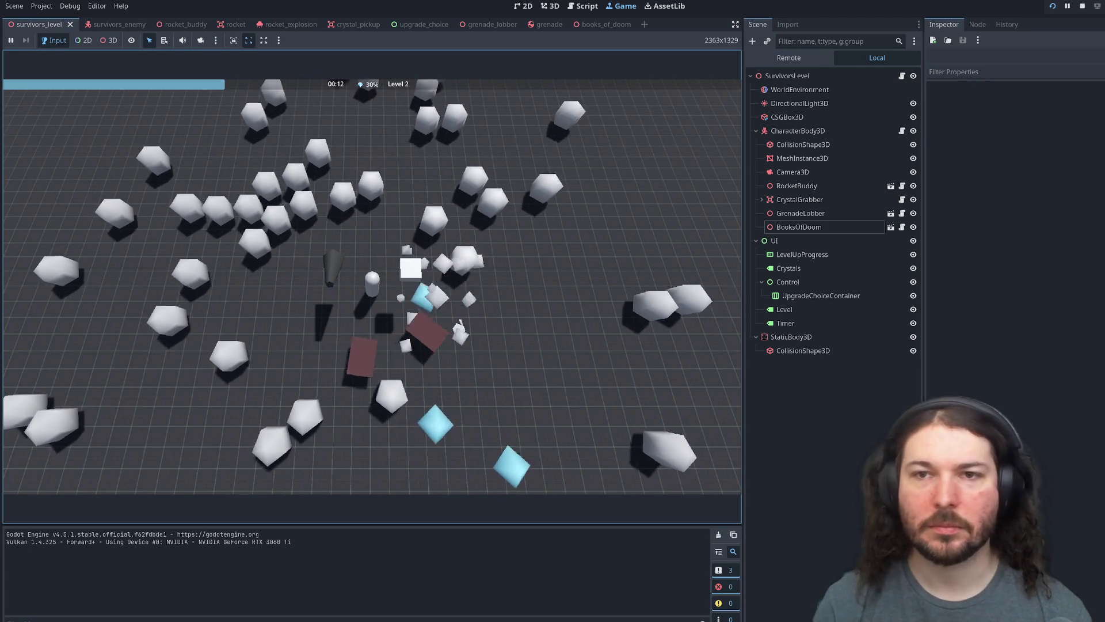
click(1068, 6)
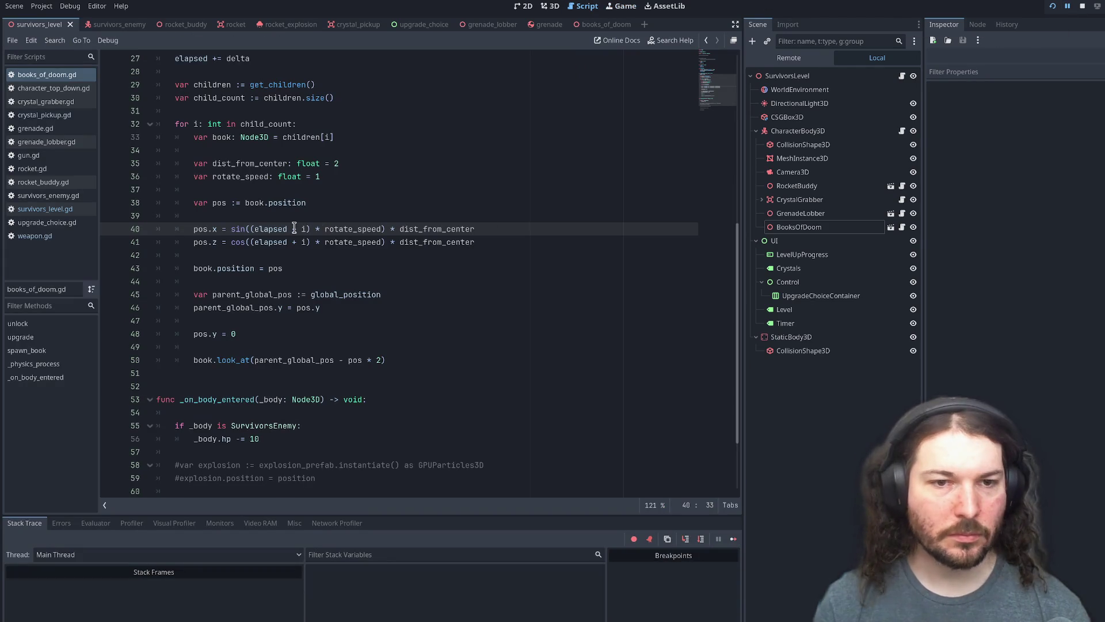
- On a new line after line 38, build the expression (float(child_count) / TAU)
click(393, 203)
key(Return)
key(Return)
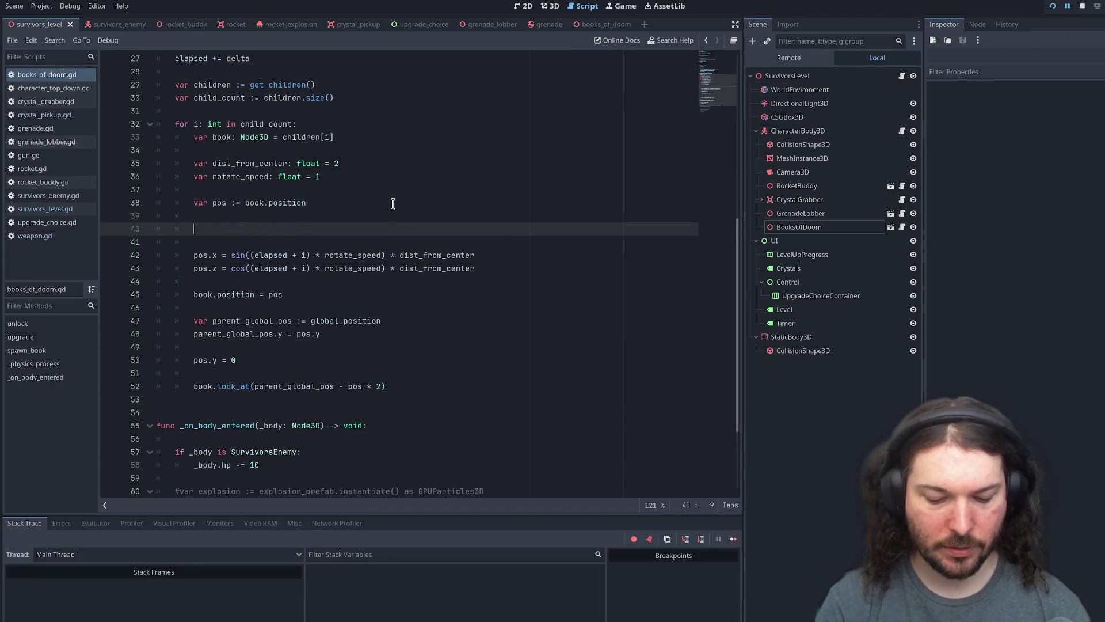
text(TAU)
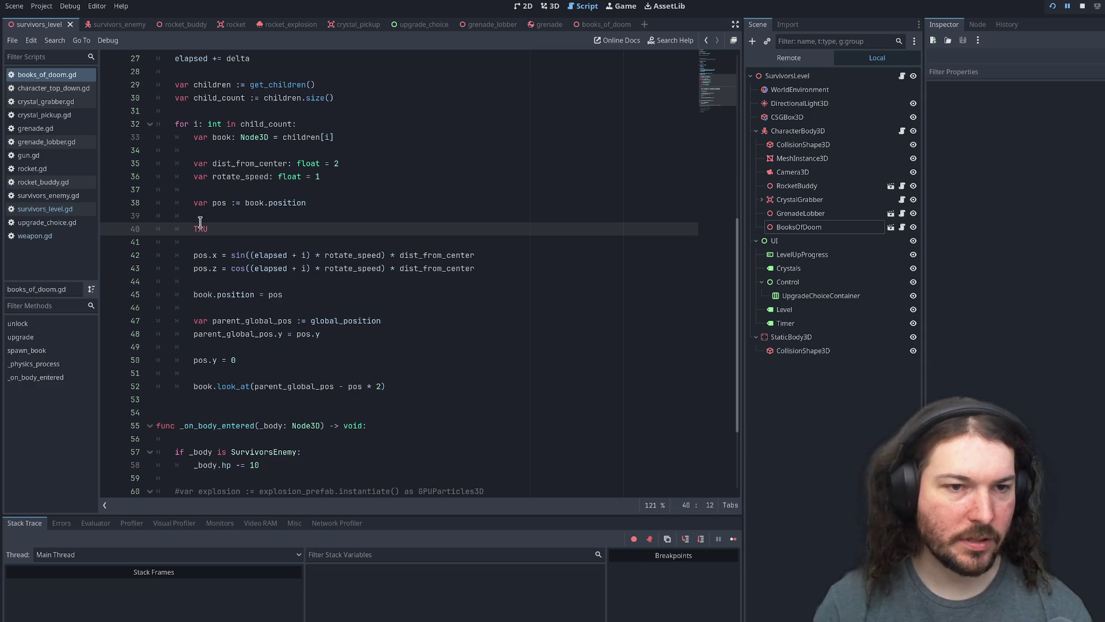
mouse_move(199, 229)
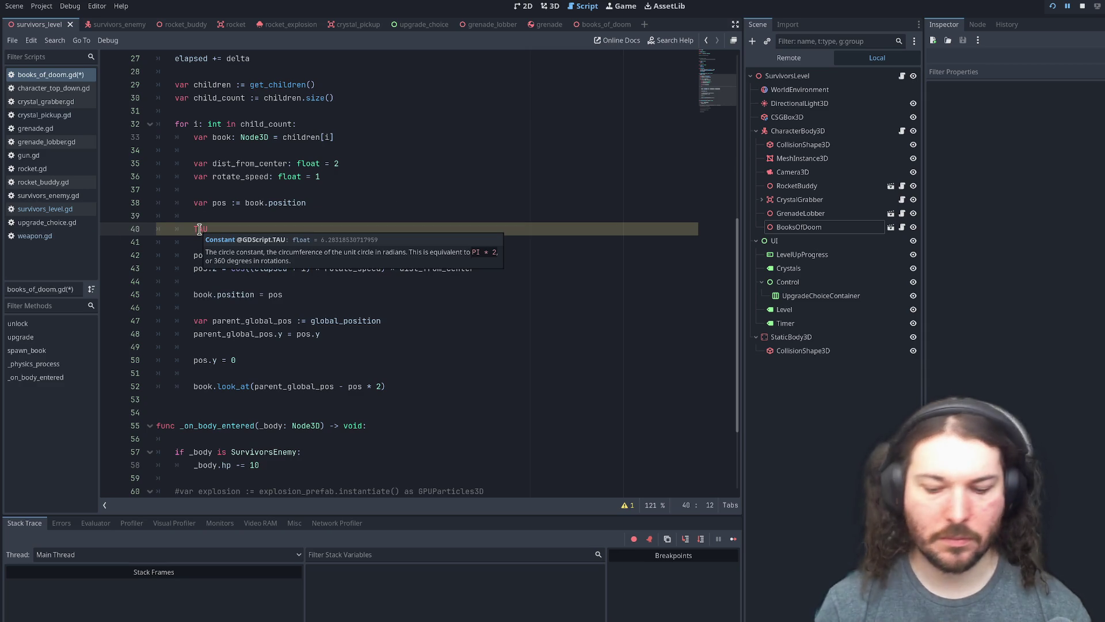
key(BackSpace)
key(BackSpace)
key(BackSpace)
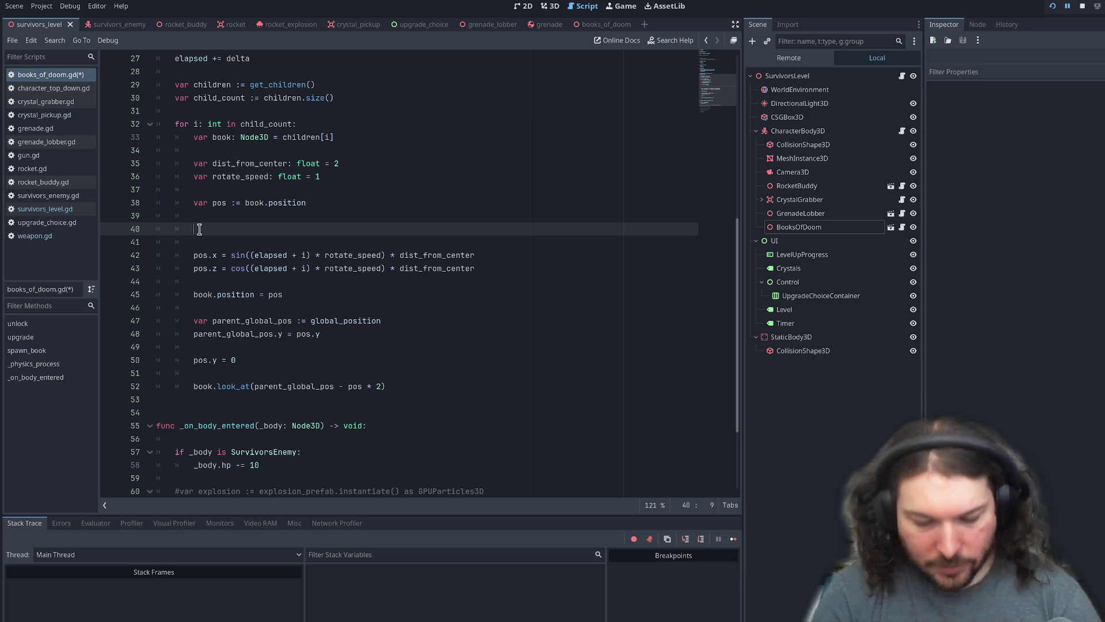
text(child_c)
key(Return)
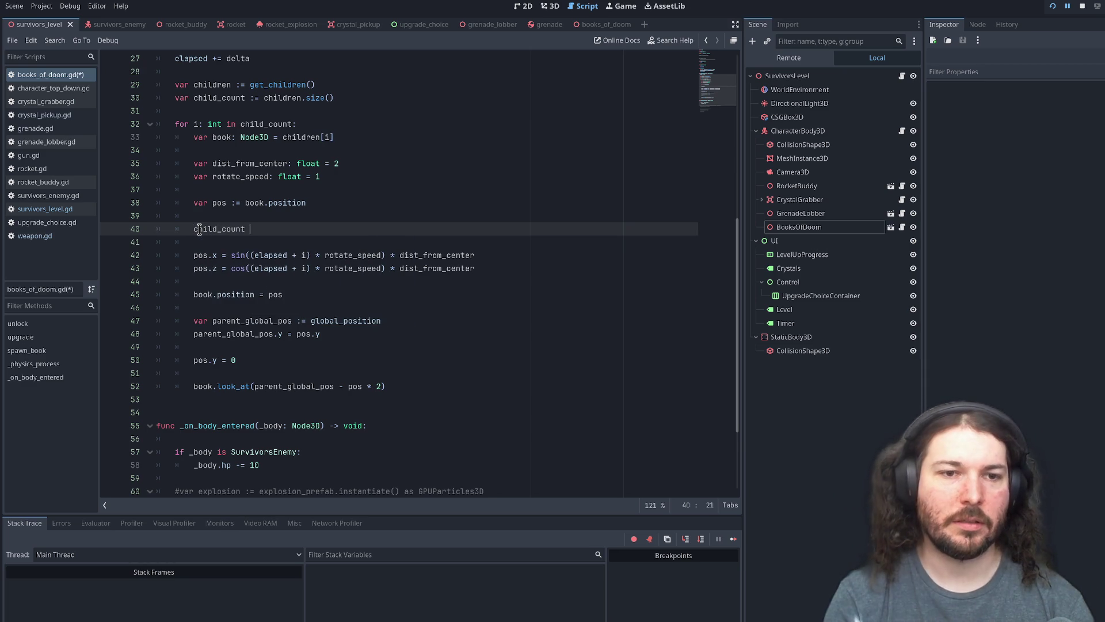
text(TAU)
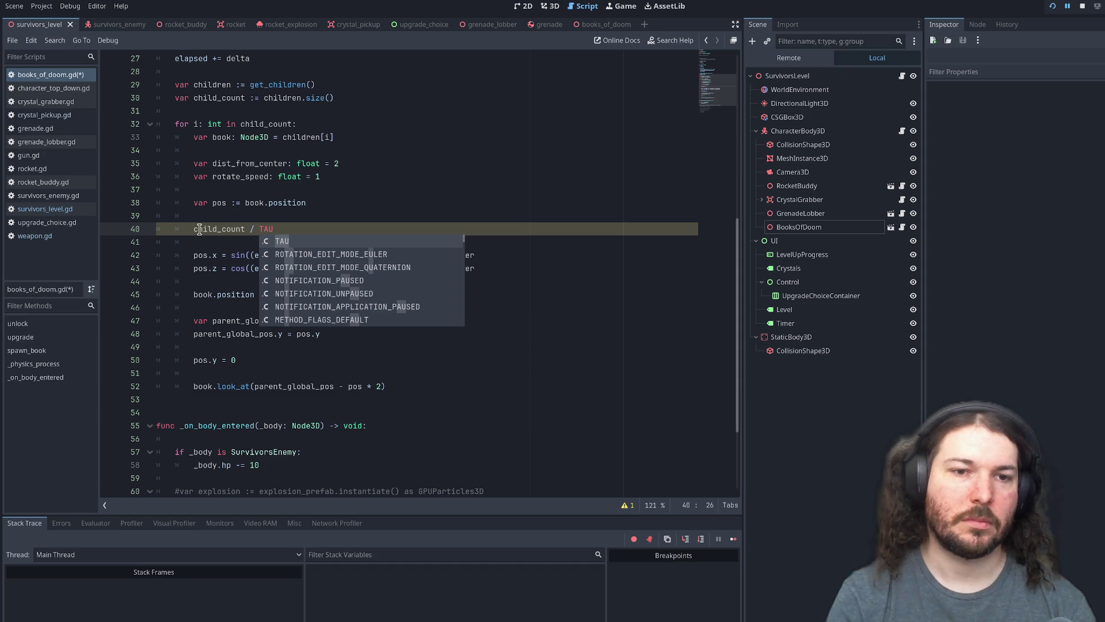
key(Escape)
key(shift+Home)
text(()
key(Right)
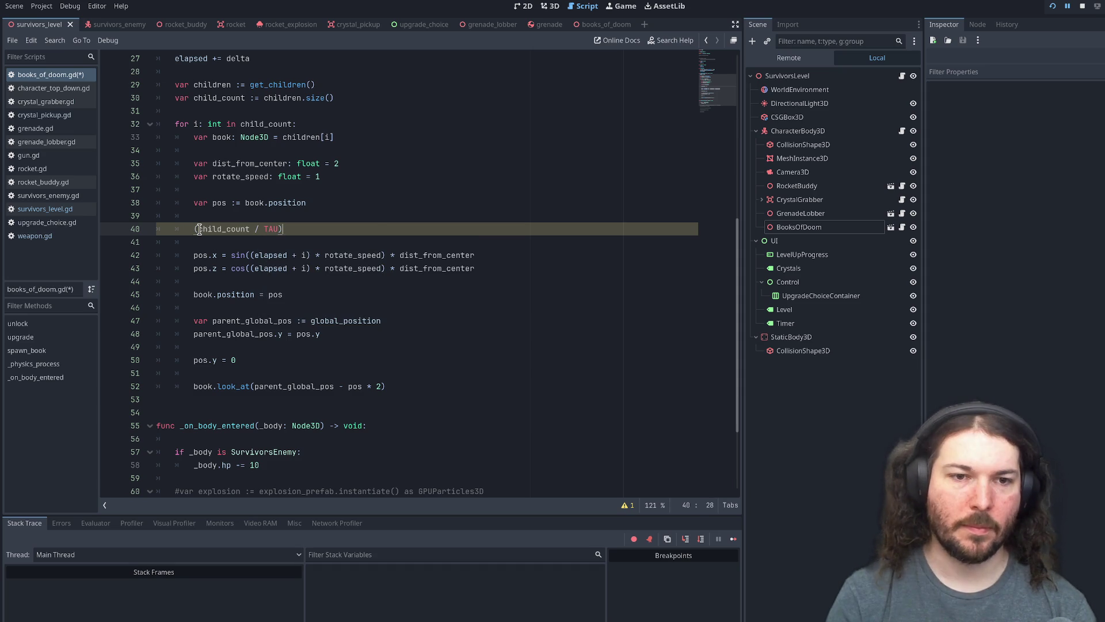
text(float)
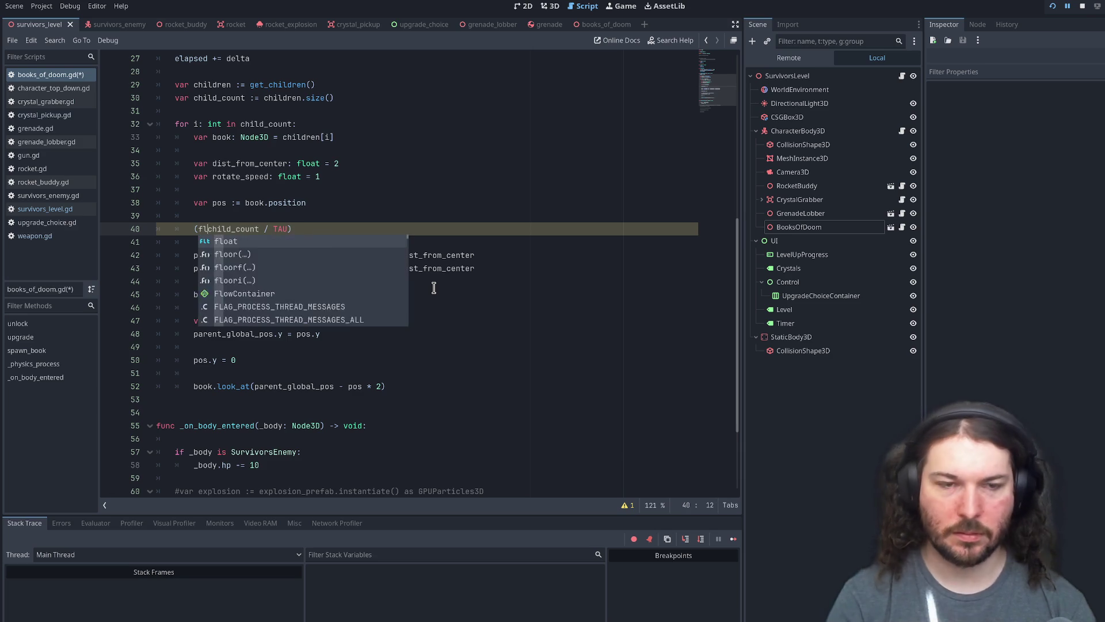
text(()
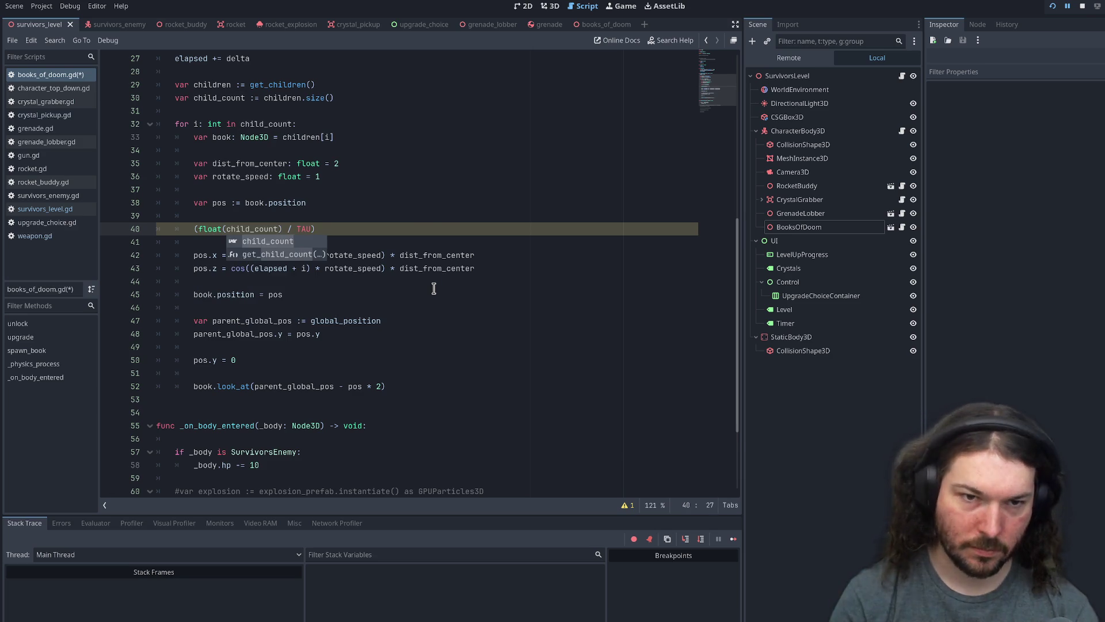
key(End)
- Complete it as 'var rot: float = elapsed + (float(child_count) / TAU) * float(i)'
text(float()
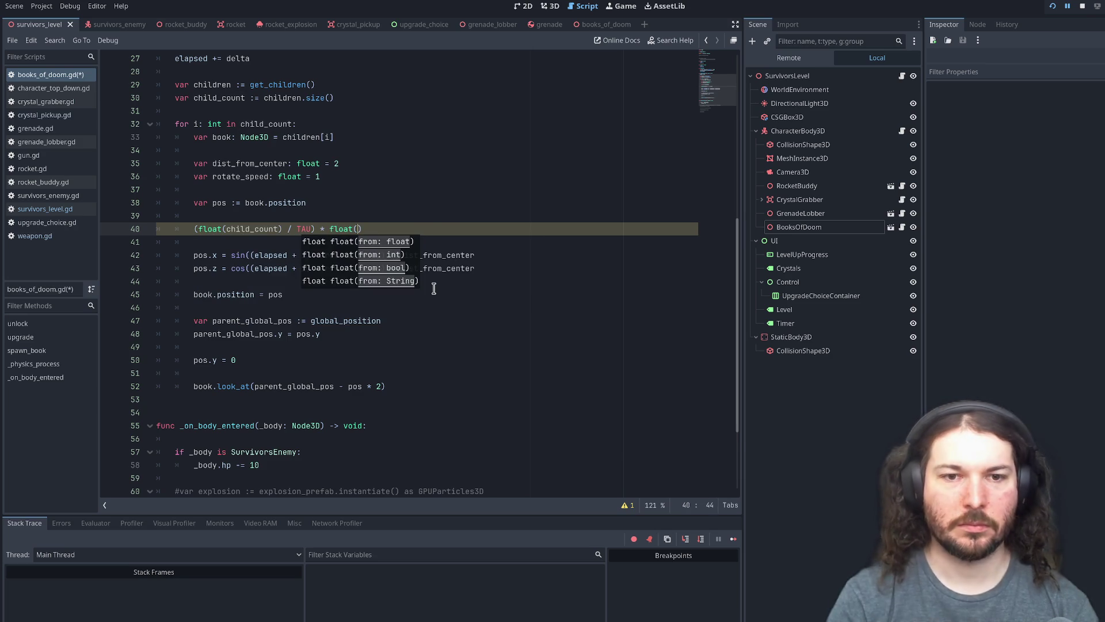
text(i))
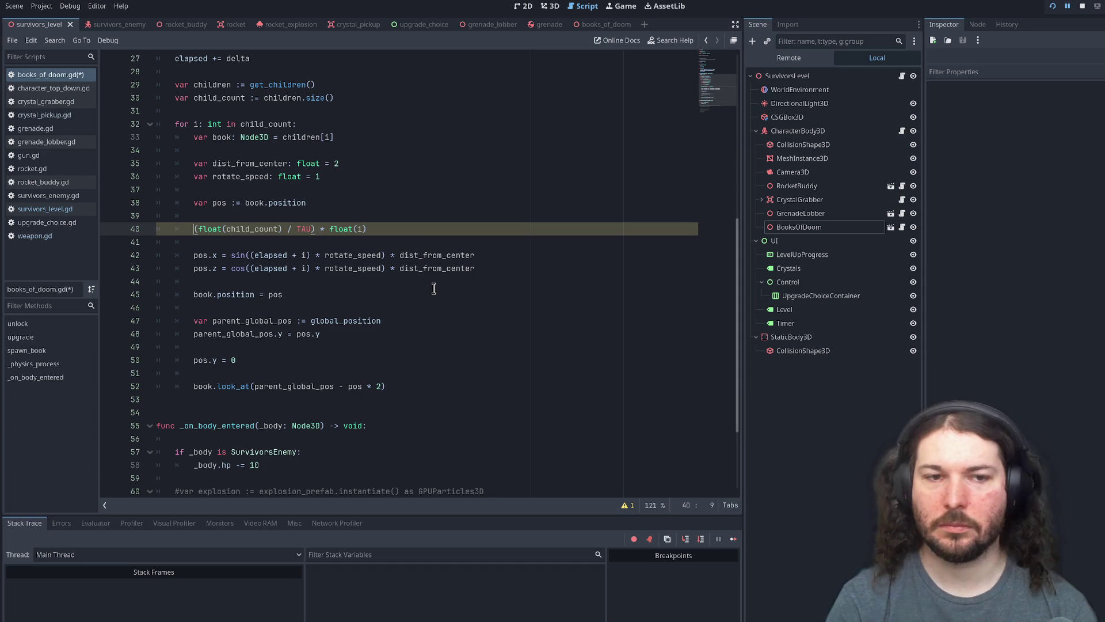
text(var rot :=)
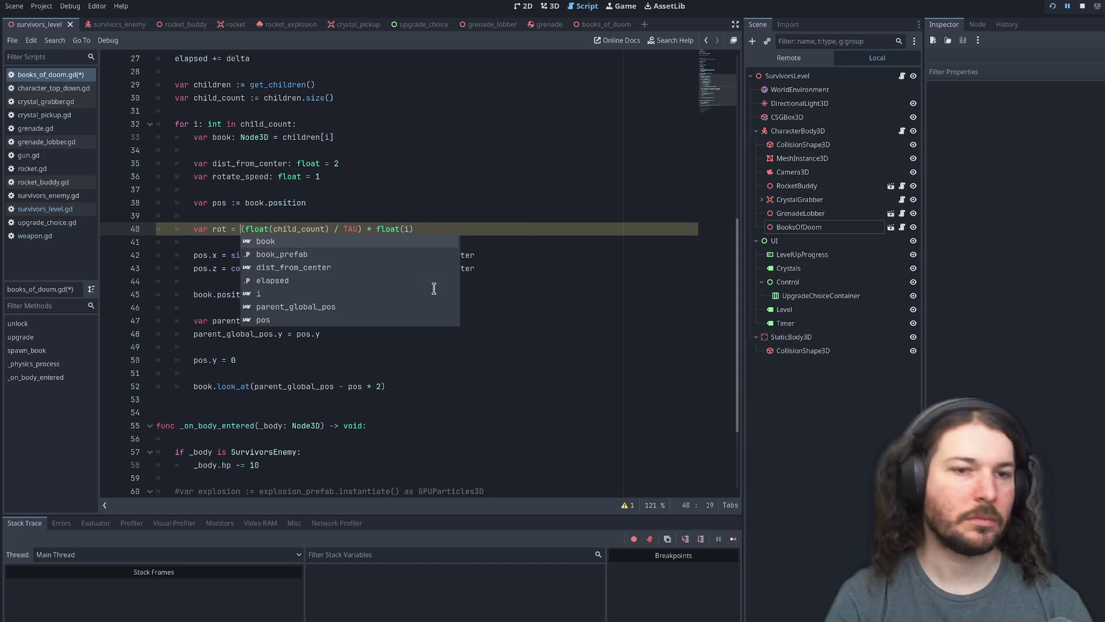
key(Escape)
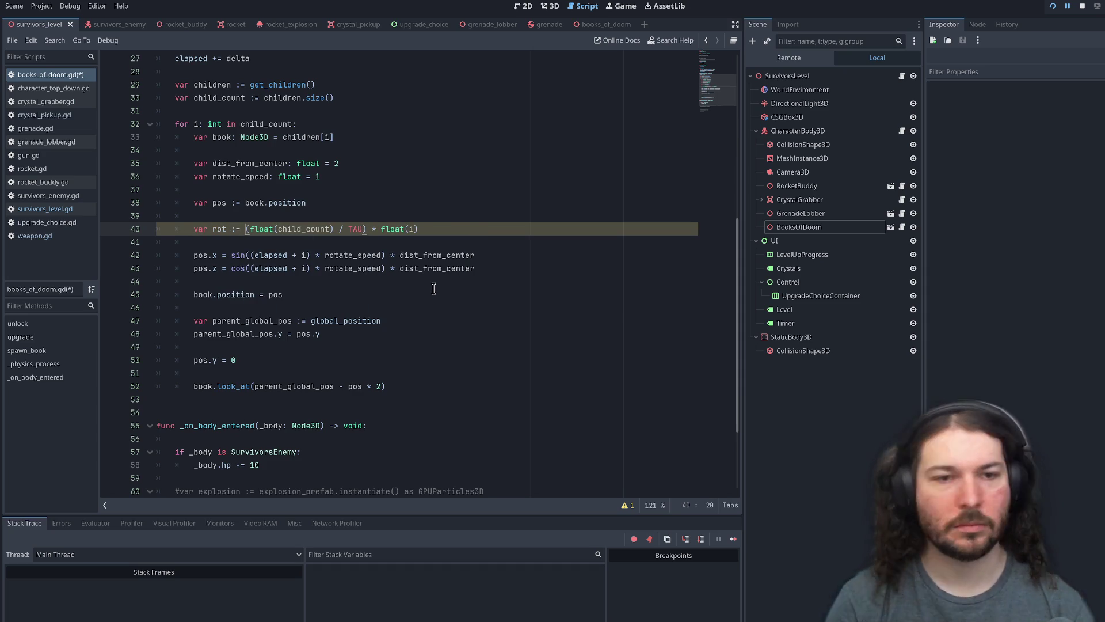
key(BackSpace)
key(BackSpace)
text(: float)
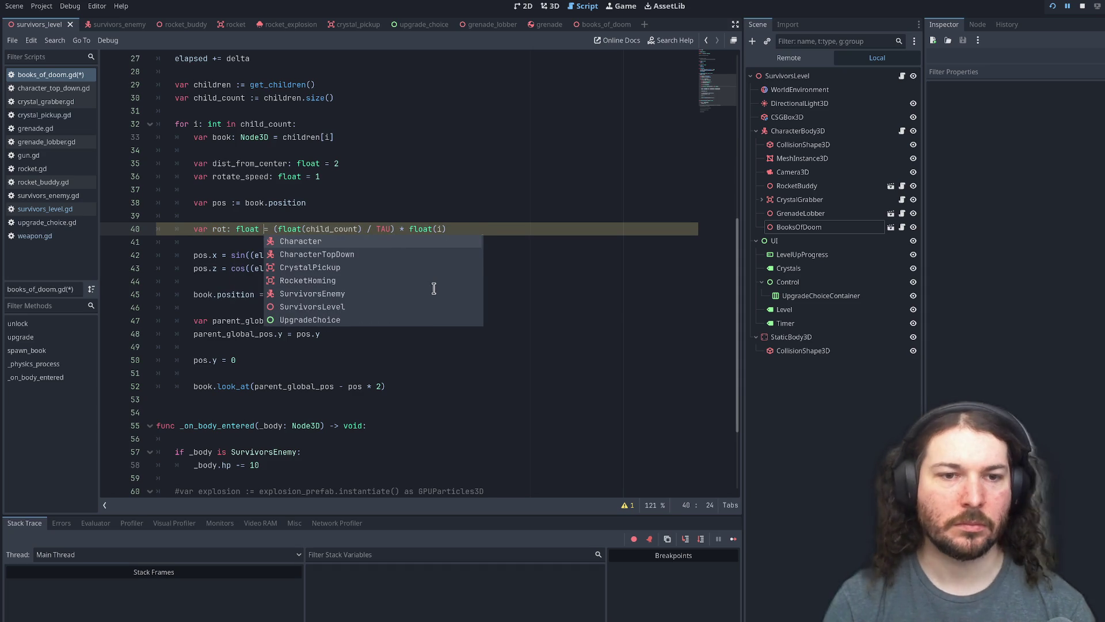
key(Escape)
key(Down)
key(Down)
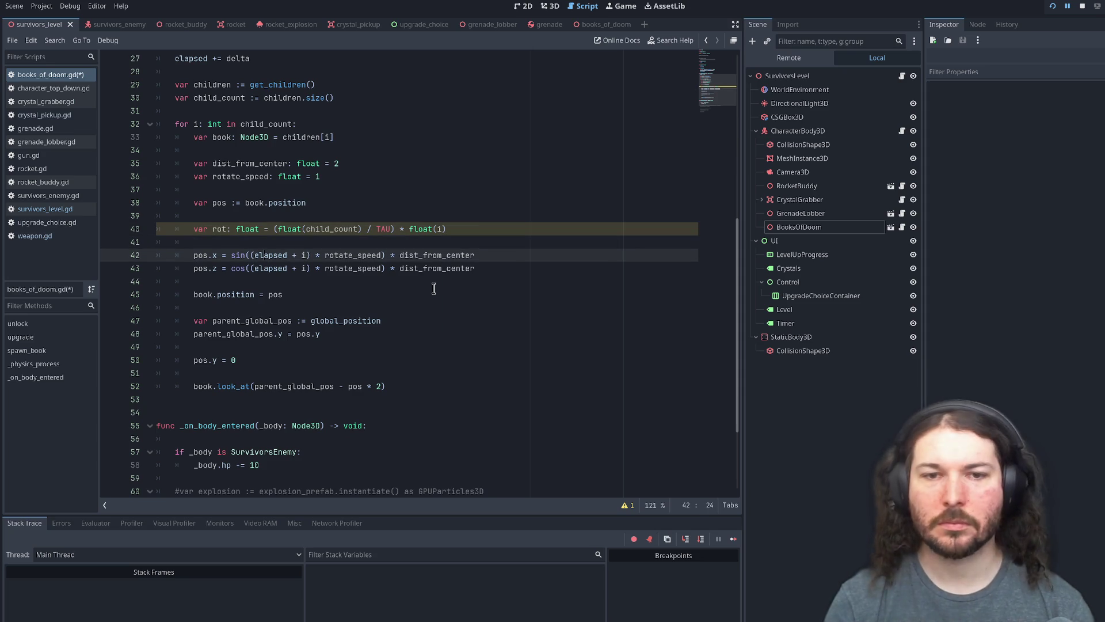
key(Up)
key(Up)
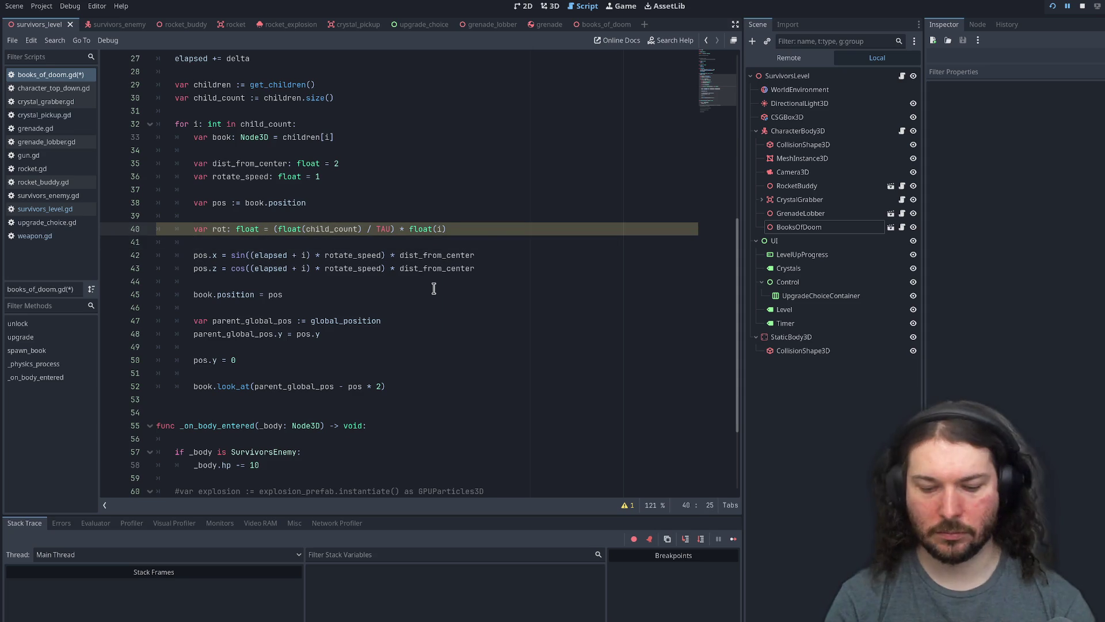
text(elapsed +)
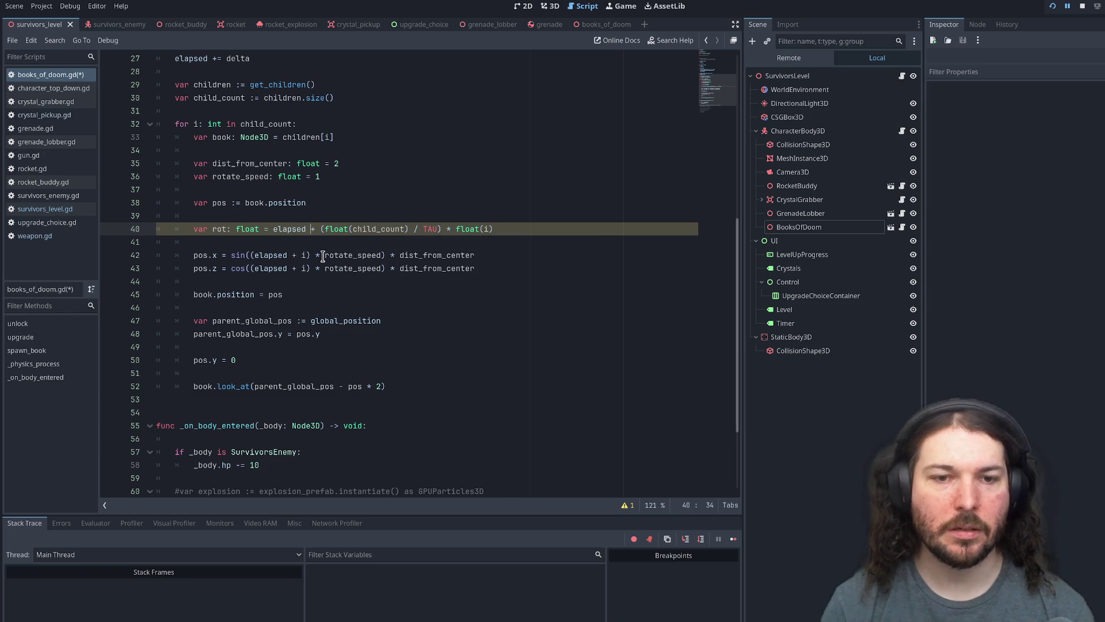
click(572, 227)
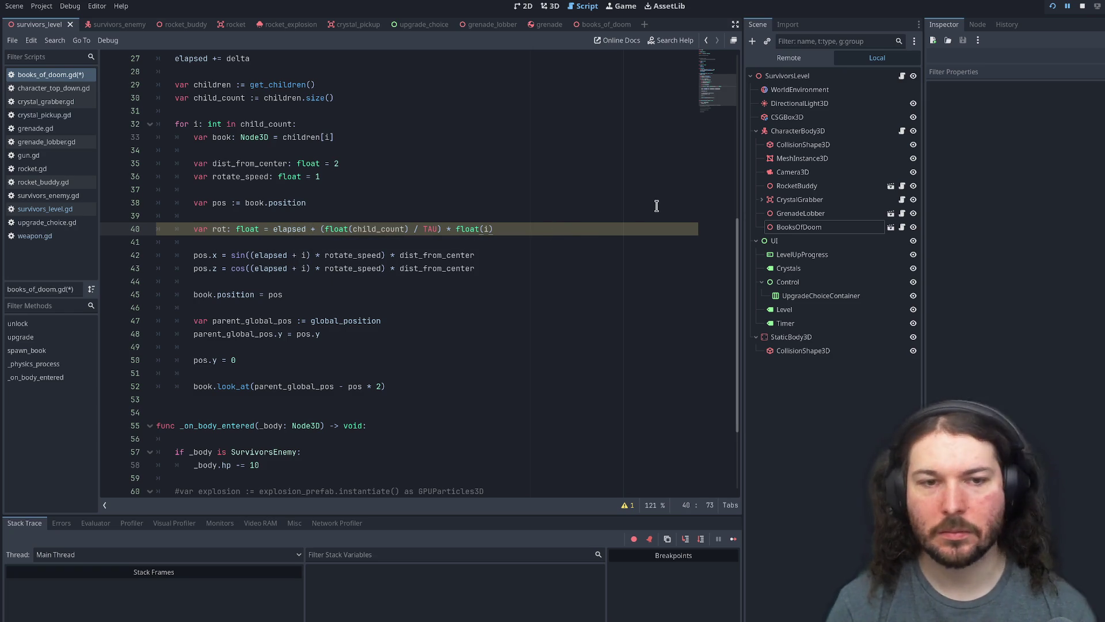
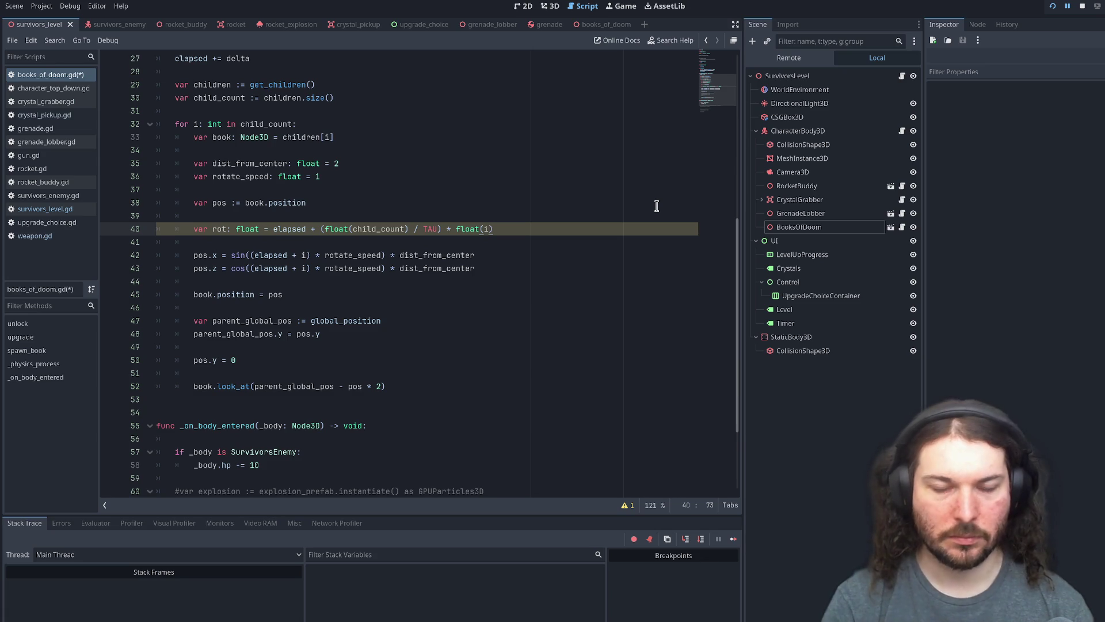
- Multiply the rot angle by rotate_speed and change the sin/cos arguments on lines 42–43 to rot
text(rotate)
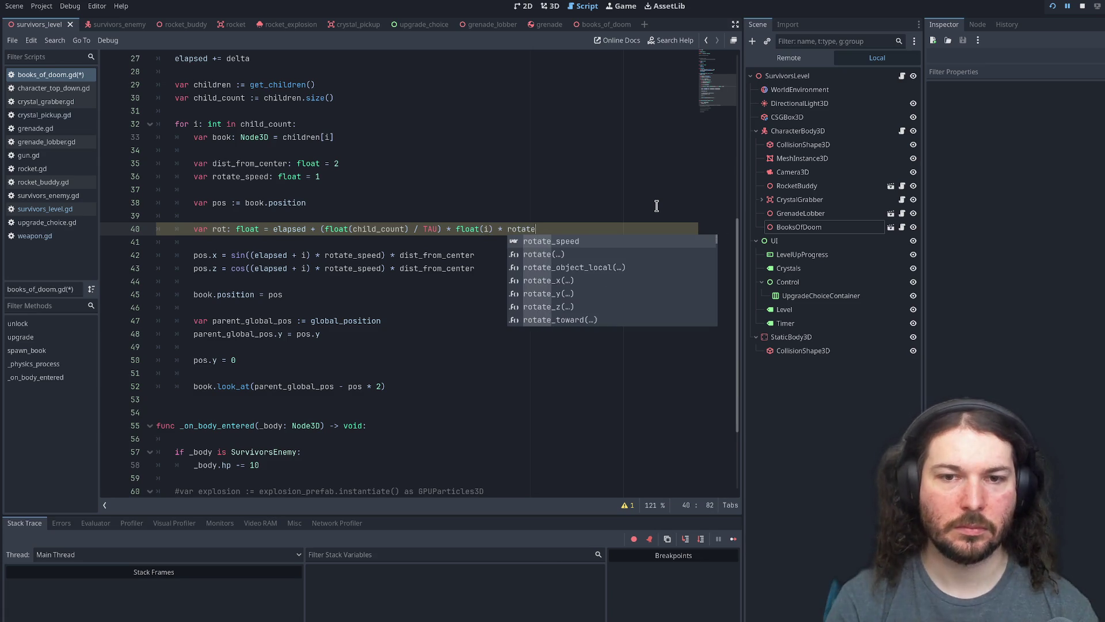
key(Return)
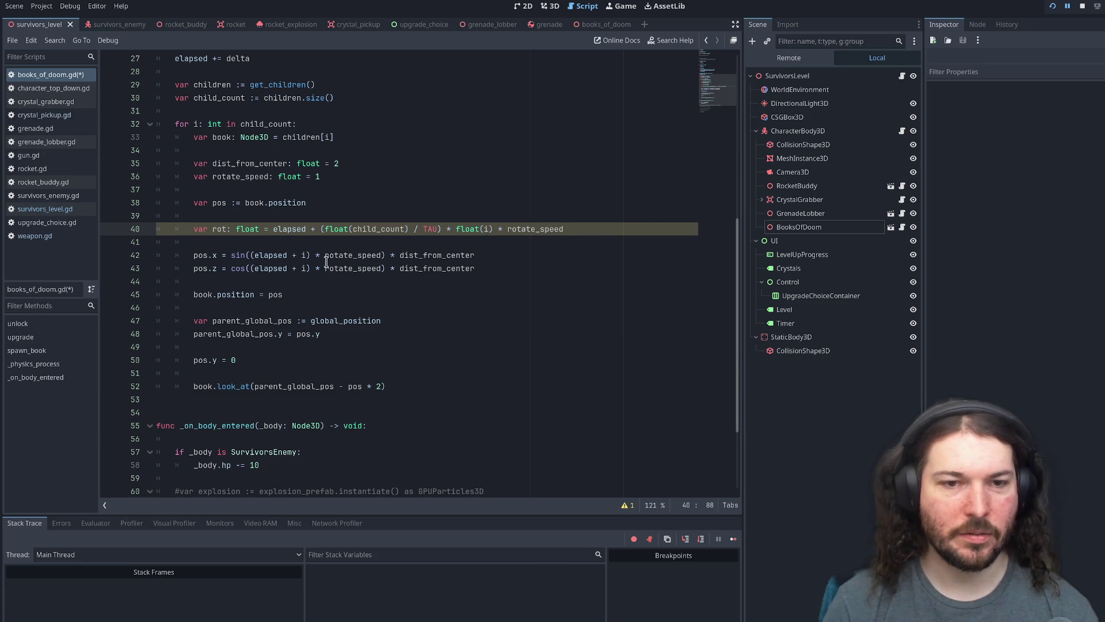
drag(384, 256, 250, 256)
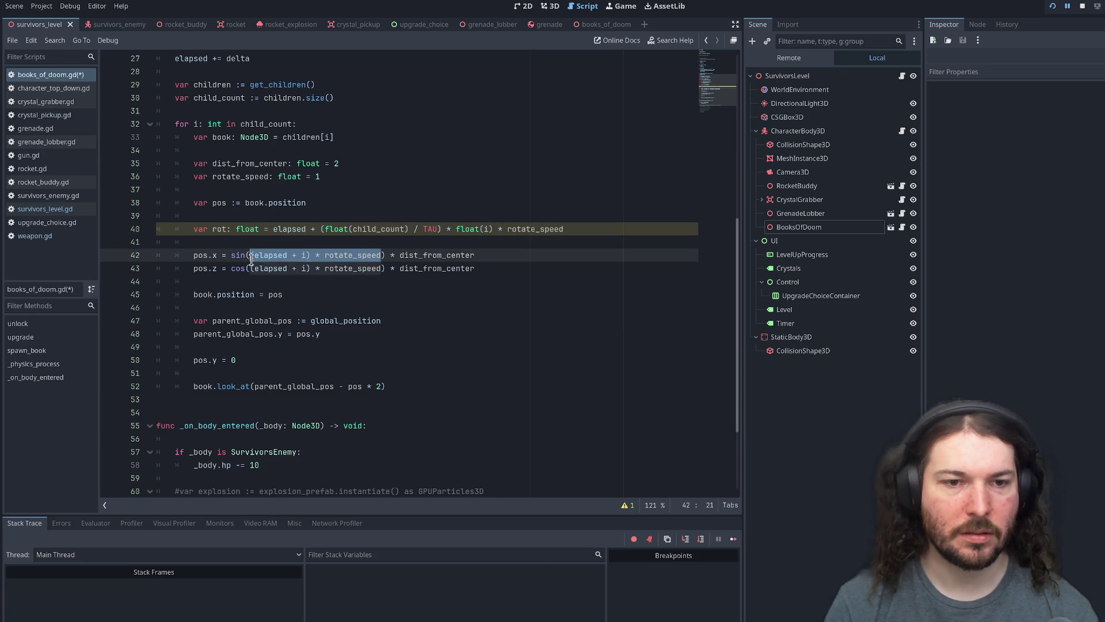
key(ctrl+d)
text(ro)
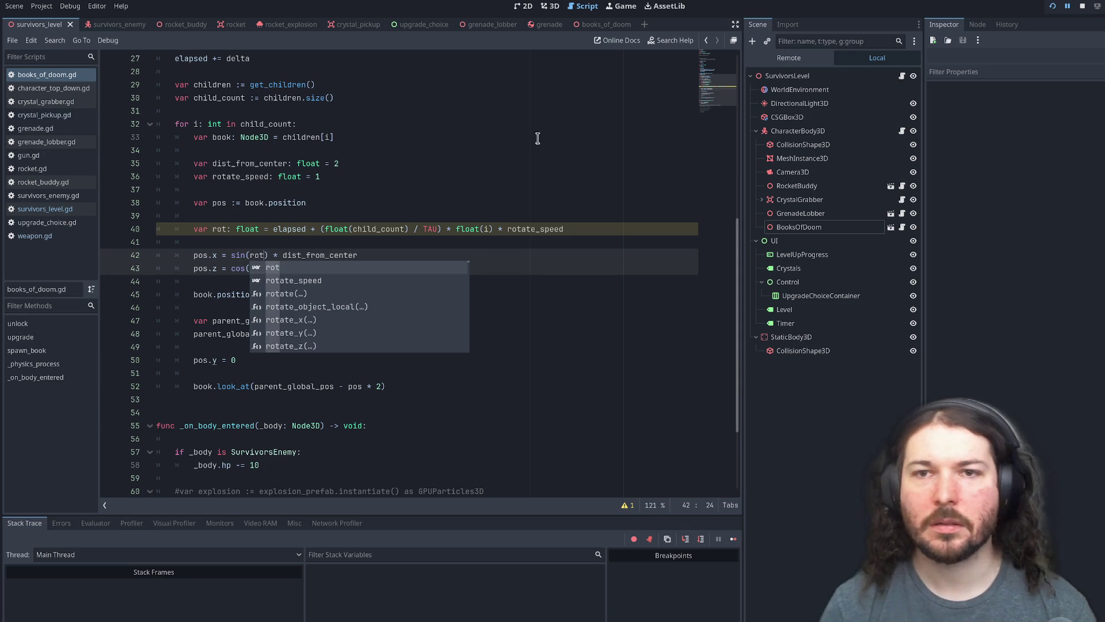
- Test-run the game, picking the Books of Doom upgrade, then return to books_of_doom.gd
click(550, 5)
click(1073, 6)
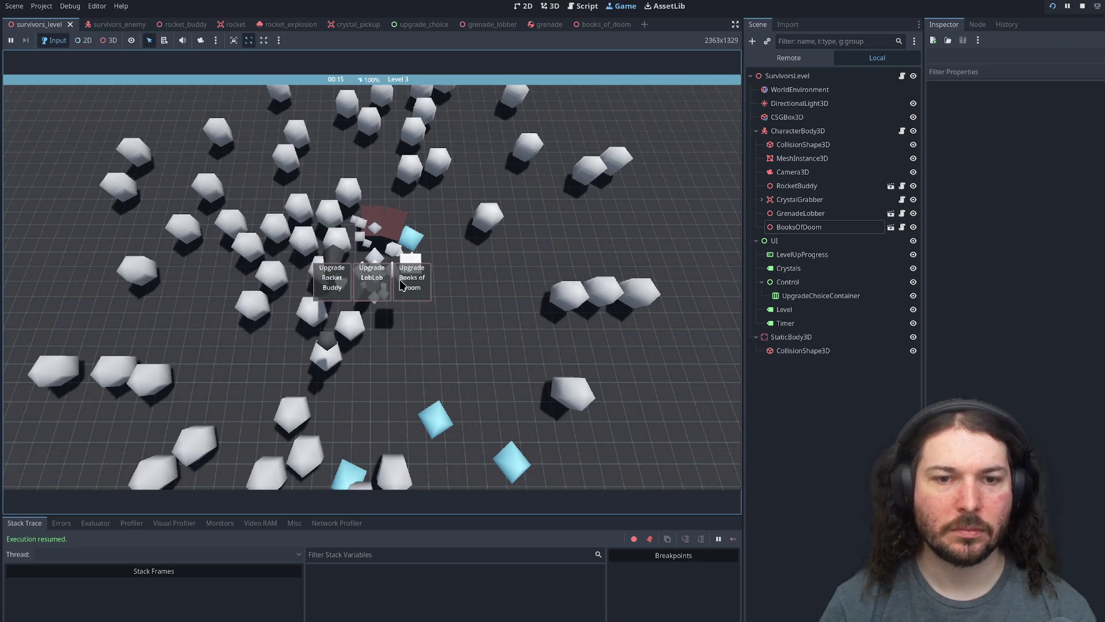
click(412, 279)
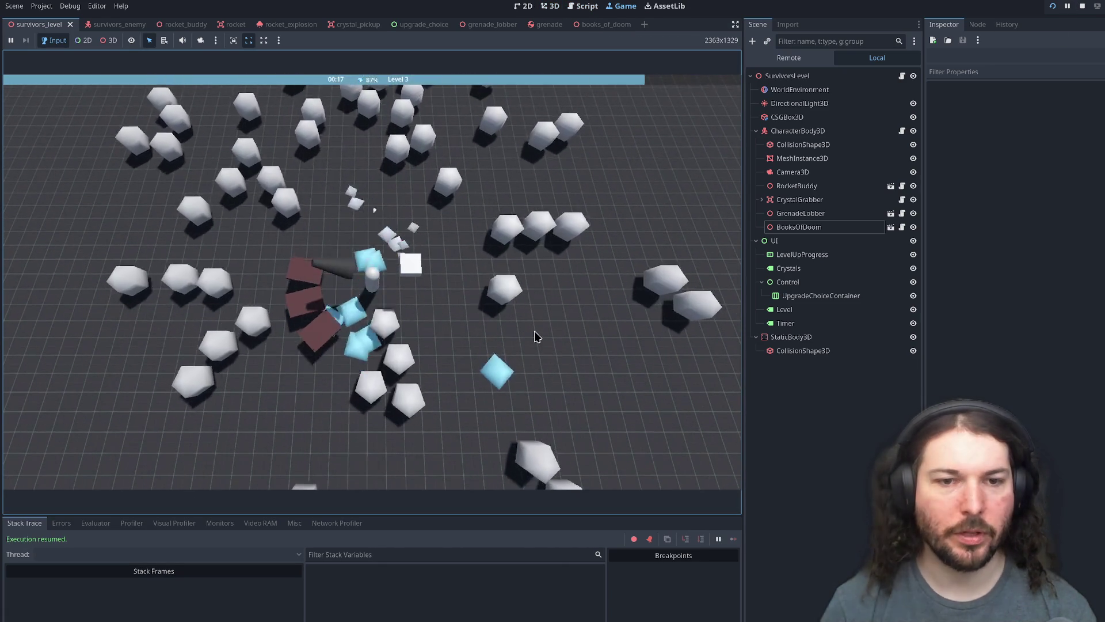
click(411, 279)
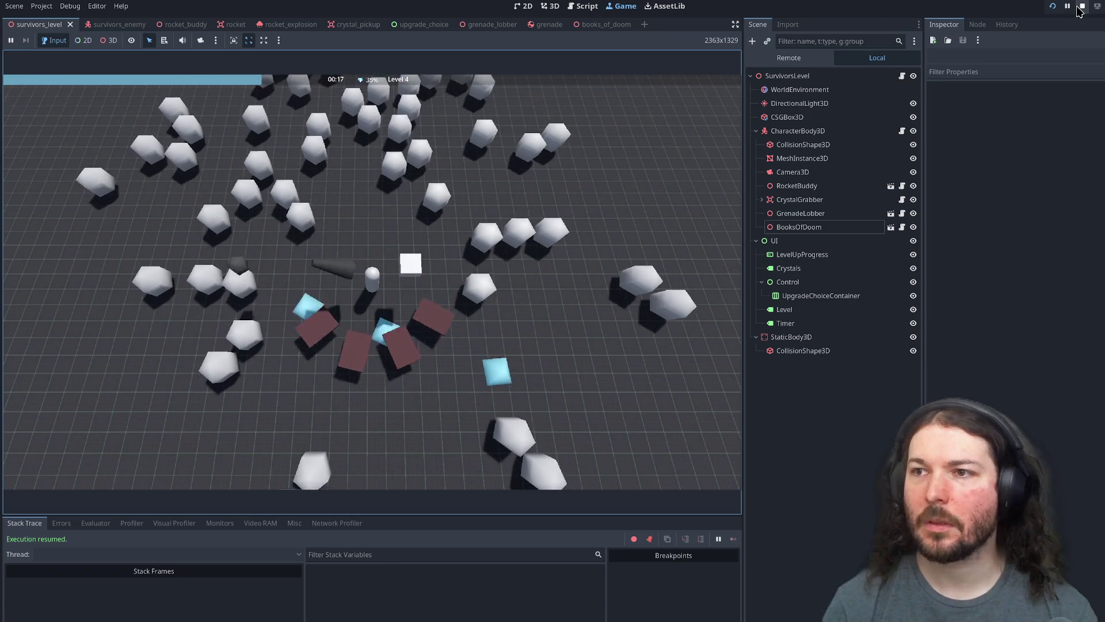
click(584, 7)
click(356, 228)
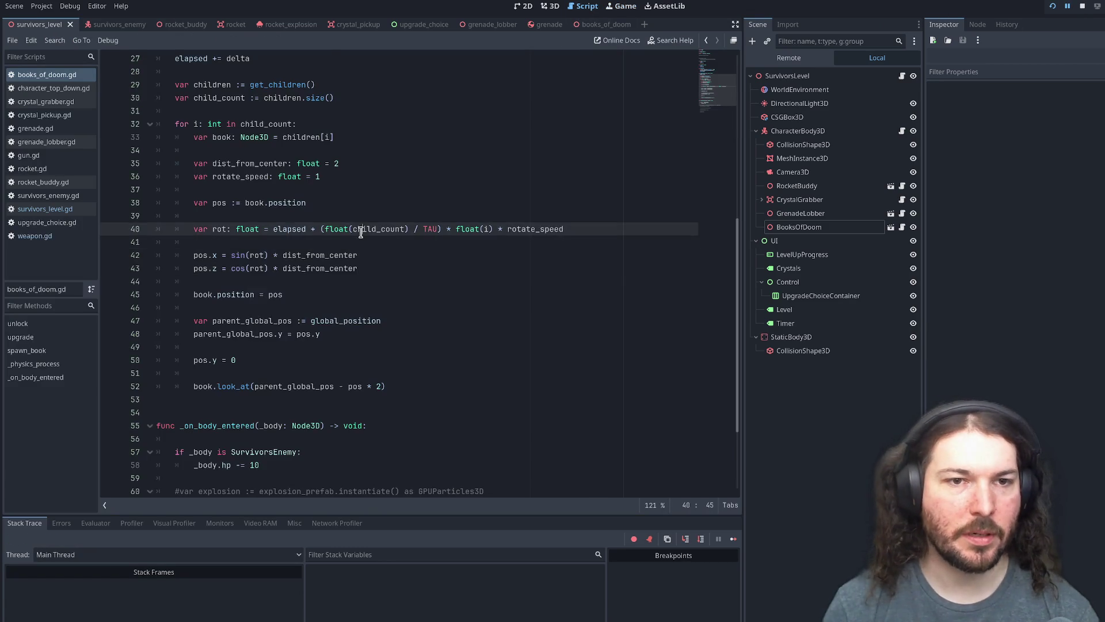
- Review the child_count division in the rot formula on line 40
scroll(355, 249, up, 9)
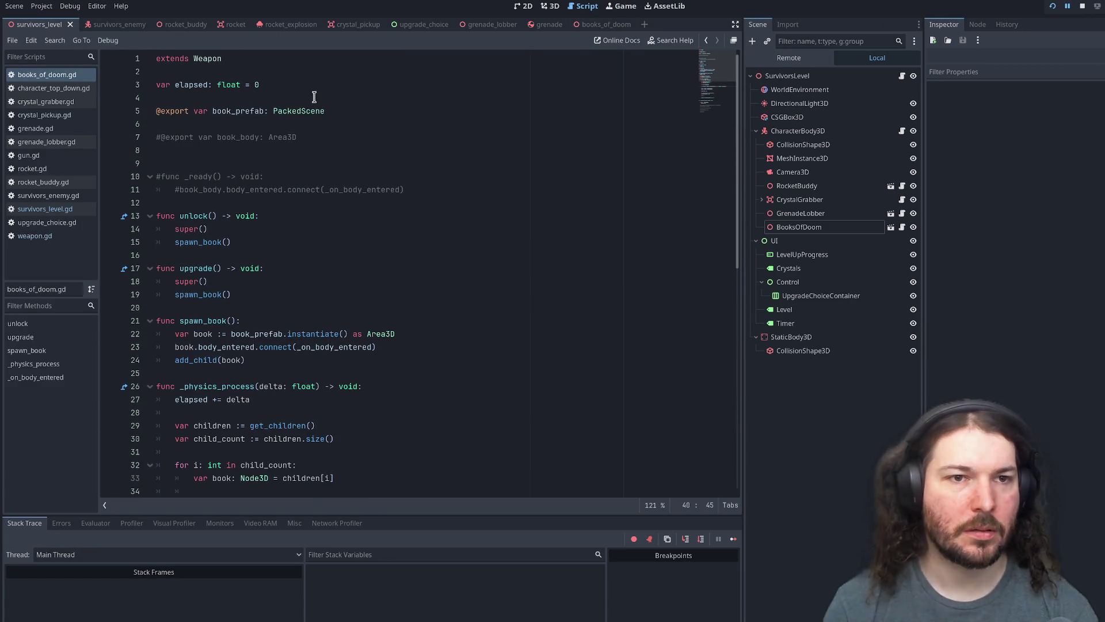
scroll(356, 276, down, 2)
scroll(357, 279, down, 2)
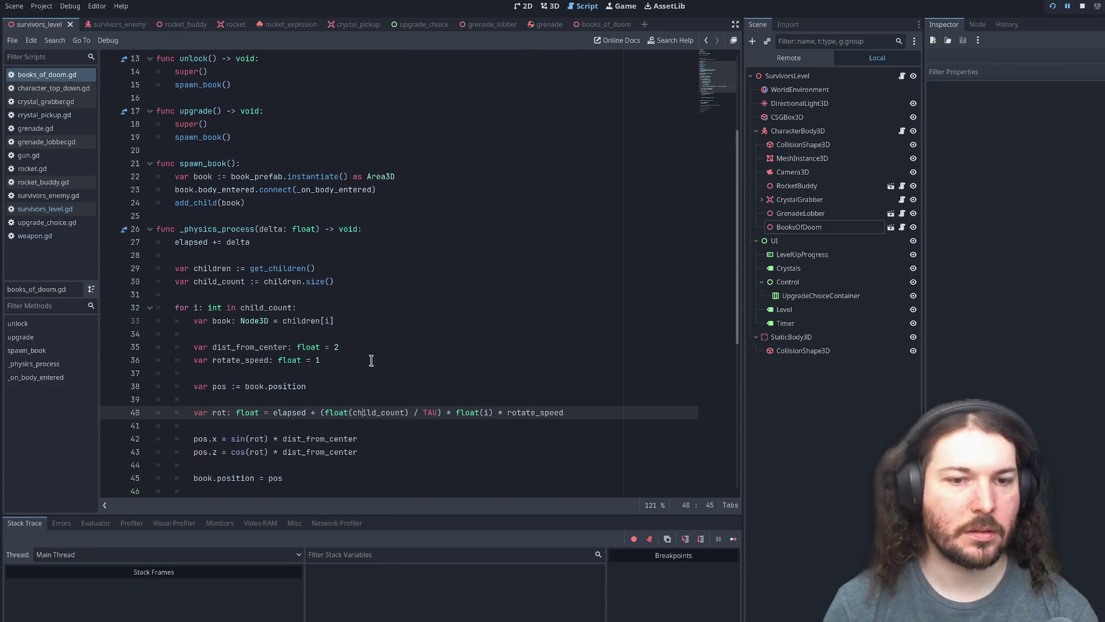
click(371, 348)
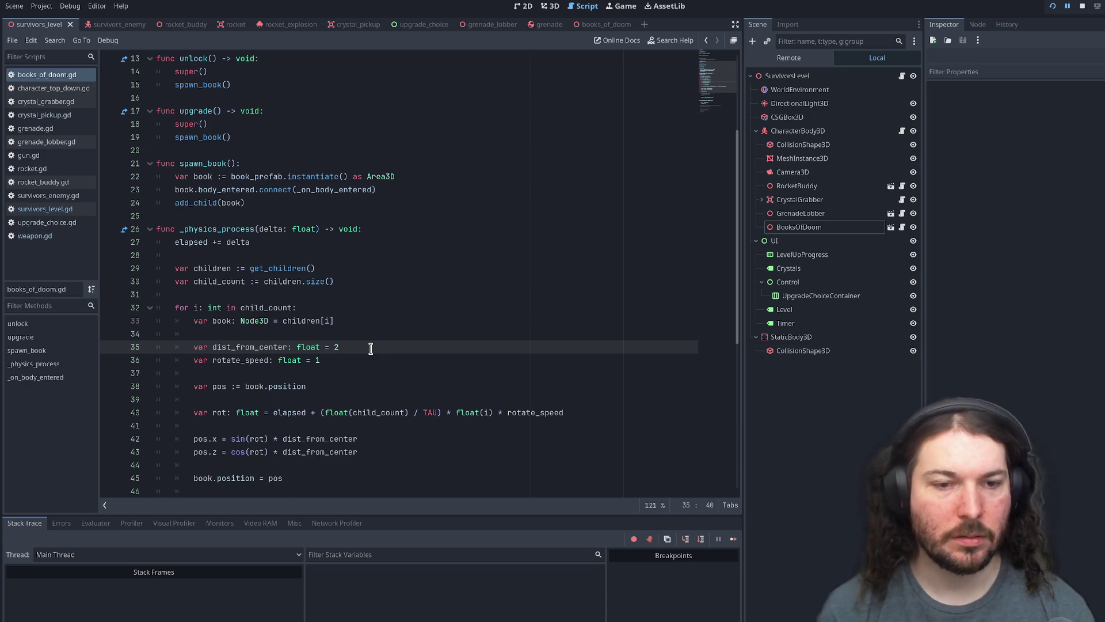
scroll(371, 347, down, 5)
click(411, 268)
click(396, 229)
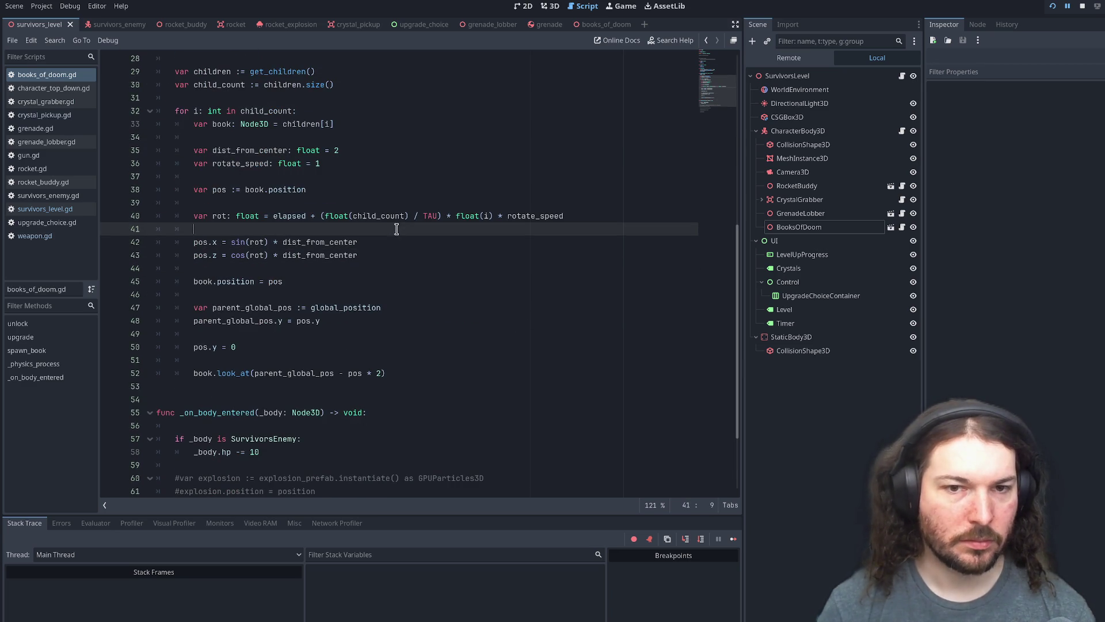
drag(339, 216, 419, 216)
- Rewrite rot as TAU / float(child_count) and relaunch the game
click(408, 215)
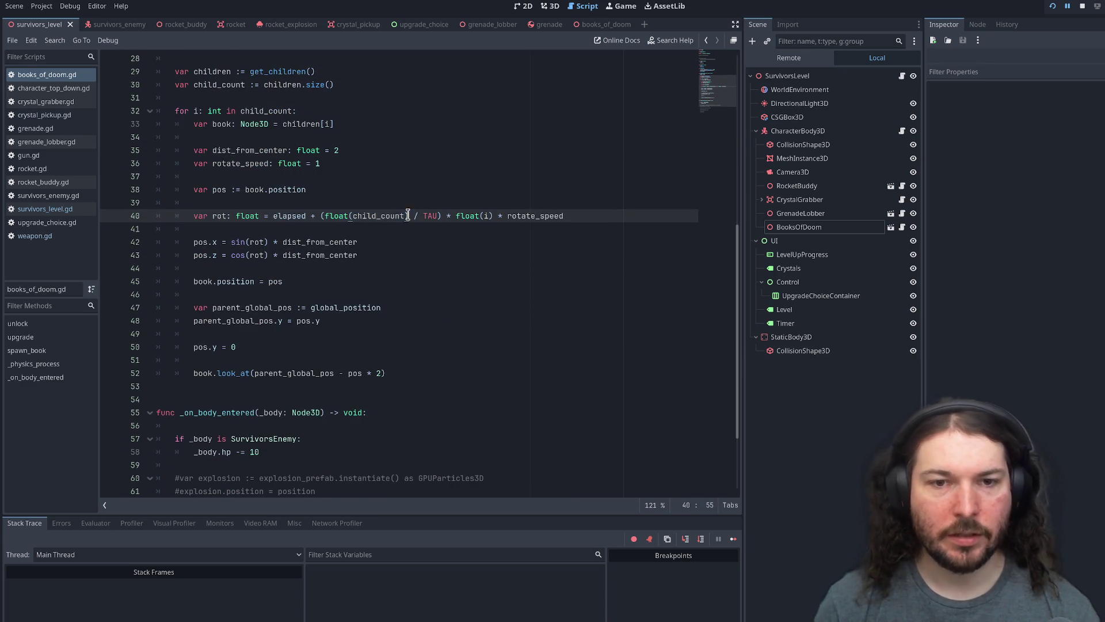
double_click(395, 215)
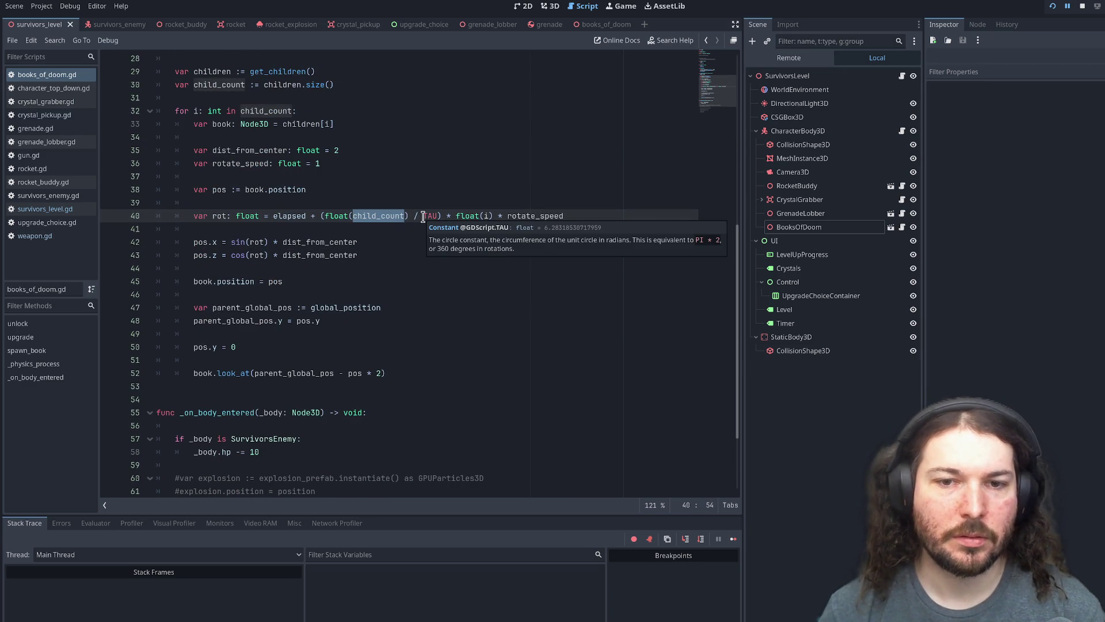
double_click(430, 216)
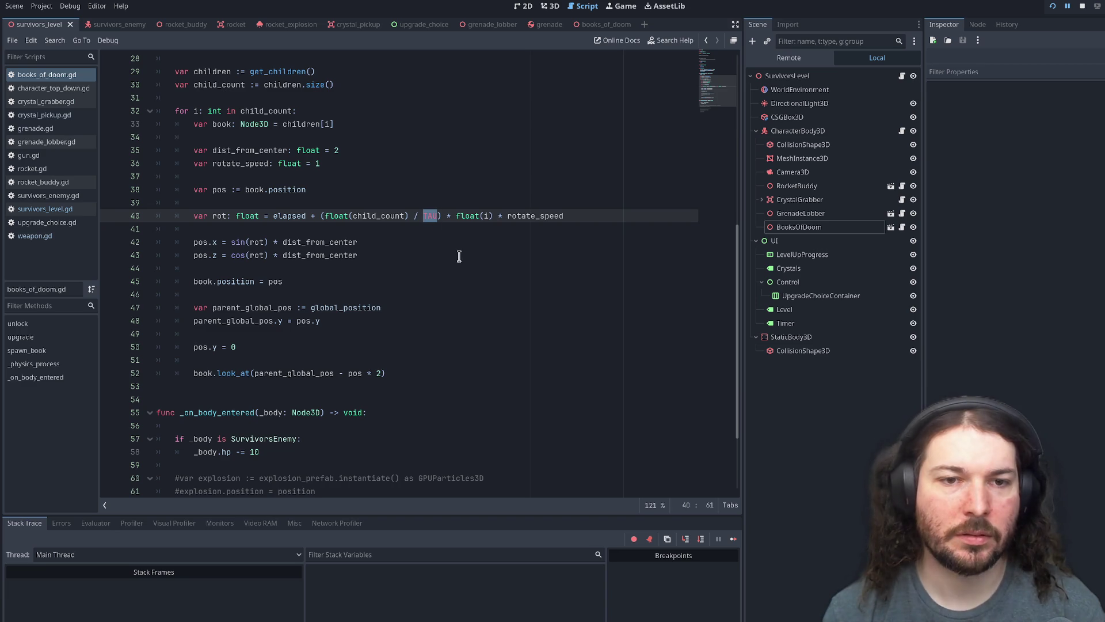
key(BackSpace)
key(BackSpace)
key(BackSpace)
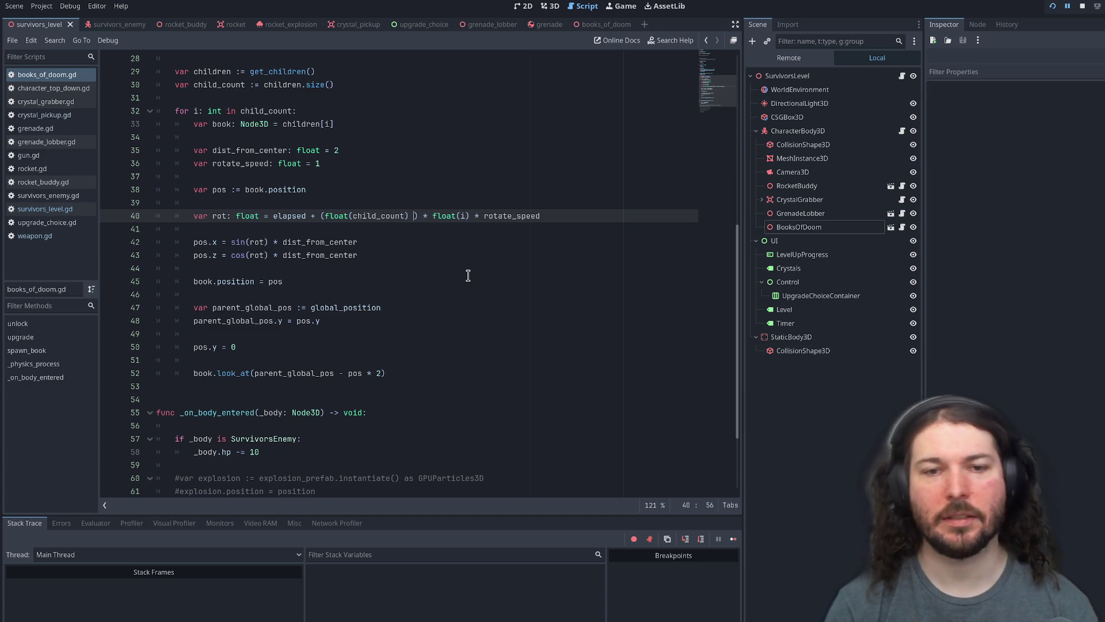
key(BackSpace)
key(ctrl+Left)
key(ctrl+Left)
key(ctrl+Left)
text(TAU /)
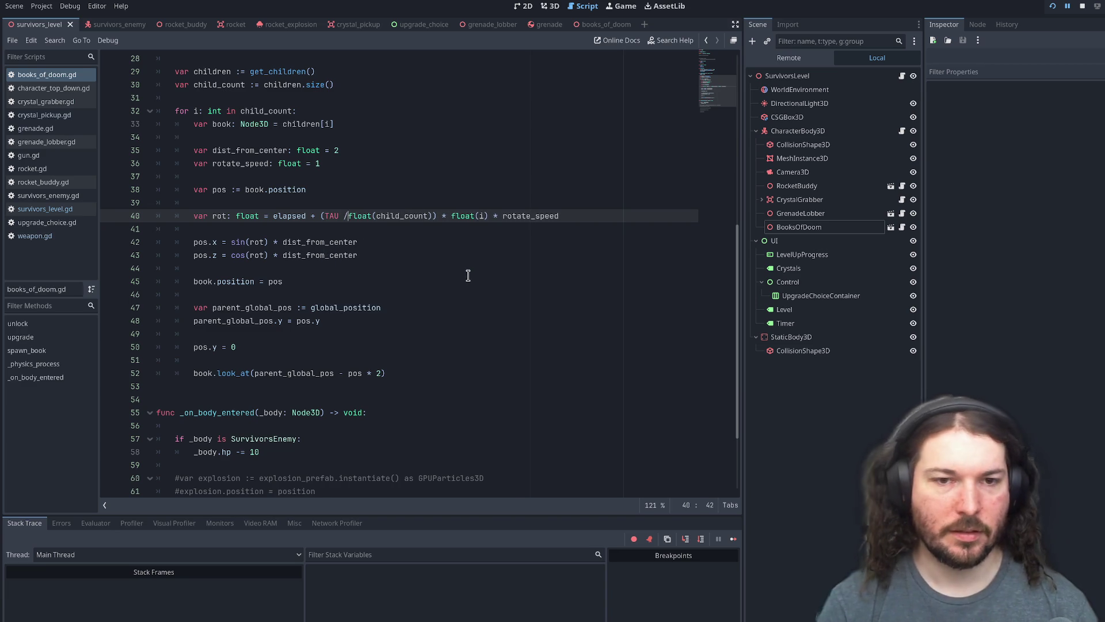
click(625, 6)
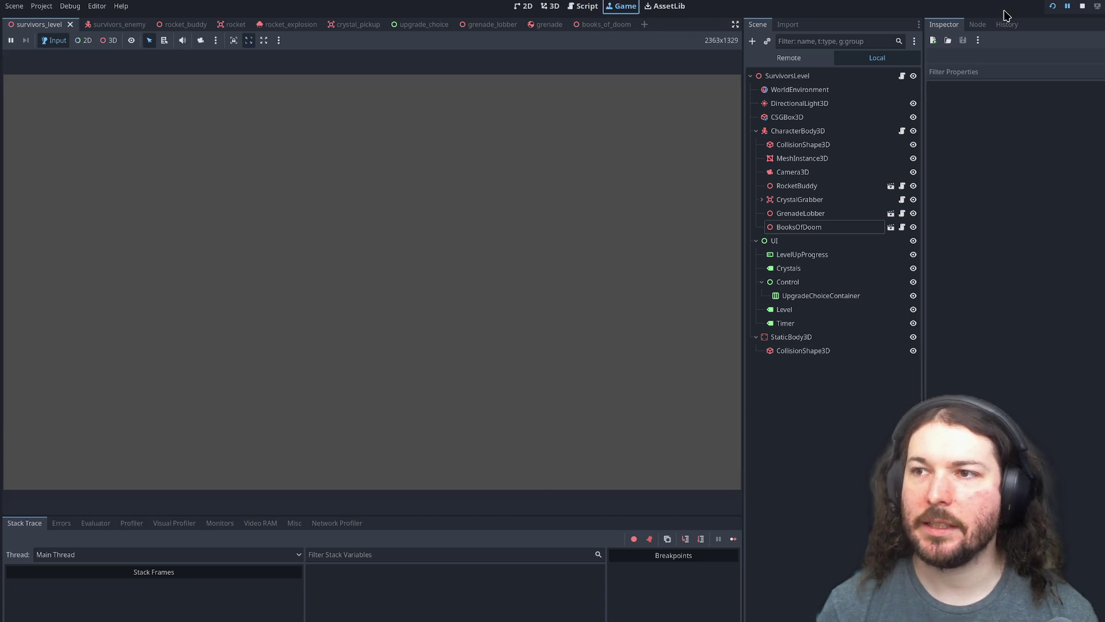
- Play the level choosing upgrades, select the BooksOfDoom node, then stop the game and return to the script
click(1068, 6)
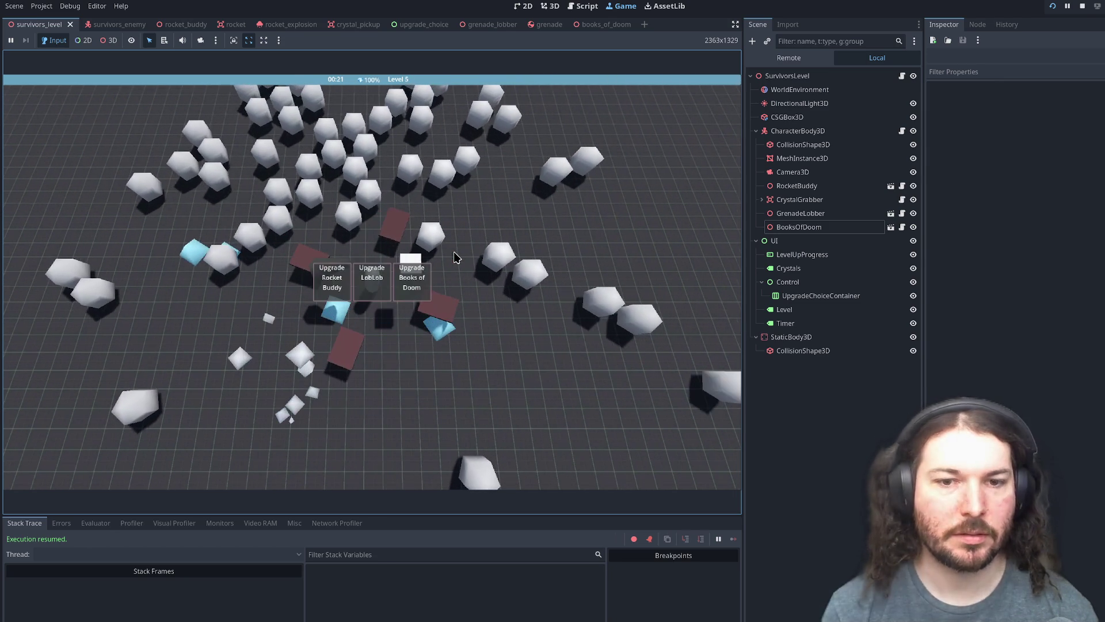
click(425, 288)
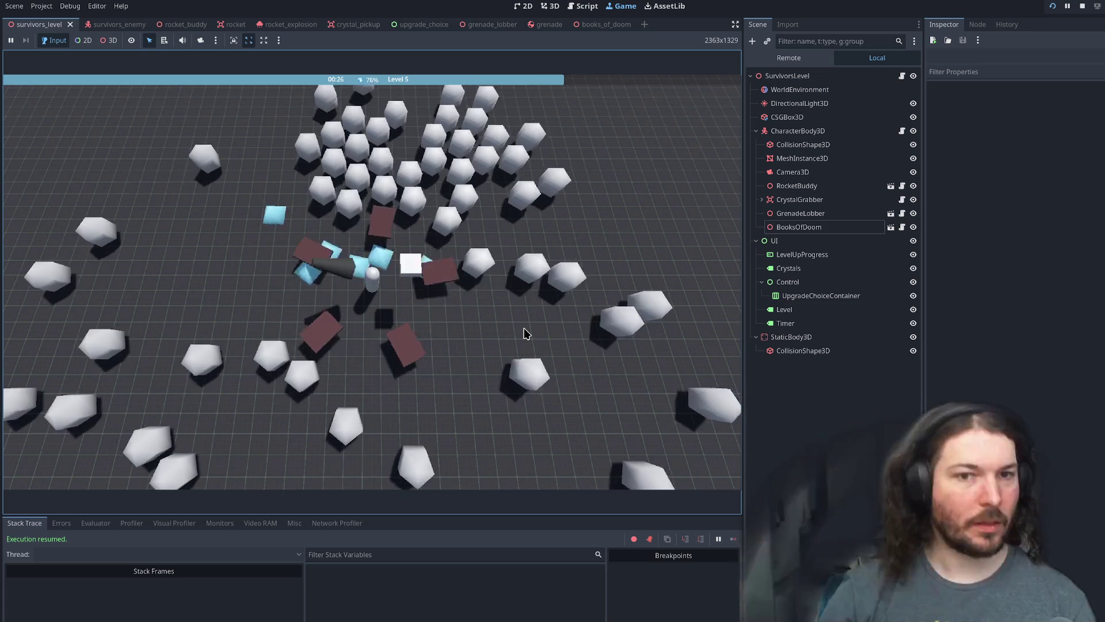
click(418, 285)
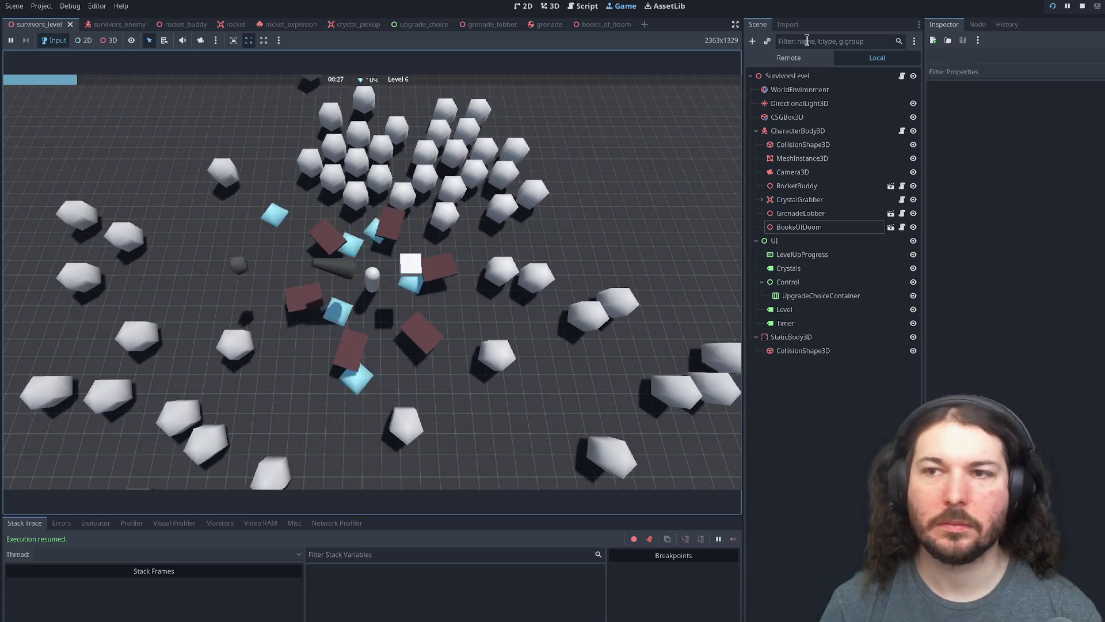
click(865, 230)
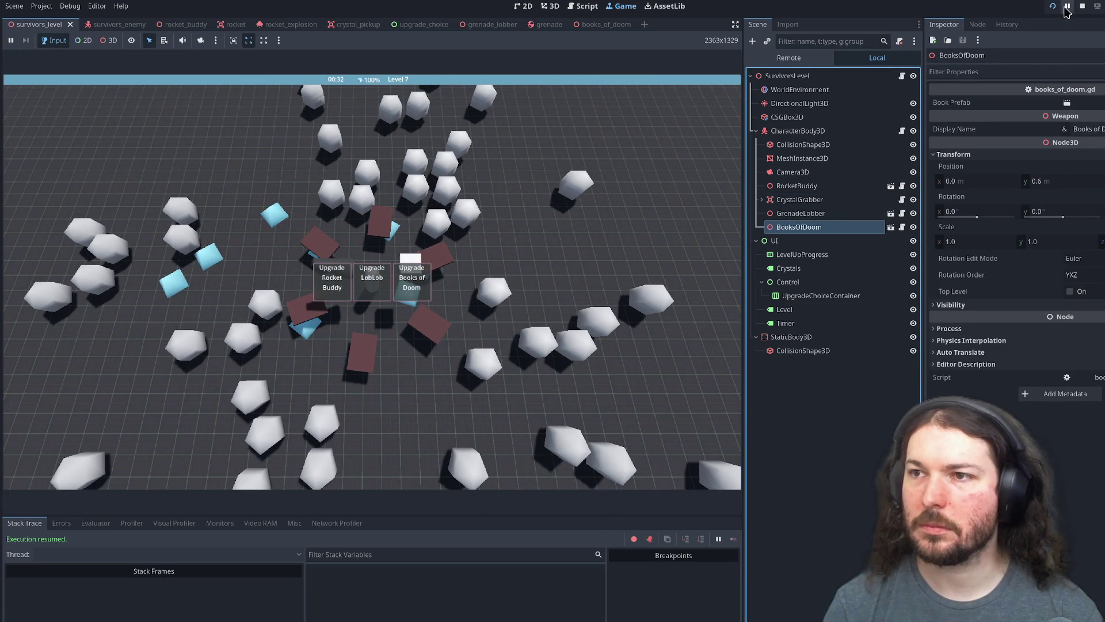
click(412, 279)
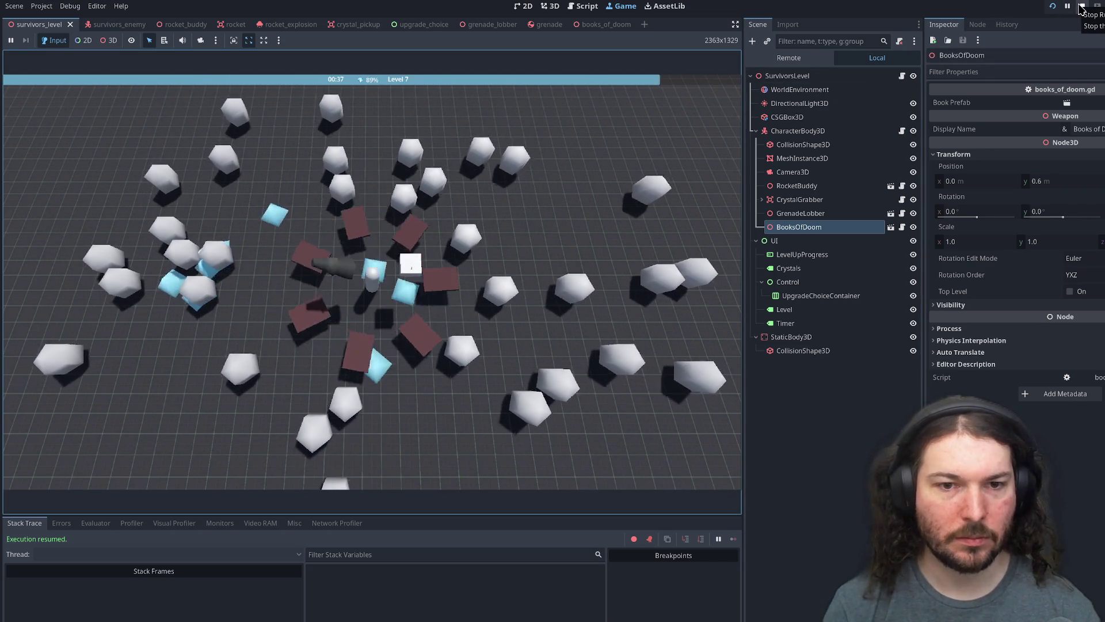
click(1080, 7)
click(517, 278)
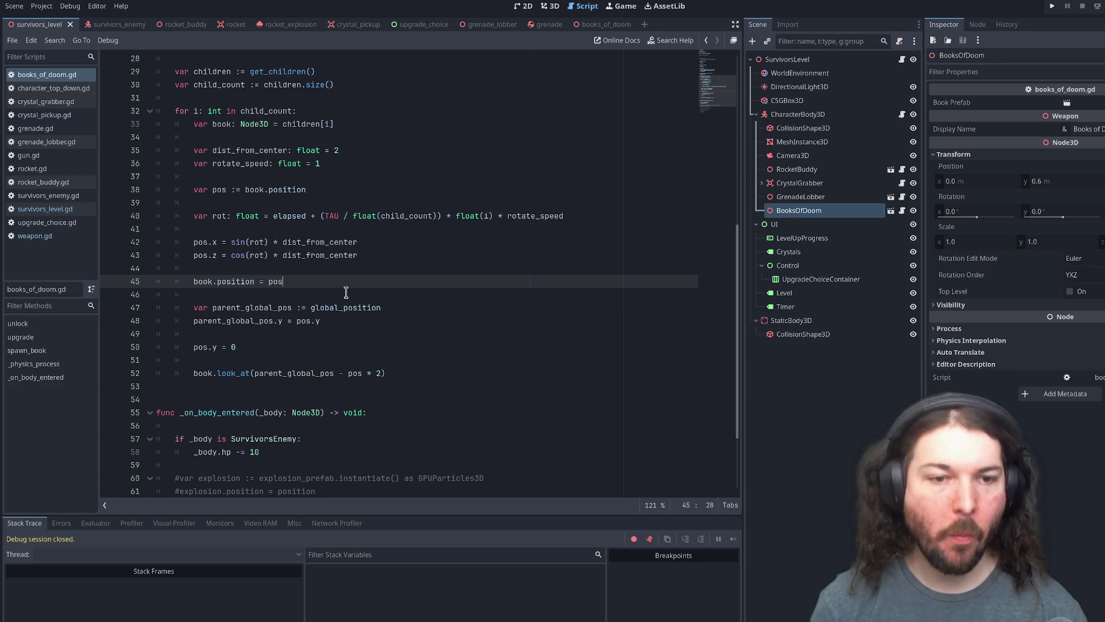
- Comment out pos.y = 0, remove the * 2 from the look_at target, and run the game with F5
click(352, 274)
click(351, 228)
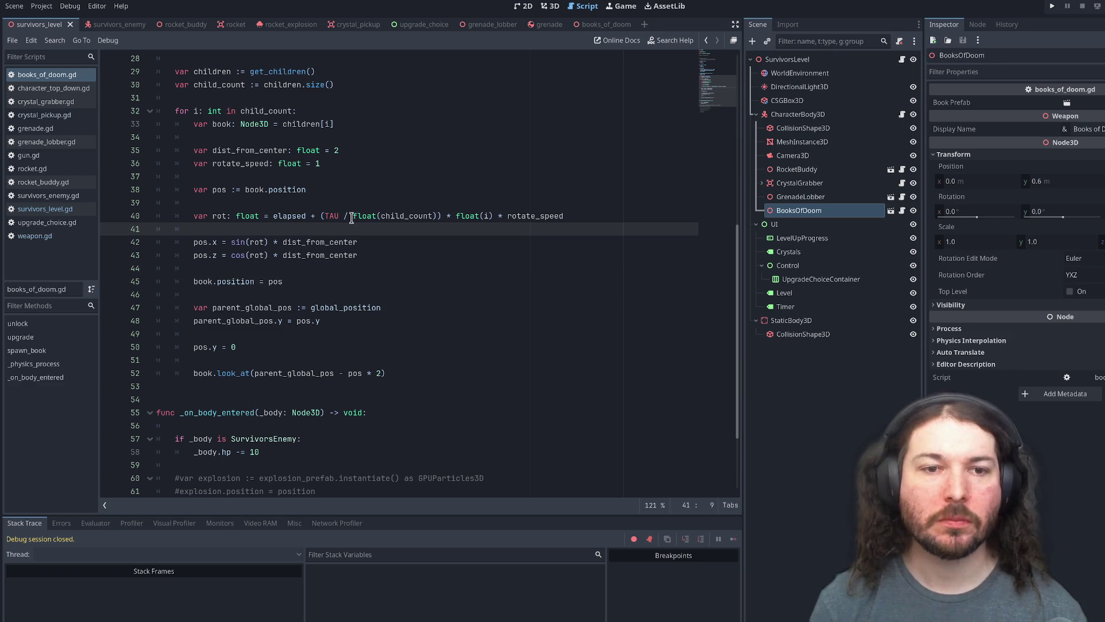
click(352, 176)
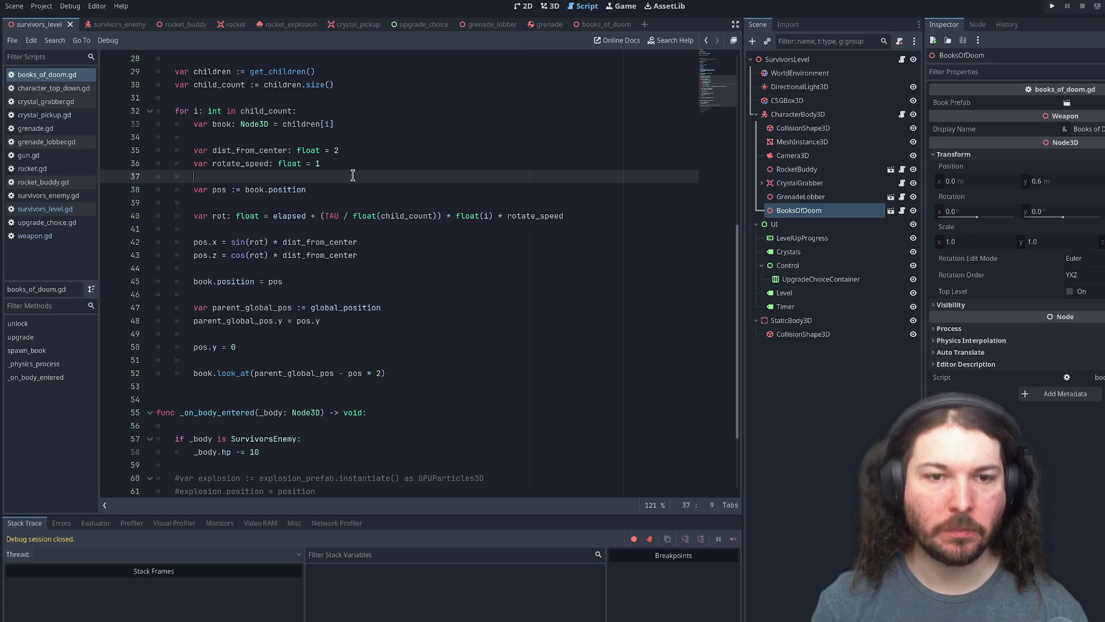
click(354, 202)
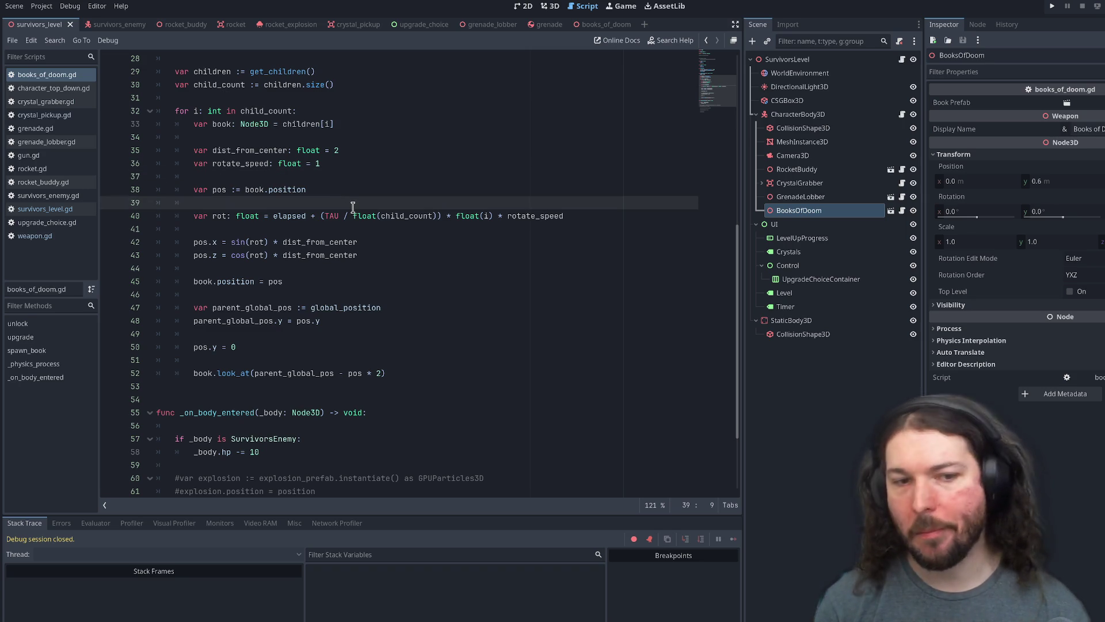
click(418, 373)
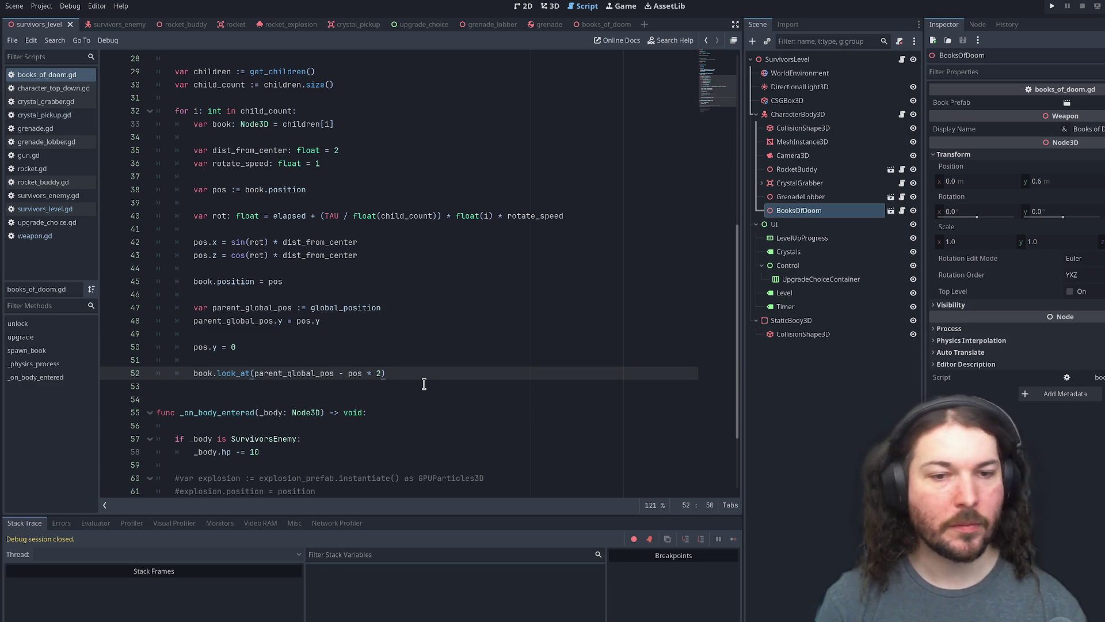
key(Up)
key(Up)
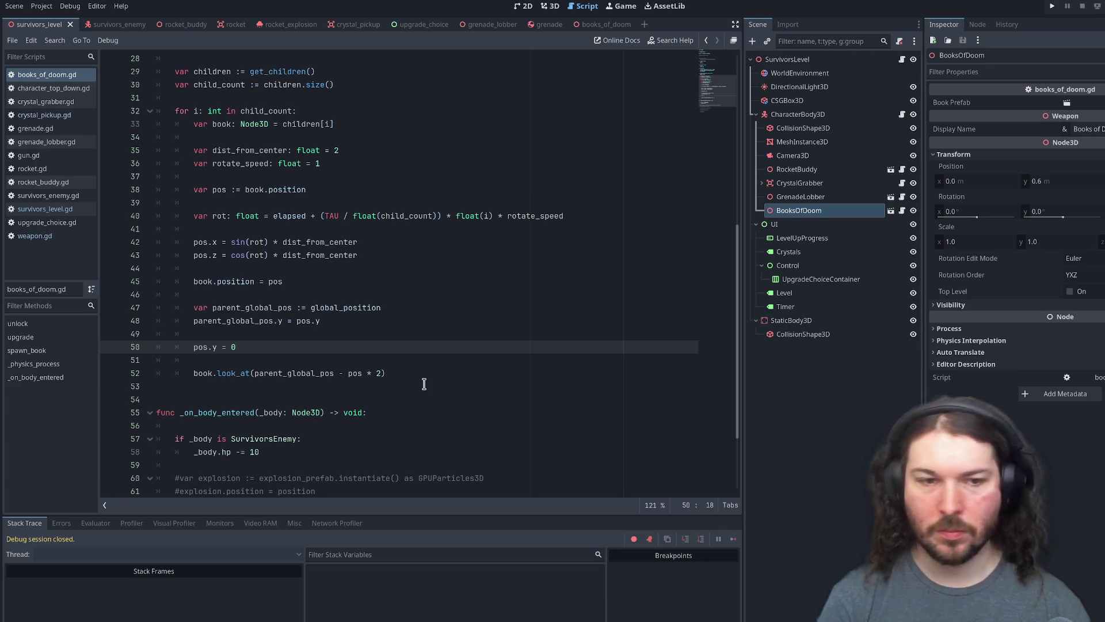
key(ctrl+k)
key(Down)
key(Down)
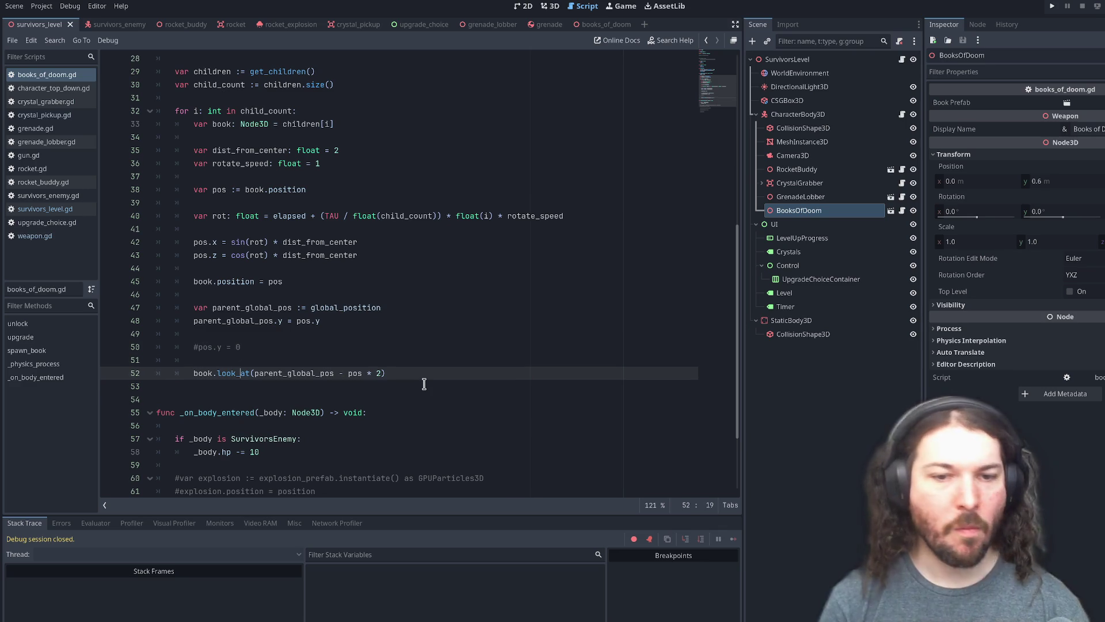
key(BackSpace)
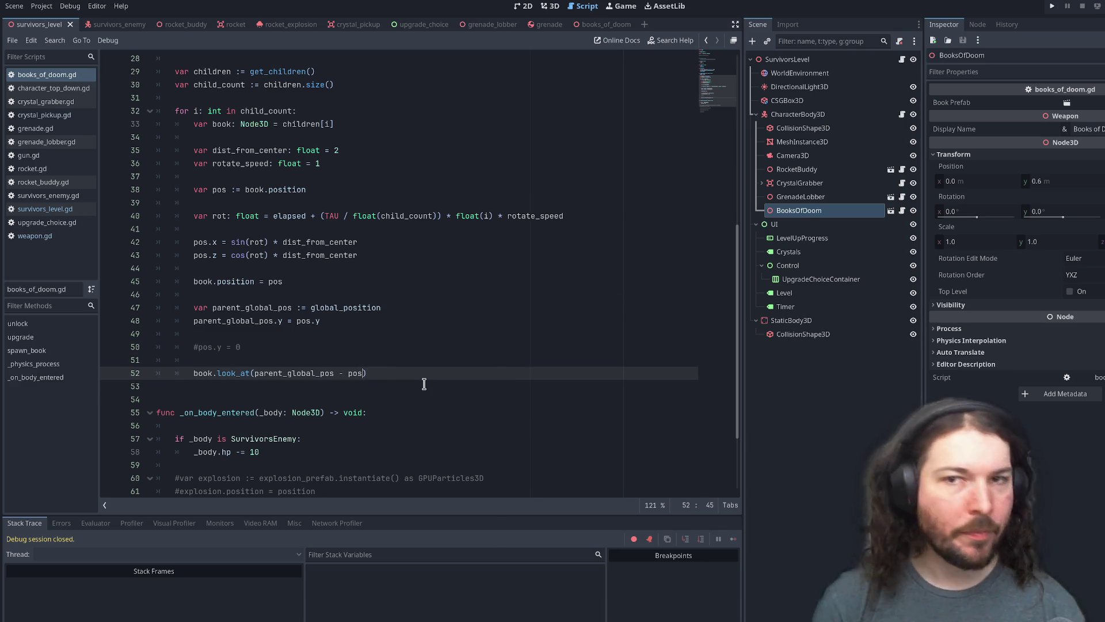
key(F5)
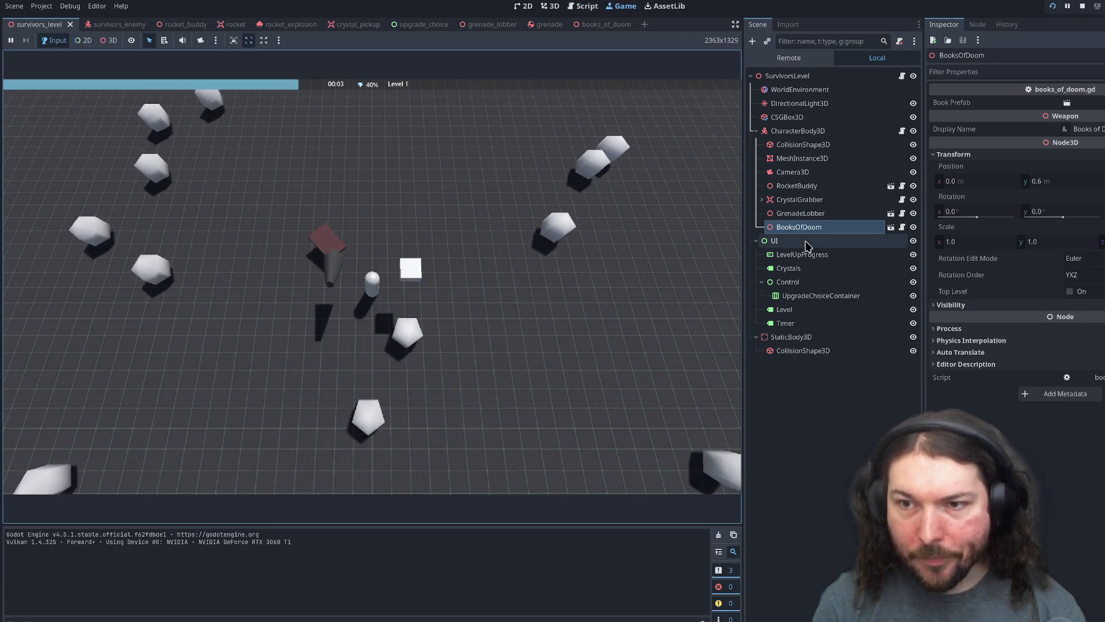
- Inspect the live Book node in the Remote scene tree, then go back to books_of_doom.gd
click(814, 54)
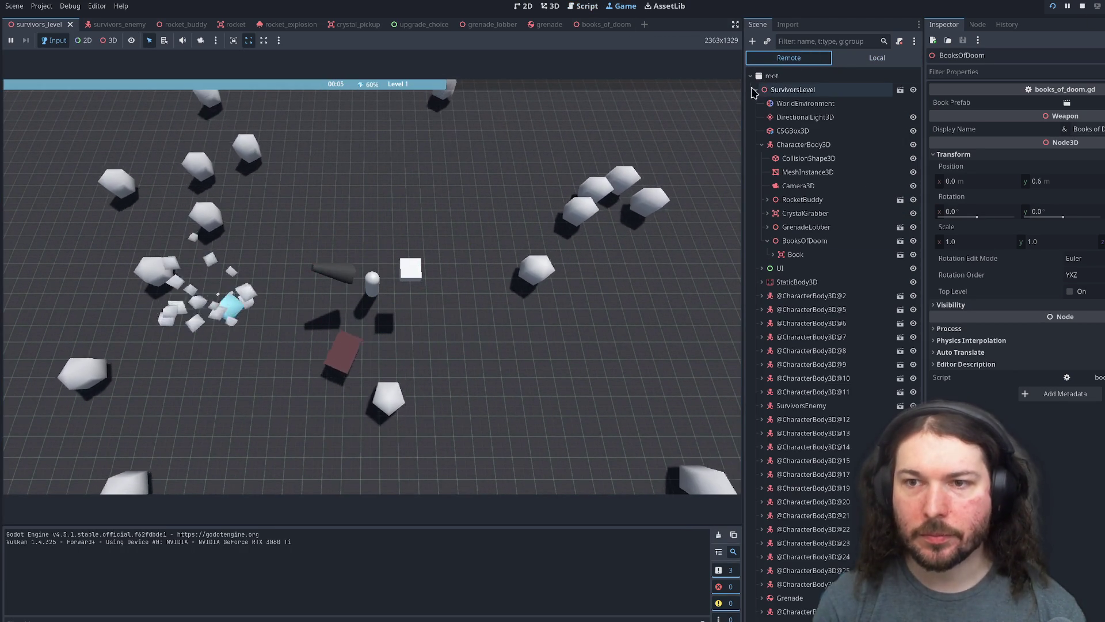
click(792, 256)
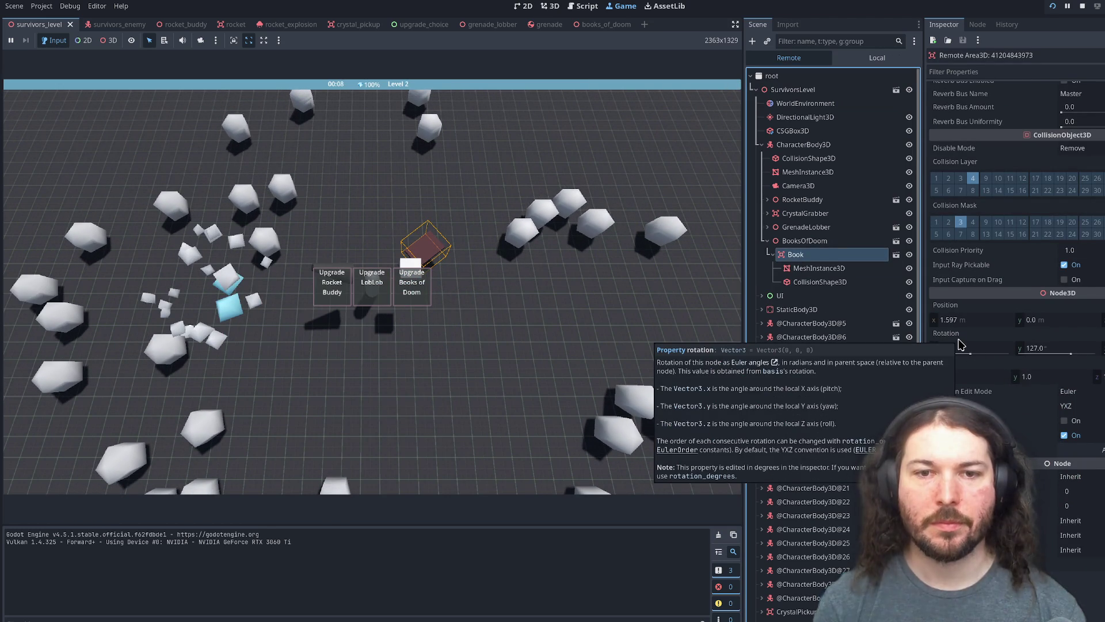
click(583, 6)
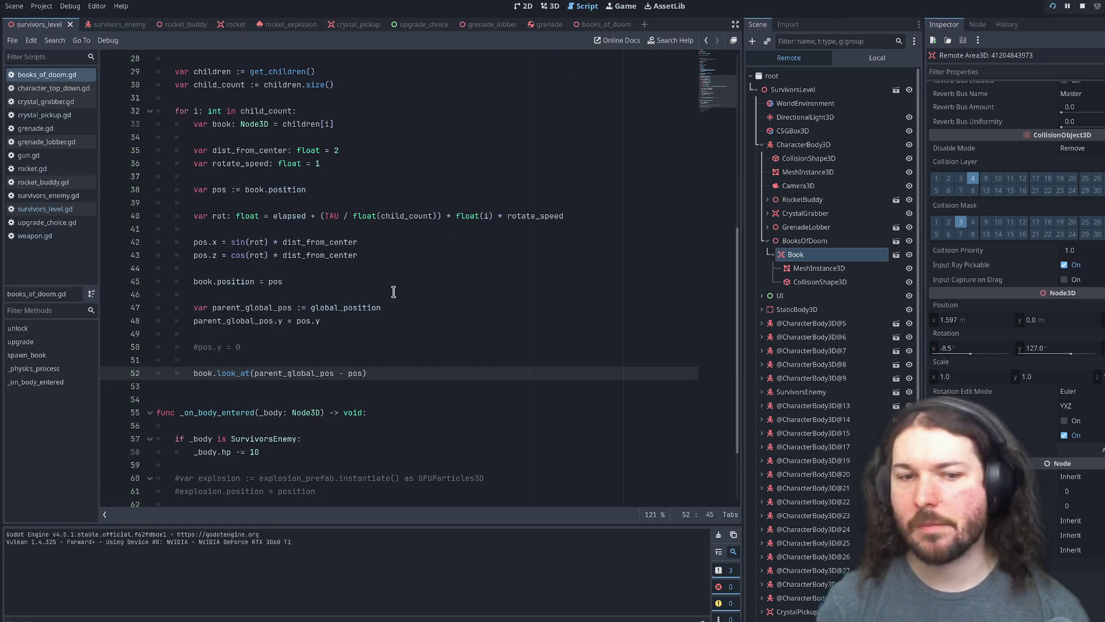
- Step through lines 44–51 of the book placement loop
click(267, 361)
click(274, 345)
click(260, 339)
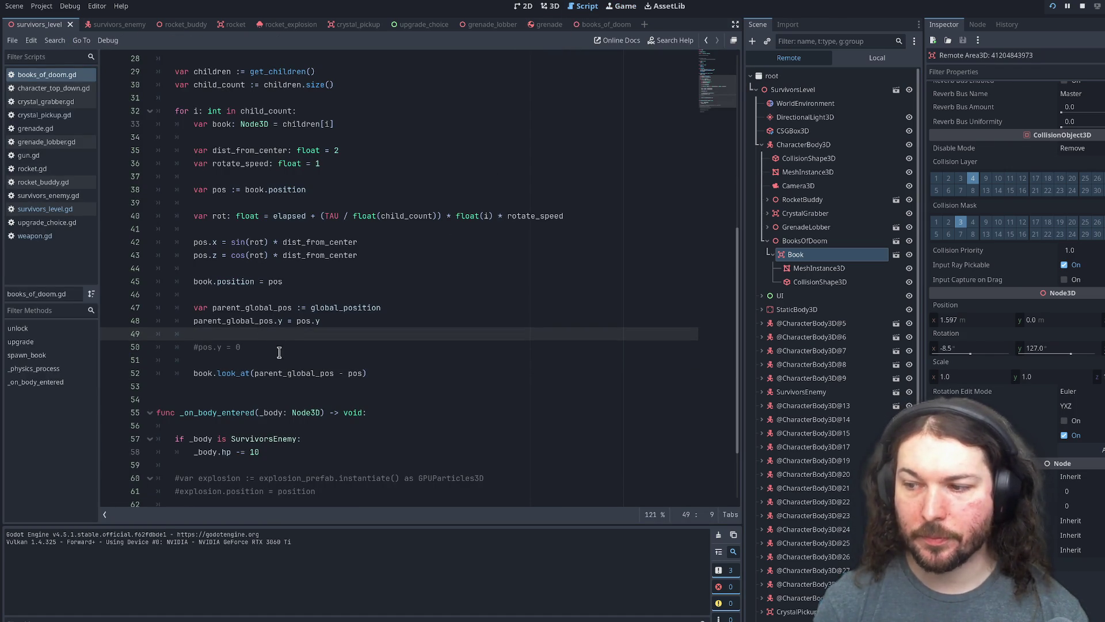
click(273, 353)
click(273, 338)
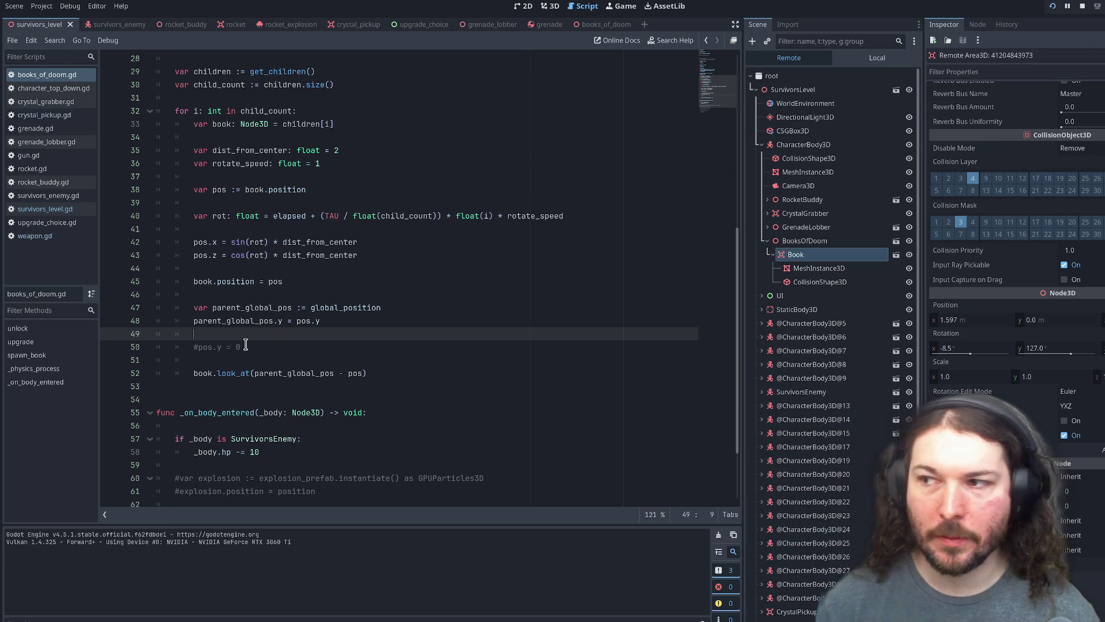
click(426, 361)
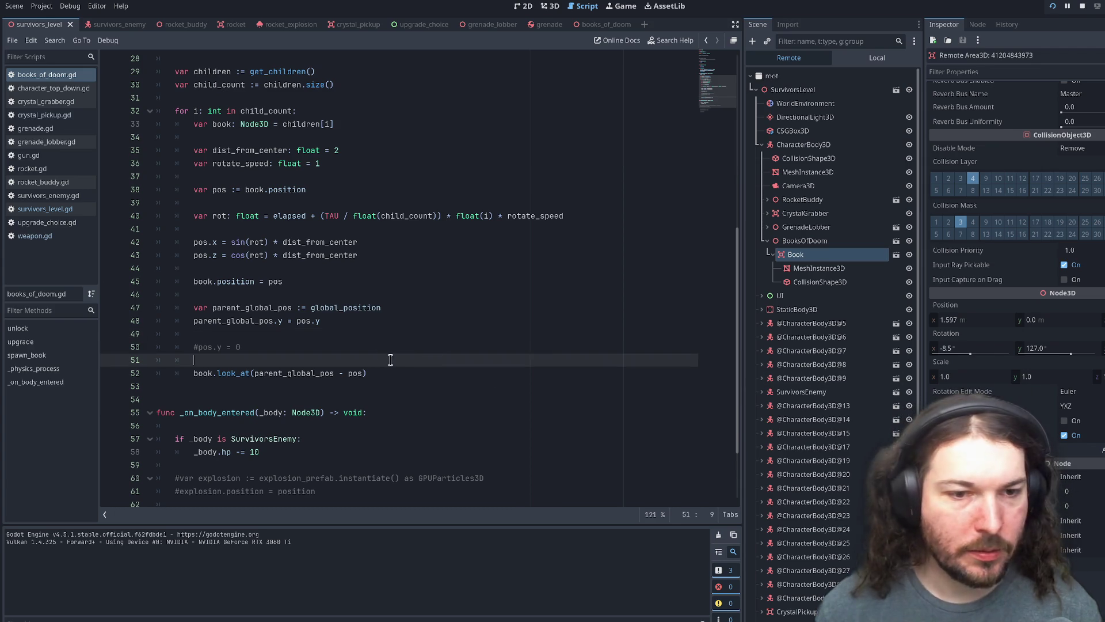
click(390, 336)
click(323, 294)
click(324, 269)
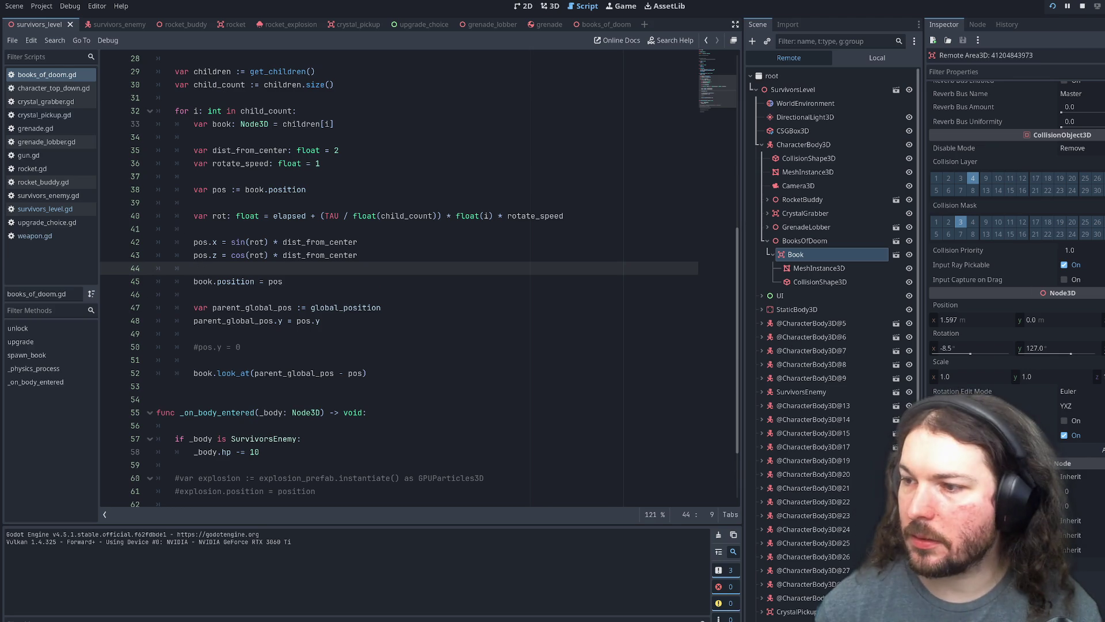
click(378, 362)
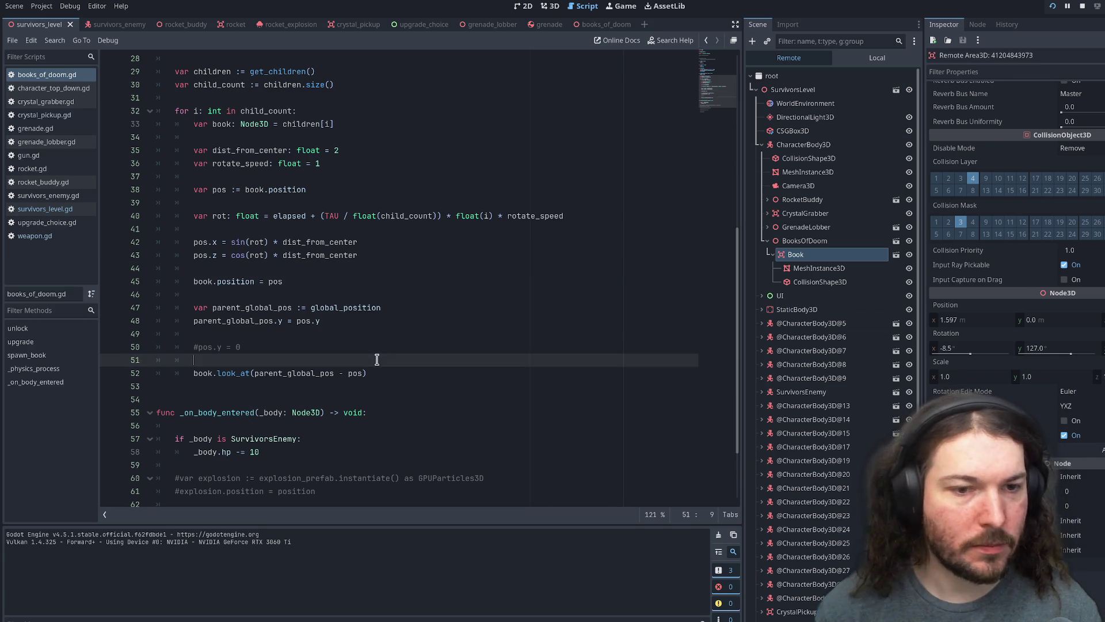
click(404, 341)
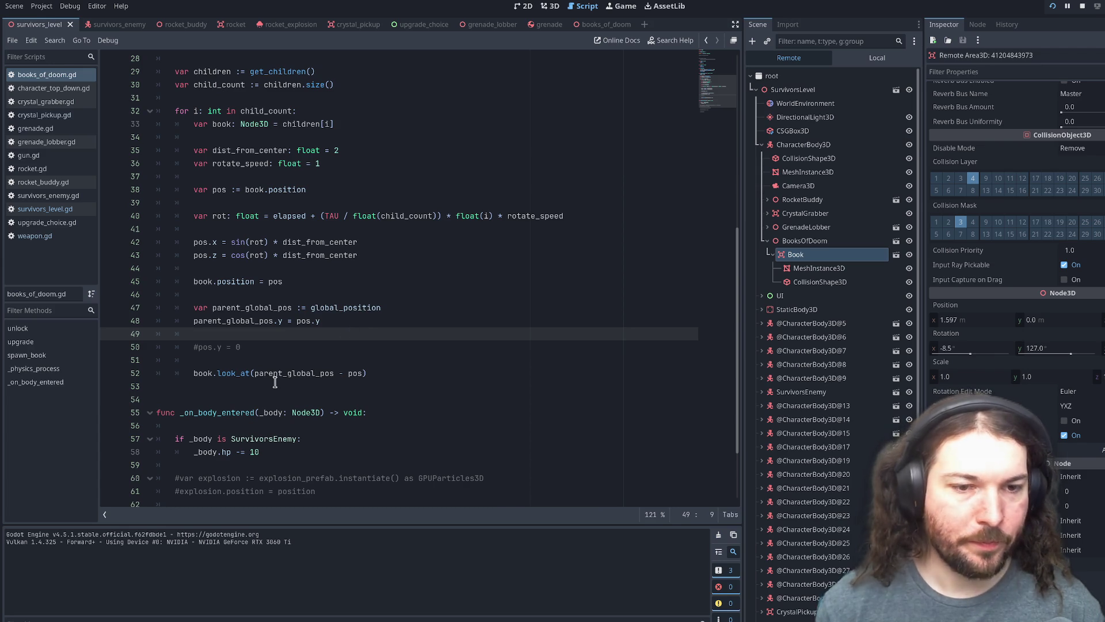
- Look over the book.position = pos line and inspect the live BooksOfDoom node's properties
drag(283, 282, 175, 281)
click(396, 342)
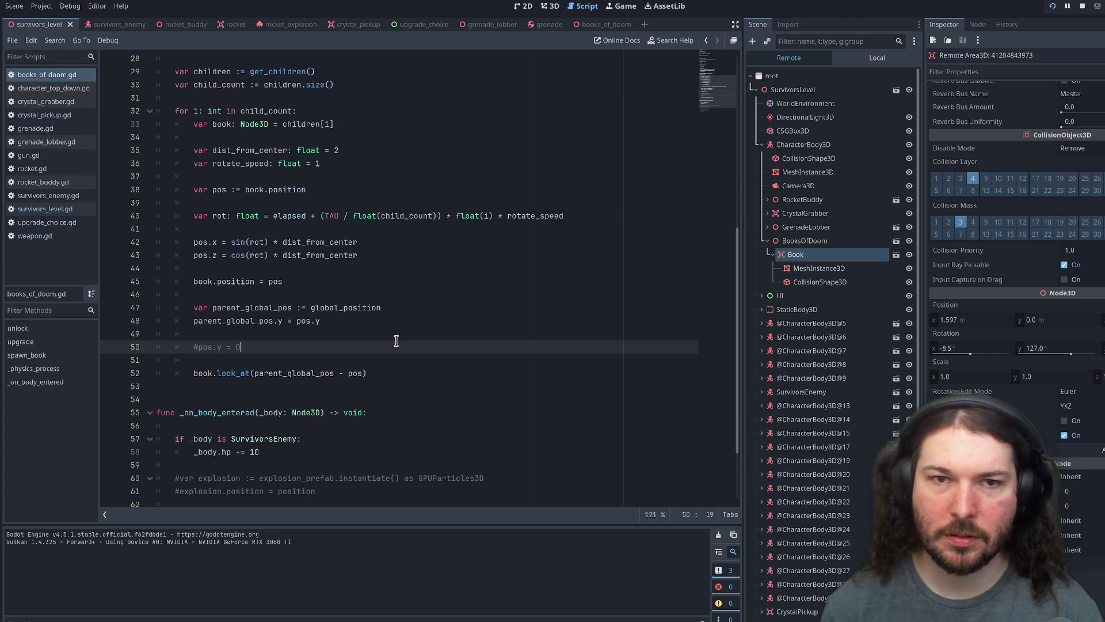
scroll(427, 358, up, 3)
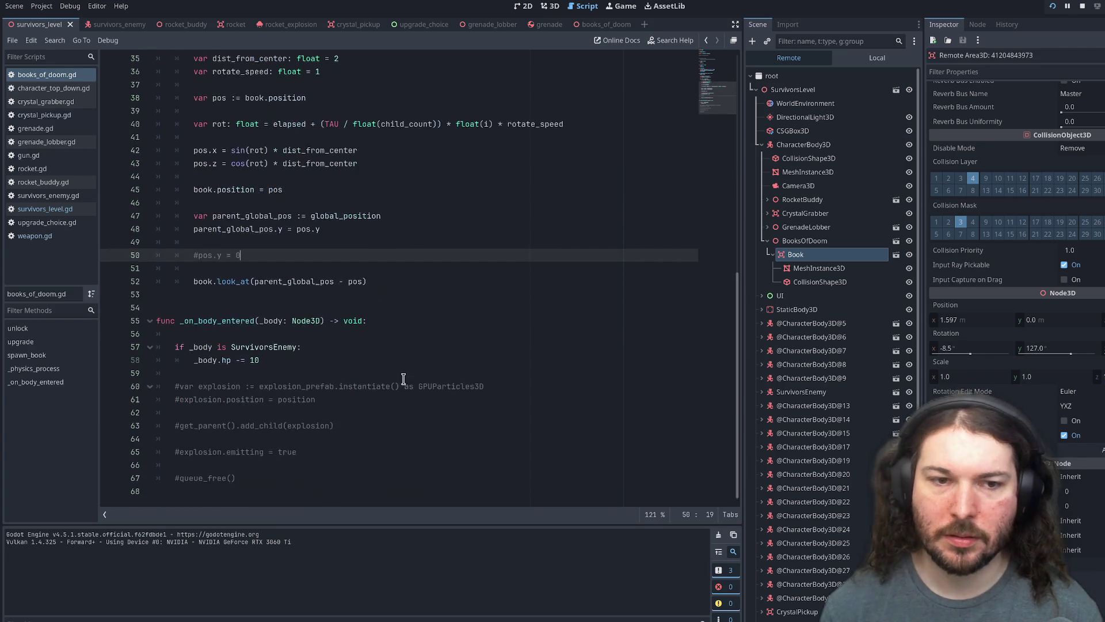
scroll(396, 350, up, 6)
scroll(403, 355, down, 9)
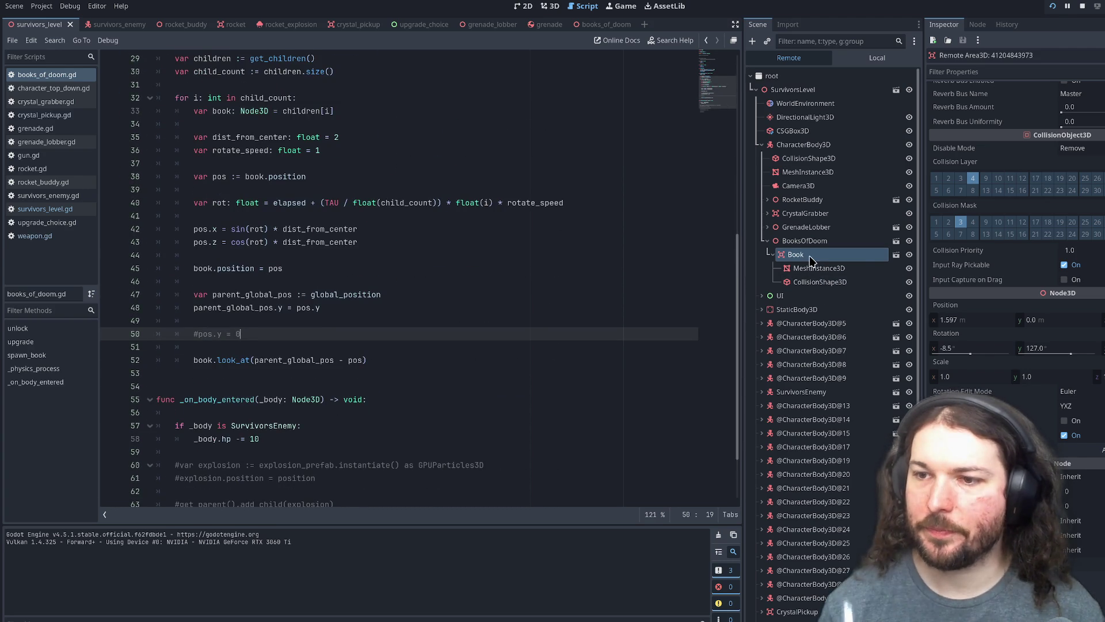
click(823, 241)
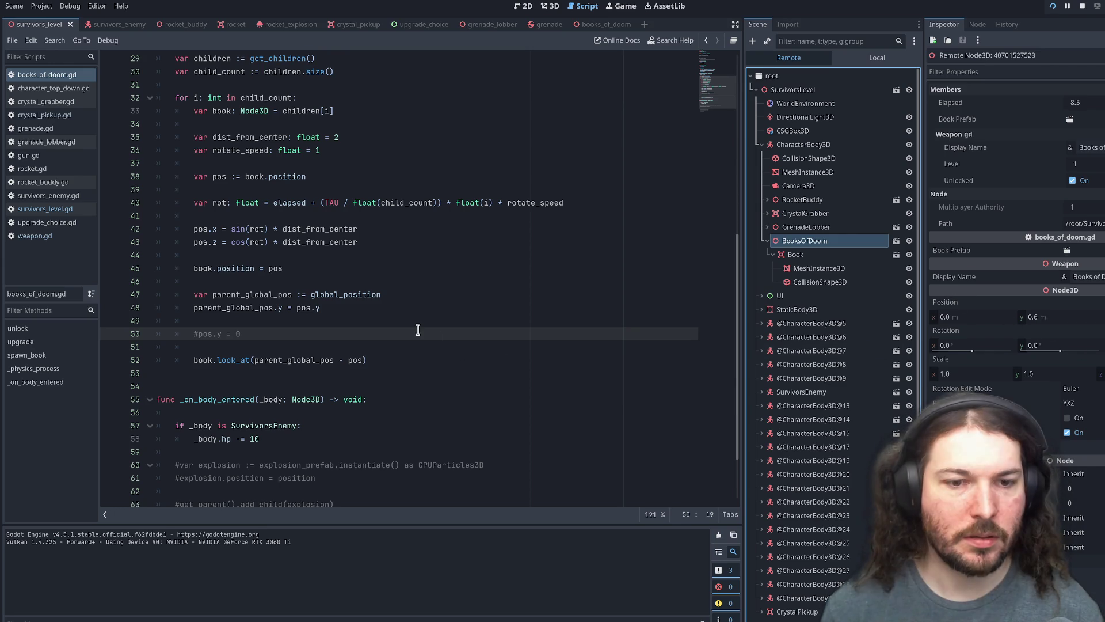
click(402, 296)
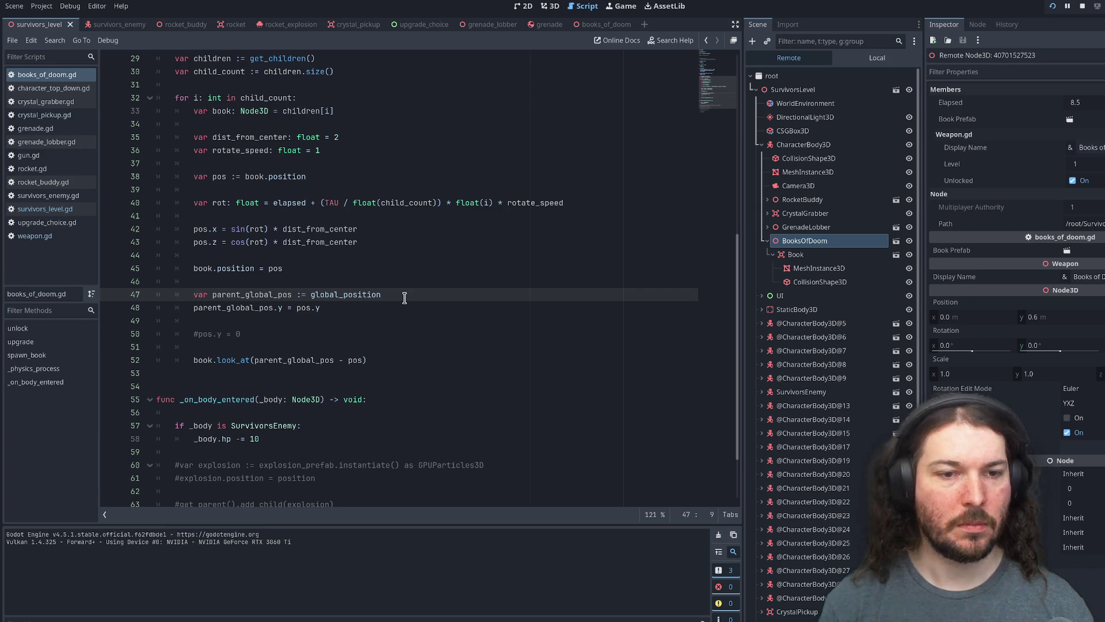
- Declare var target_pos := parent_global_pos - pos, moving the expression out of look_at
key(Down)
key(Down)
key(Down)
text(var )
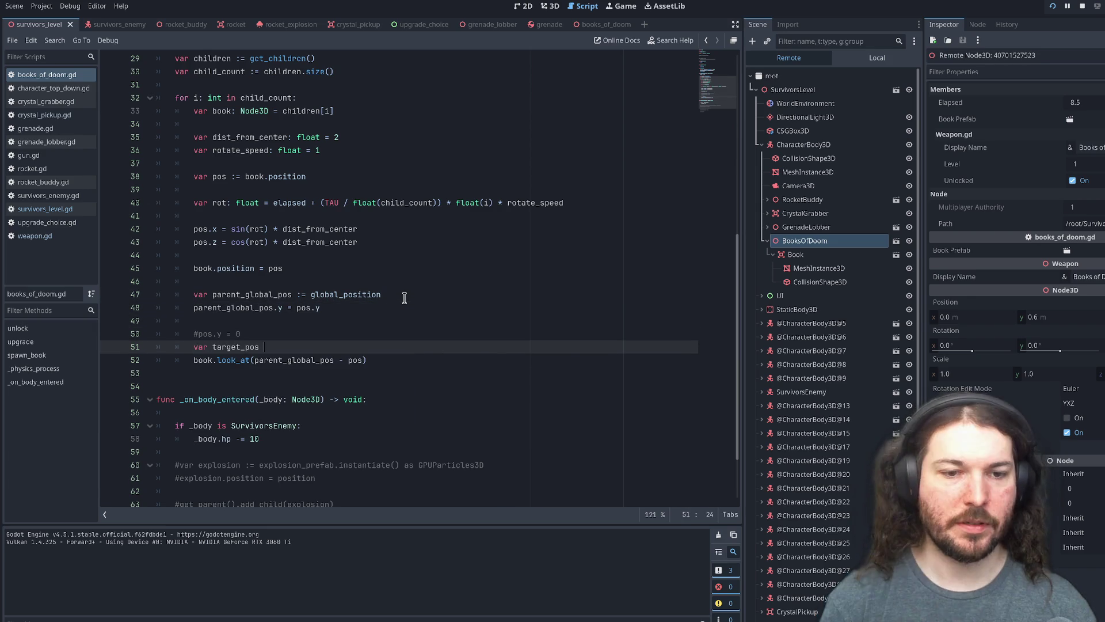
text(:=)
key(Escape)
key(Down)
key(shift+End)
key(shift+Left)
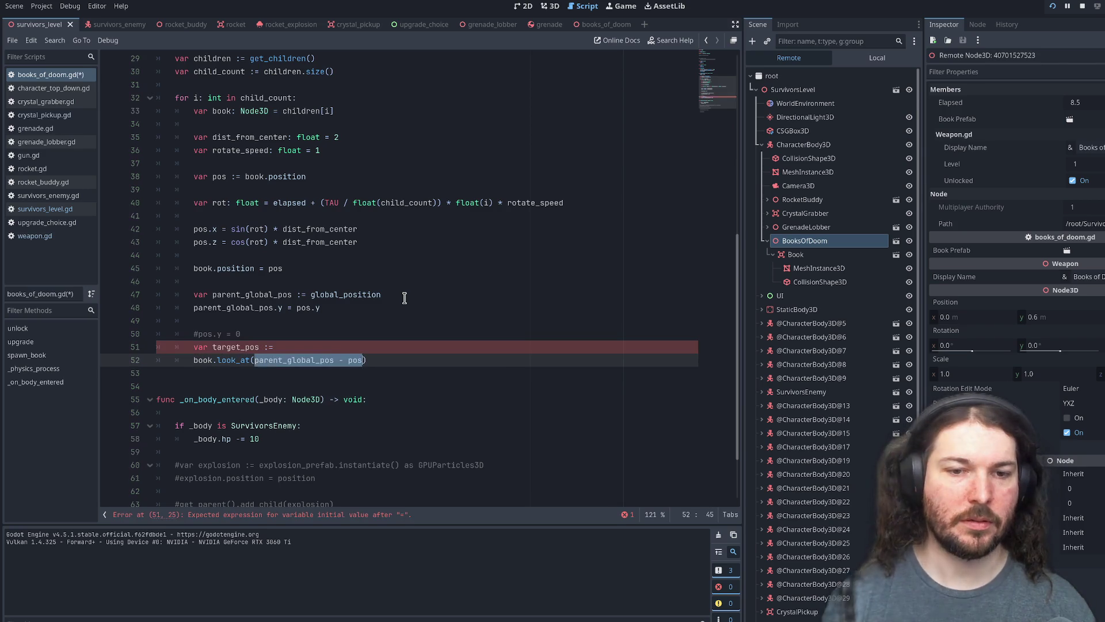
key(ctrl+x)
key(Up)
key(End)
key(ctrl+v)
- Add target_pos.y = pos.y, call look_at(target_pos), and save the script
key(Return)
text(target_pos.y)
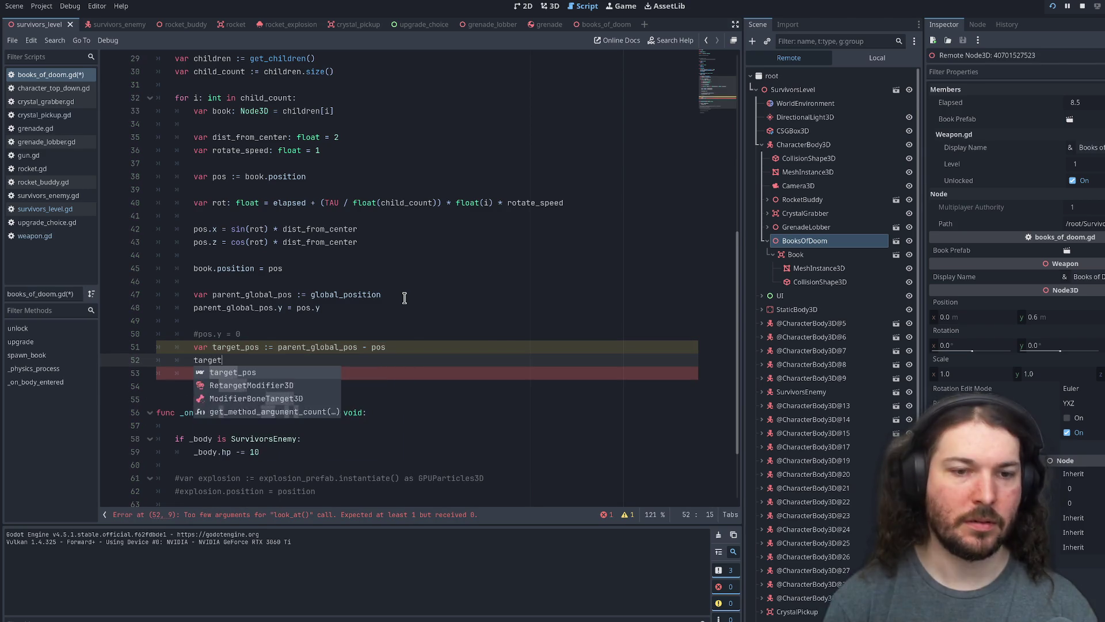
text( = pos.y)
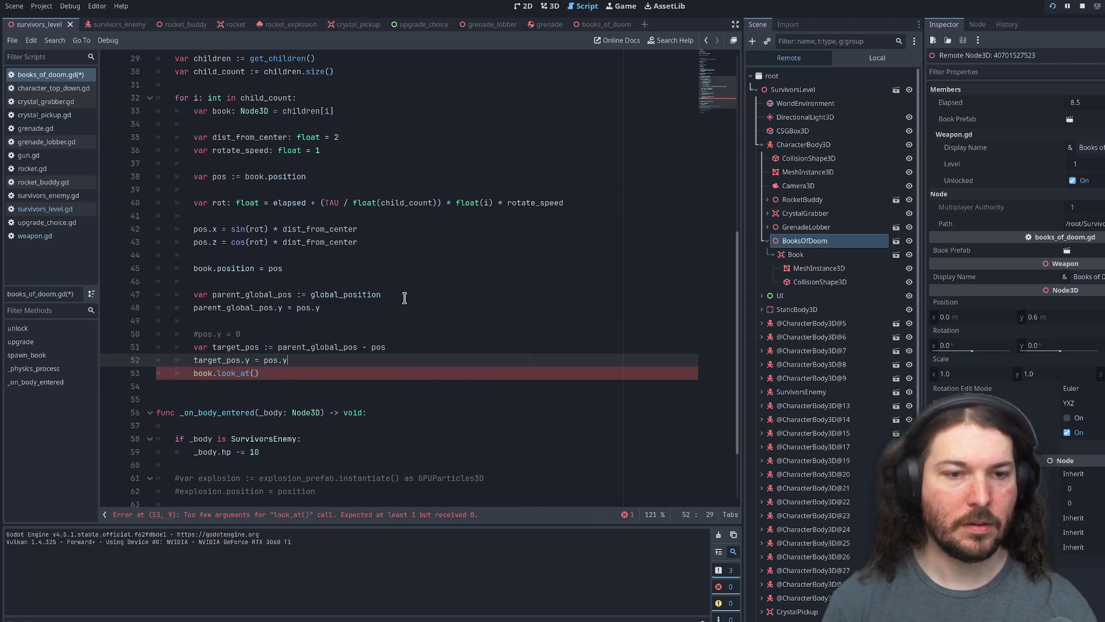
key(Down)
key(Left)
text(target_pos)
key(ctrl+s)
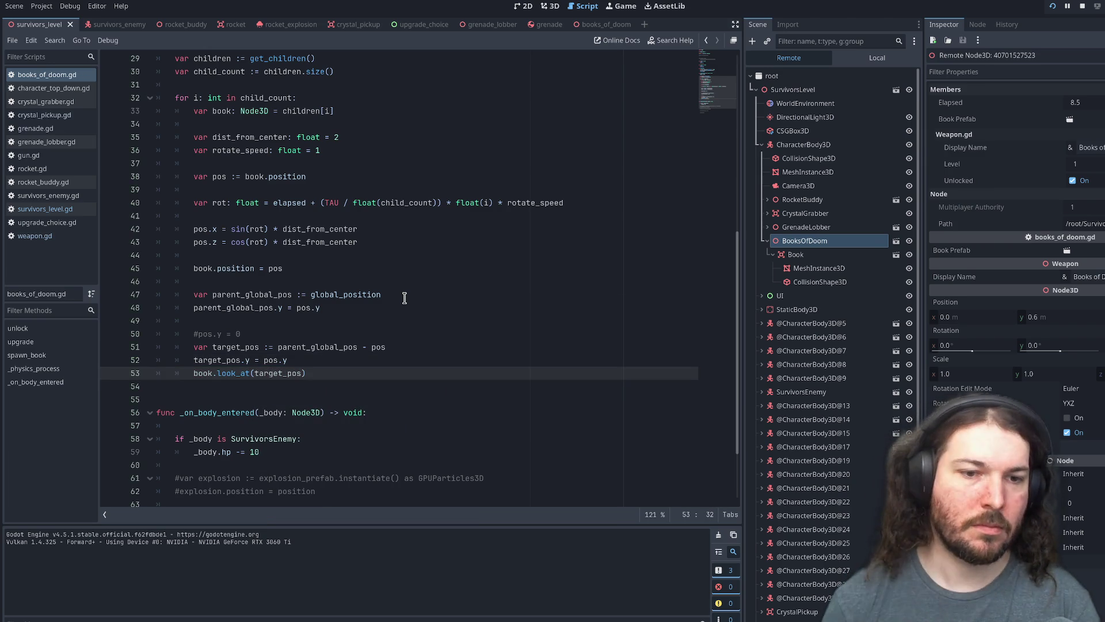
- Trace every use of the pos variable, then stop the running game with F8
double_click(286, 269)
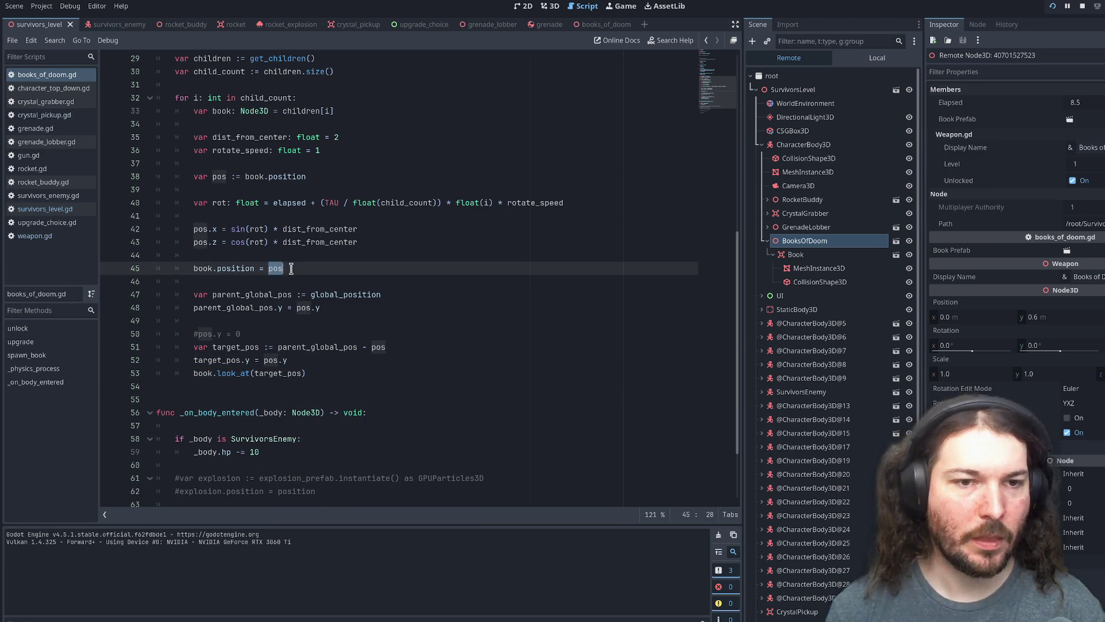
double_click(249, 269)
double_click(284, 269)
double_click(220, 177)
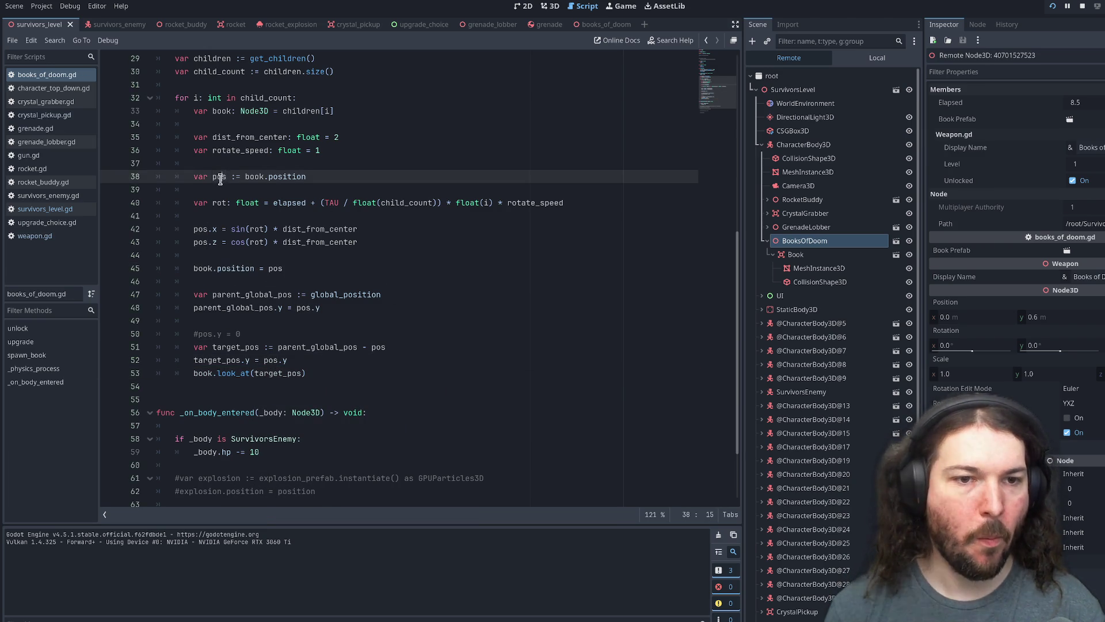
click(294, 266)
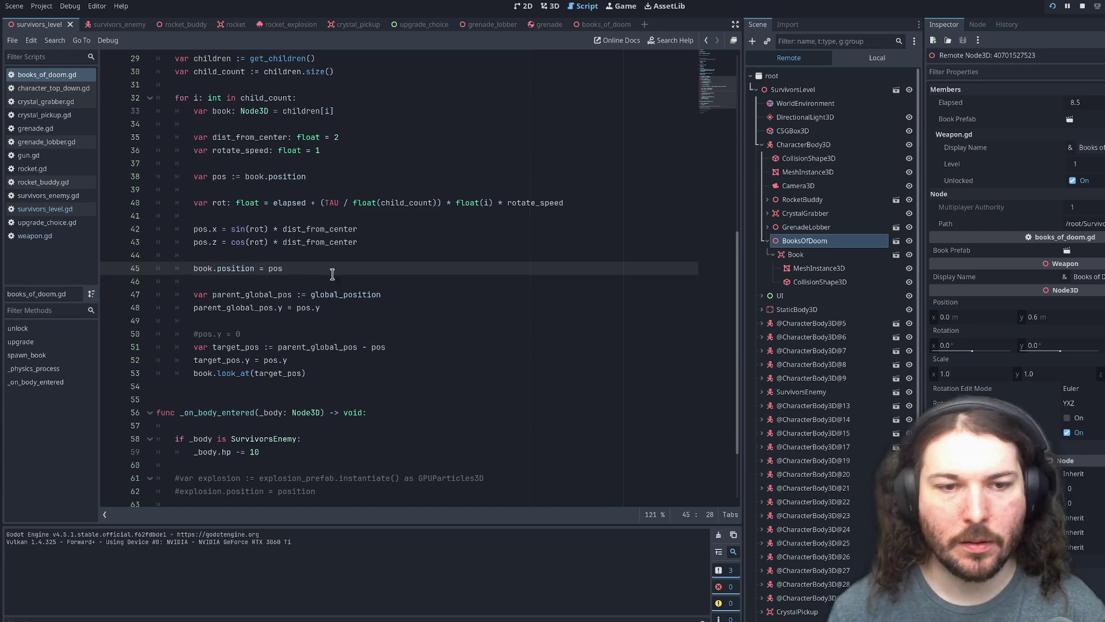
click(339, 310)
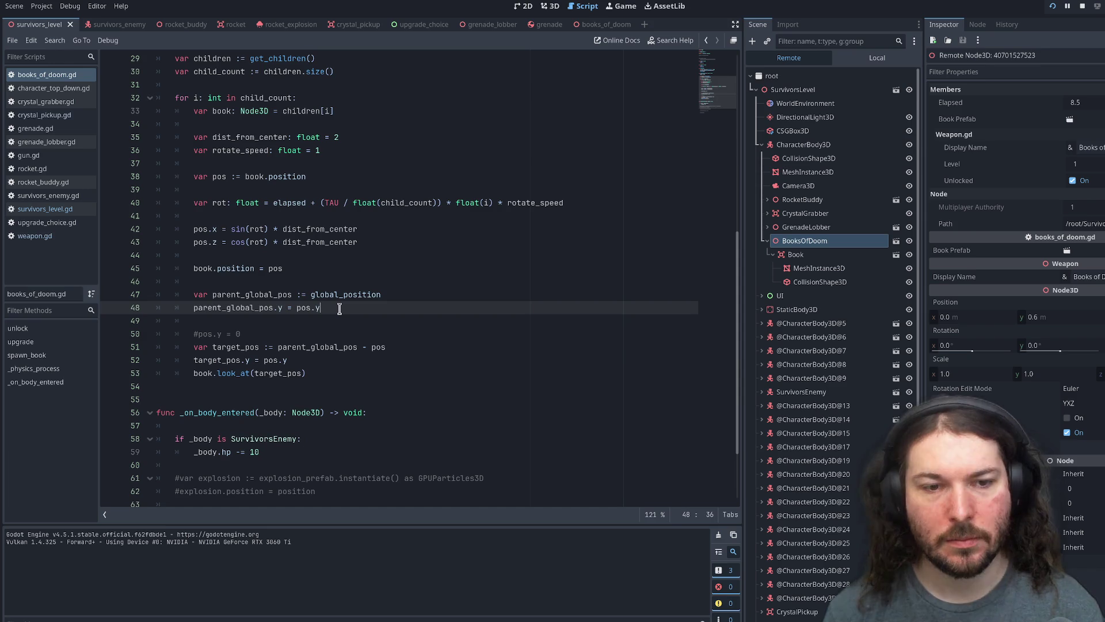
mouse_move(324, 300)
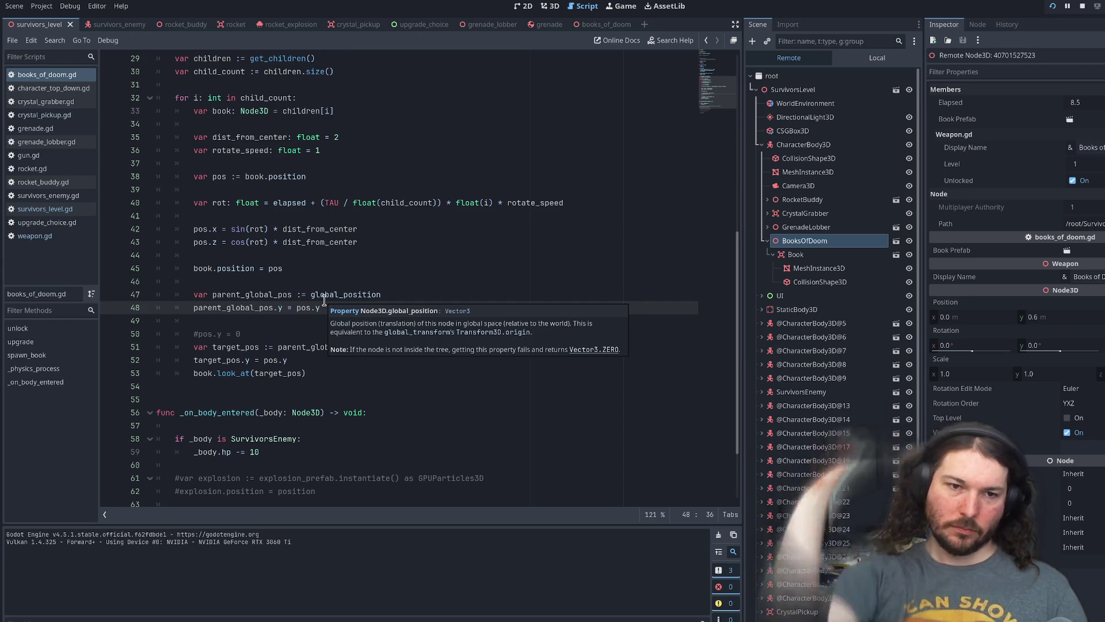
key(F8)
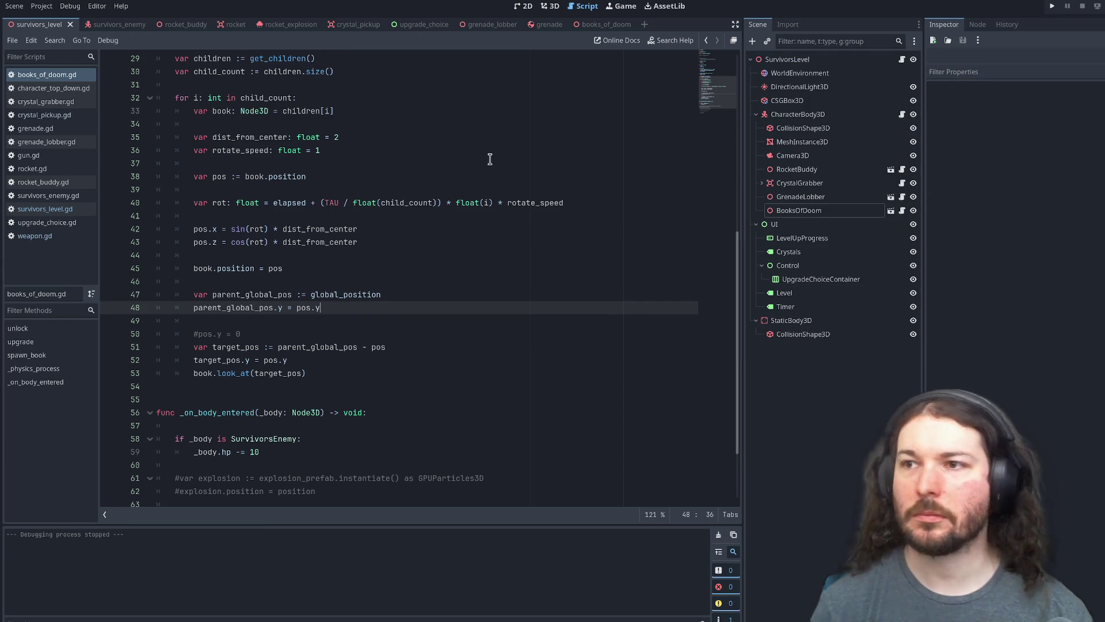
key(F5)
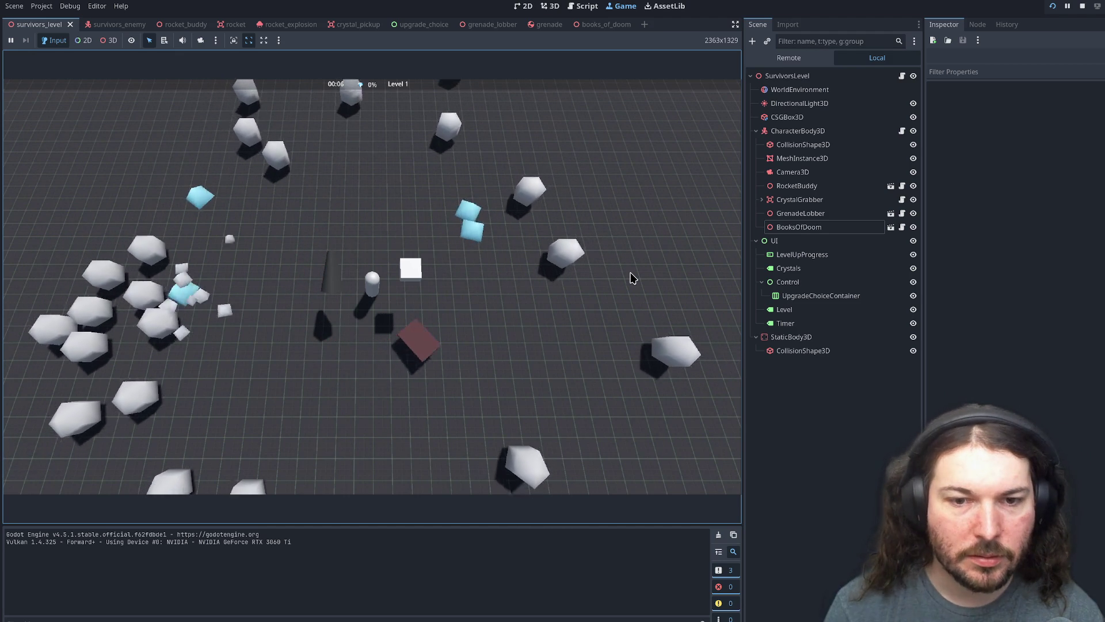
click(1082, 7)
click(296, 359)
double_click(239, 359)
click(305, 361)
double_click(270, 360)
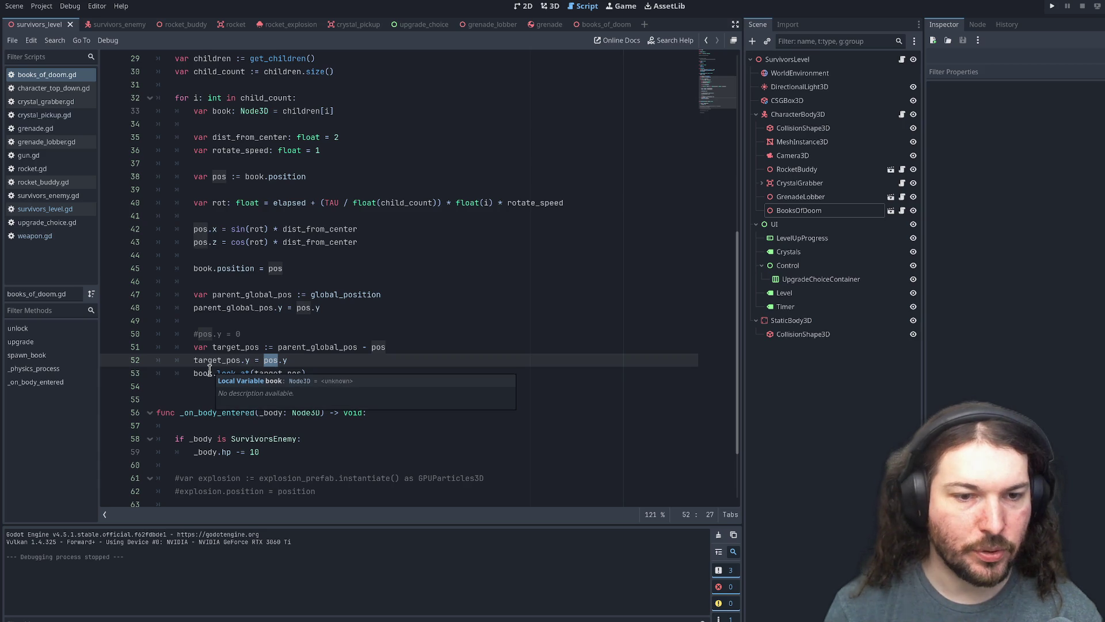
- Comment out the parent_global_pos.y and target_pos.y lines
mouse_move(221, 371)
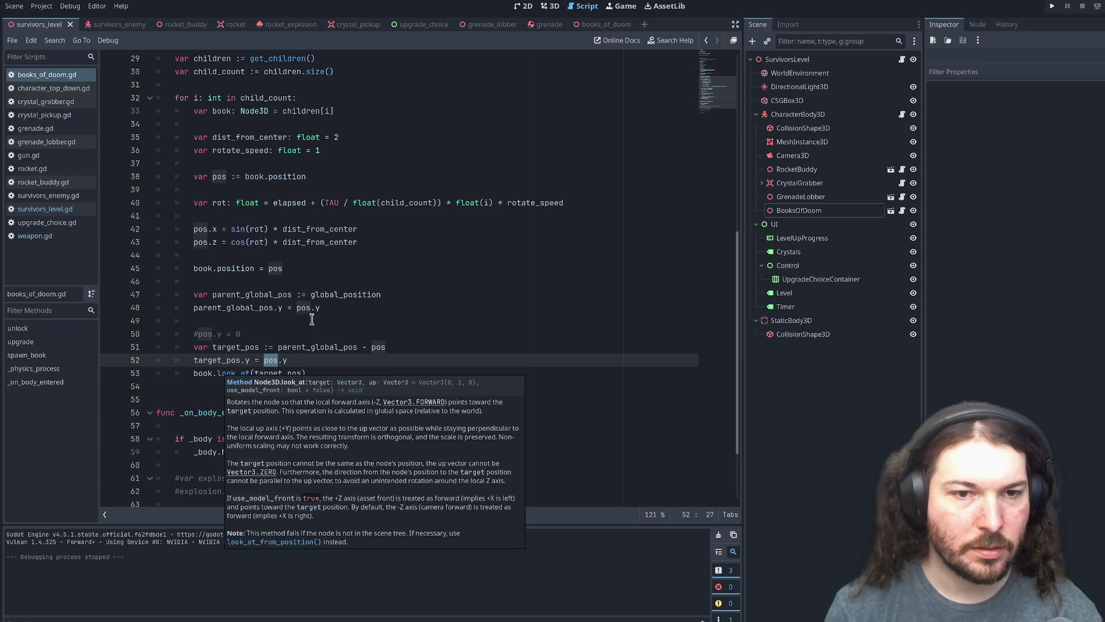
click(269, 178)
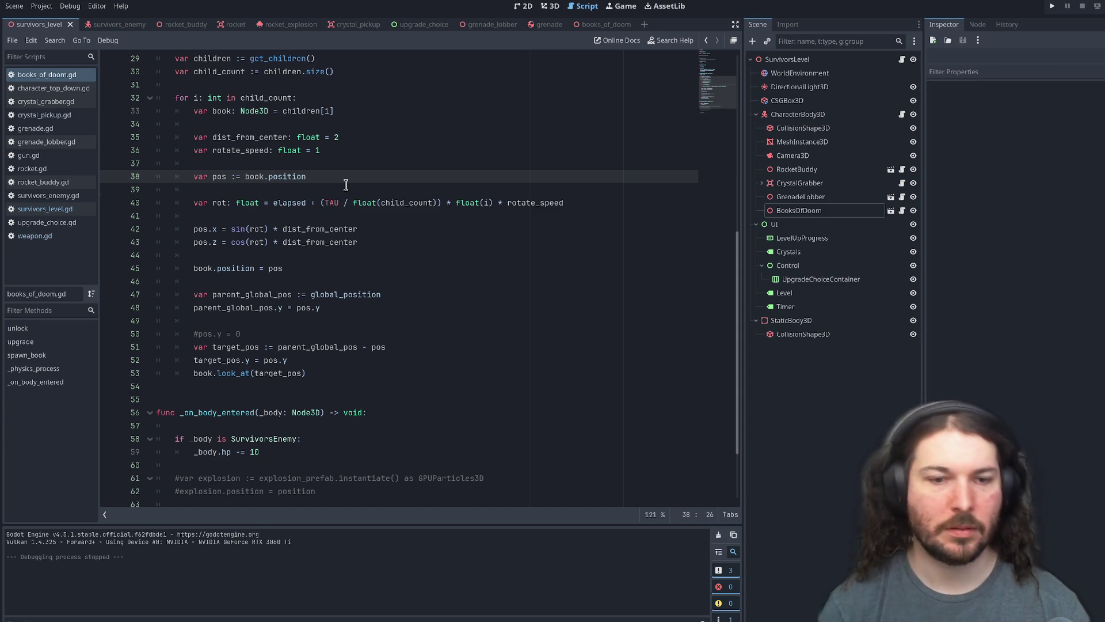
key(Down)
key(Down)
key(Down)
key(ctrl+k)
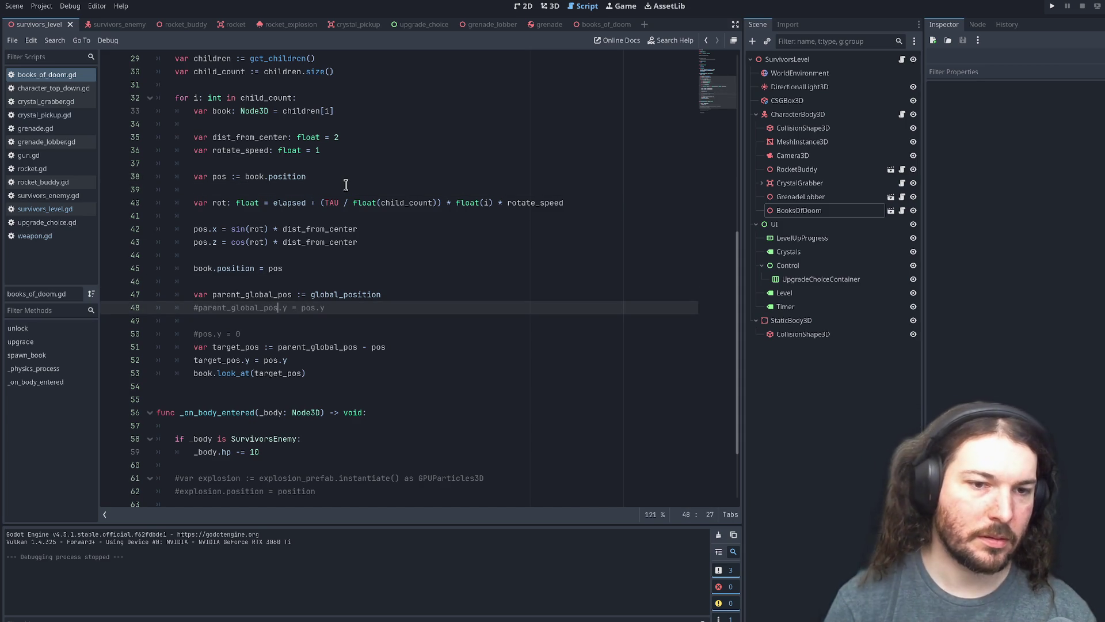
key(Down)
key(Down)
key(Down)
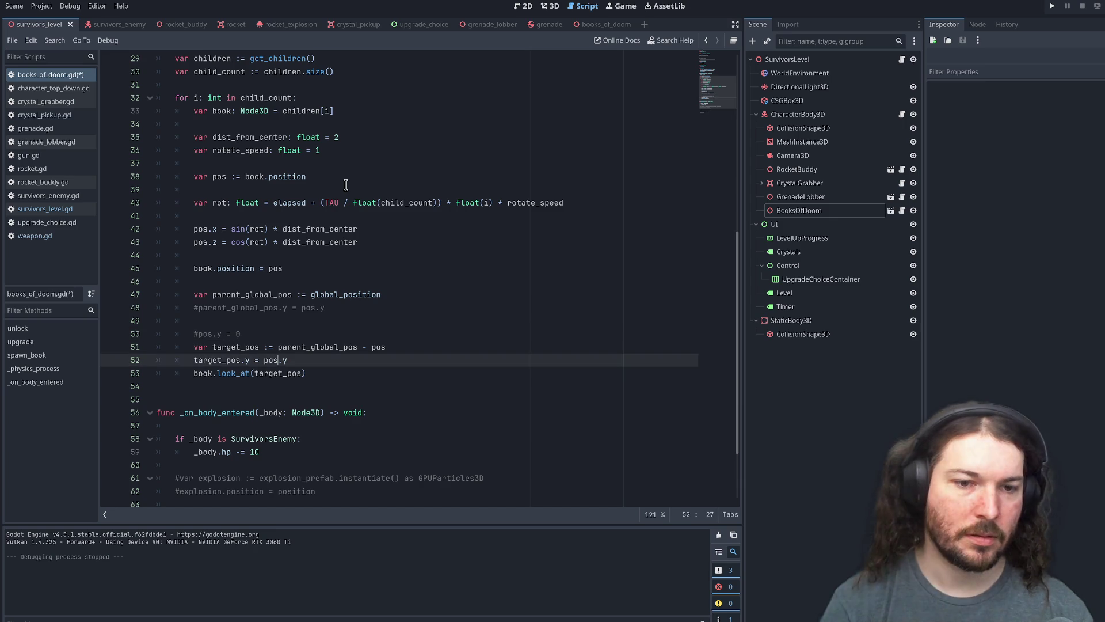
key(ctrl+k)
- Run the game, inspect the live Book node in the Remote tree, then stop it
key(F5)
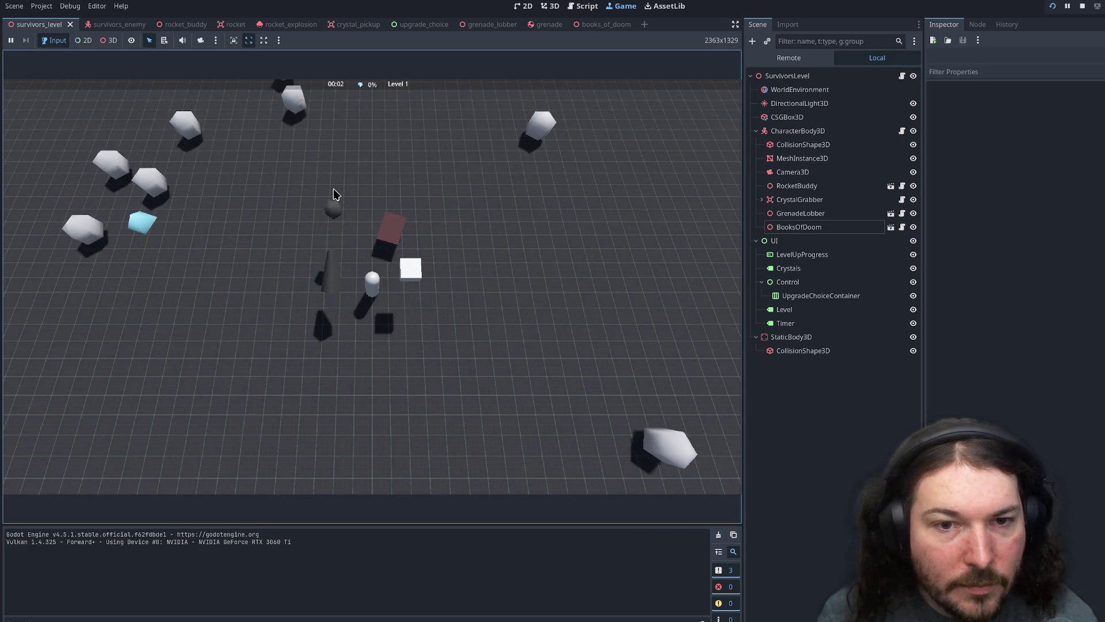
click(788, 57)
click(795, 255)
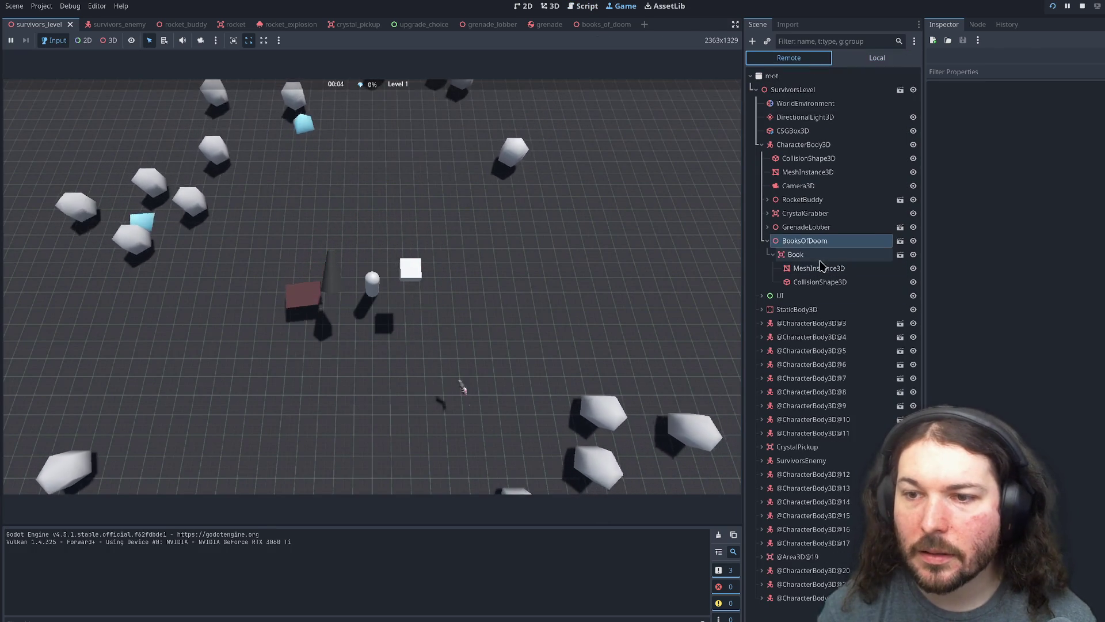
scroll(1017, 314, down, 6)
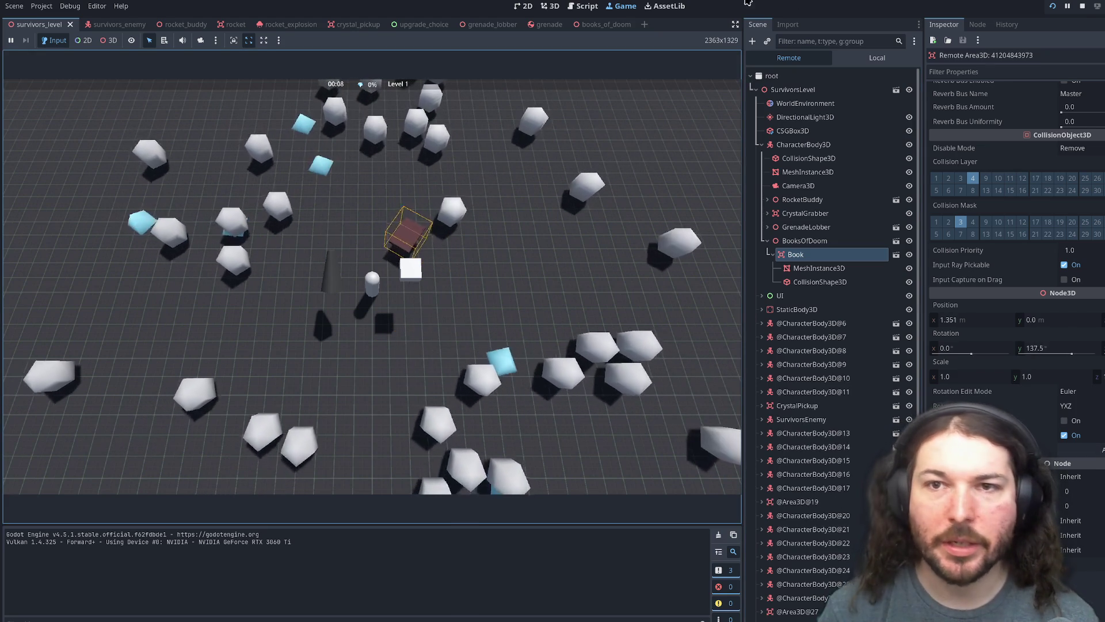
click(1080, 7)
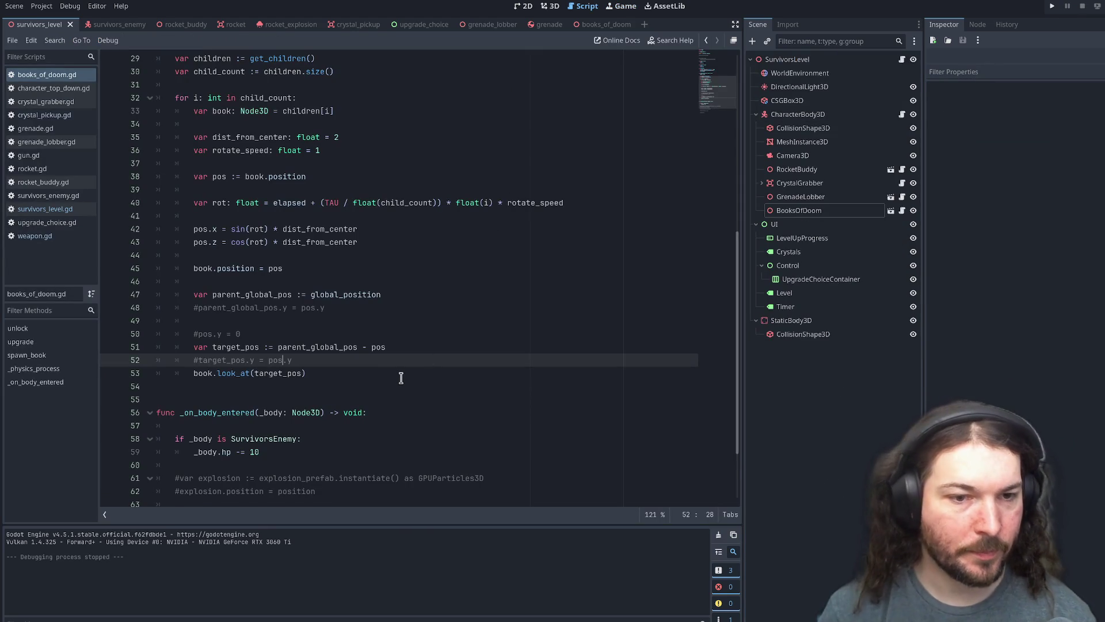
- Delete the commented-out lines and reposition the target_pos line
key(ctrl+shift+k)
key(Up)
key(Up)
key(ctrl+shift+k)
key(Up)
key(Up)
key(ctrl+shift+k)
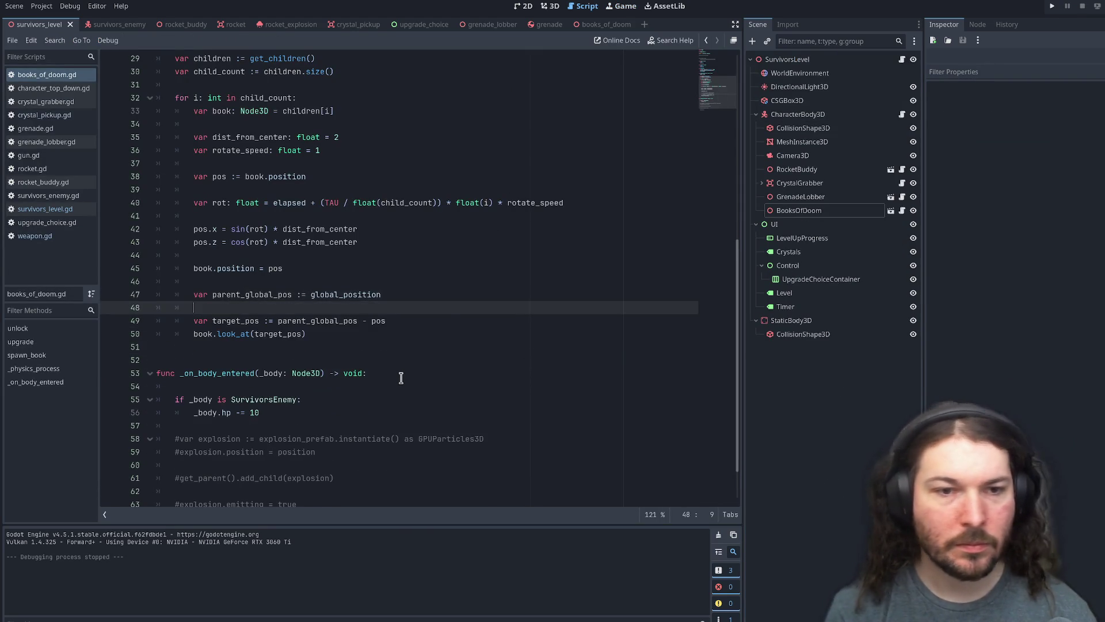
key(alt+Down)
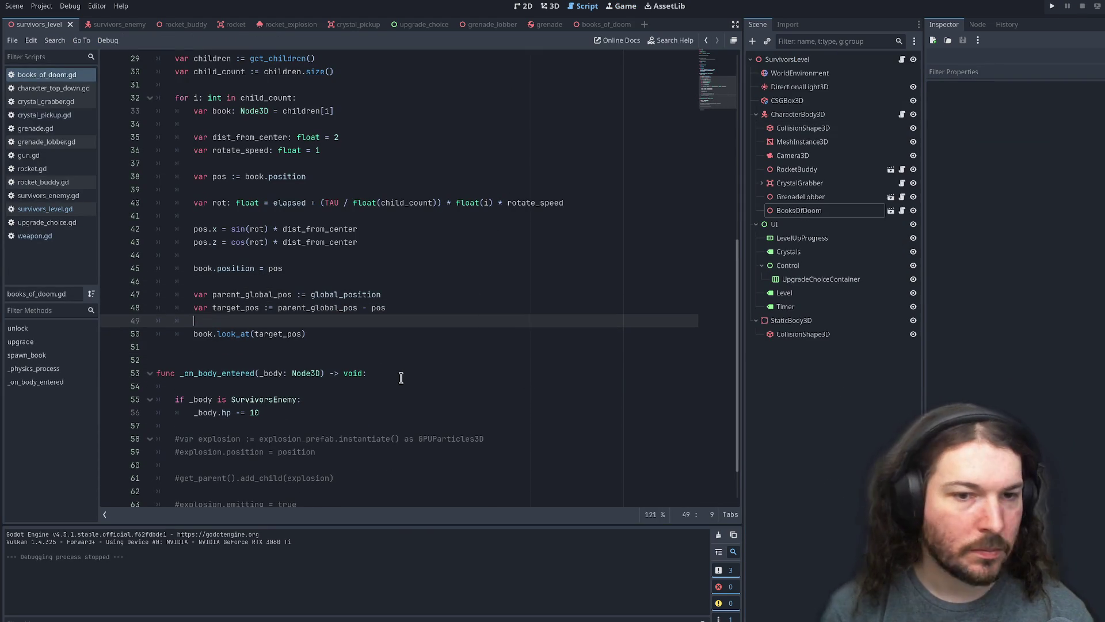
key(Up)
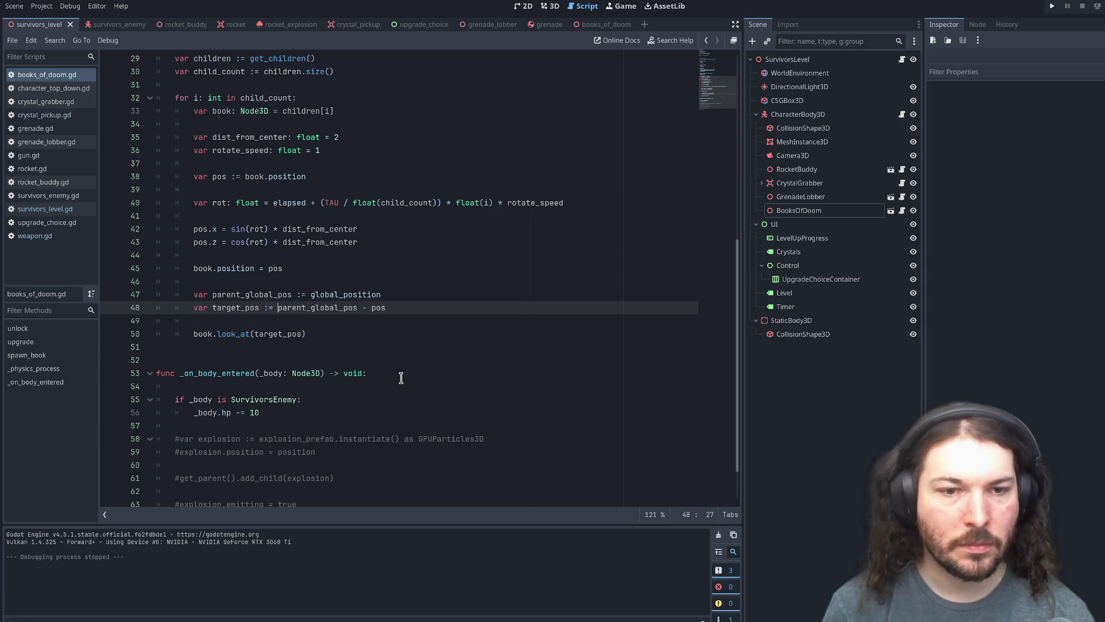
- Change the look_at argument to global_position - pos
key(Up)
key(Down)
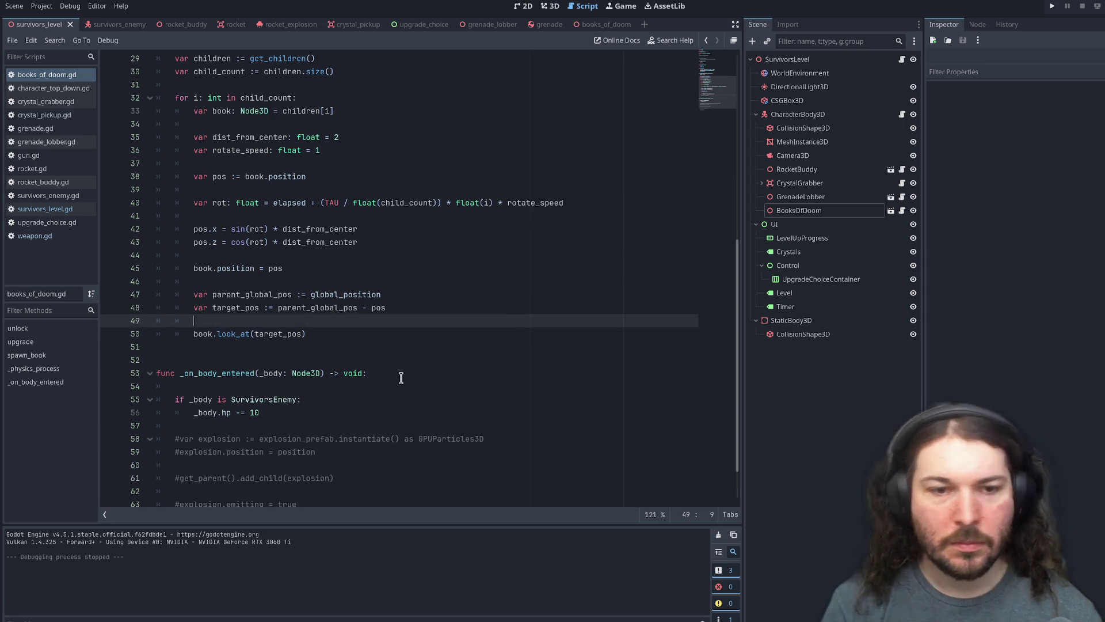
key(Down)
key(Down)
key(ctrl+d)
text(glo)
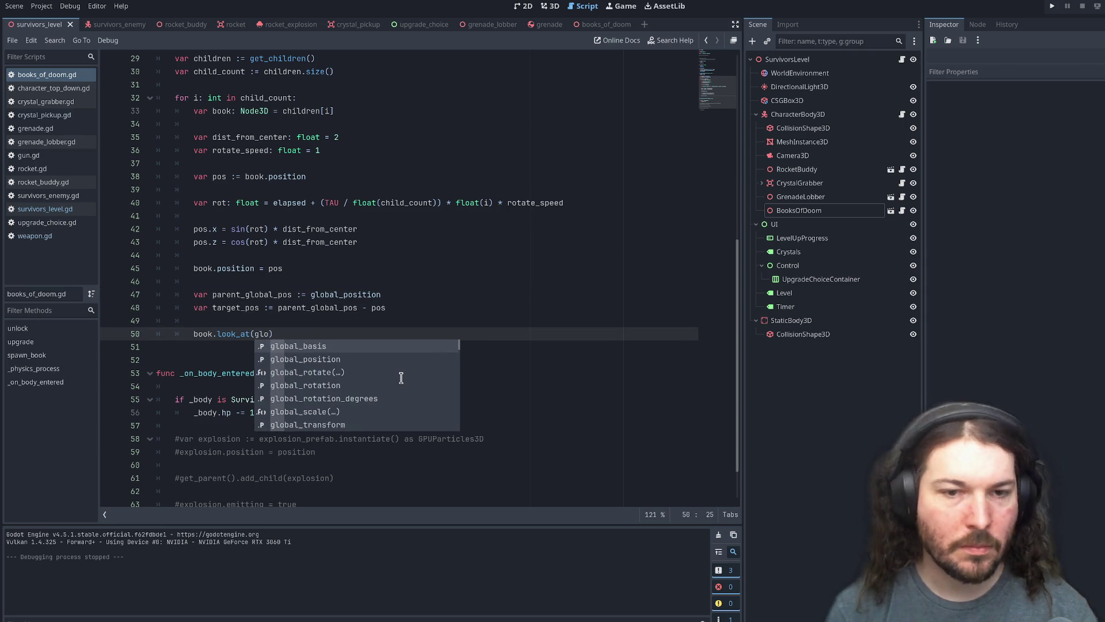
key(Down)
key(Return)
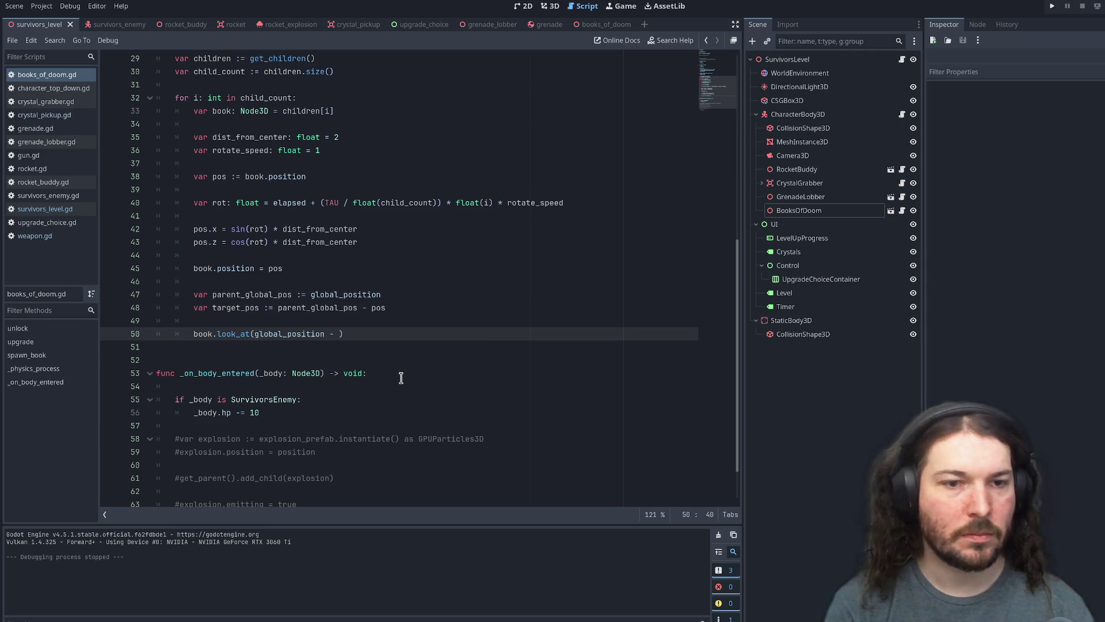
text(pos)
- Remove the unused target_pos helper lines, save, and run the game
key(Up)
key(Up)
key(Up)
key(ctrl+shift+k)
key(ctrl+shift+k)
key(ctrl+shift+k)
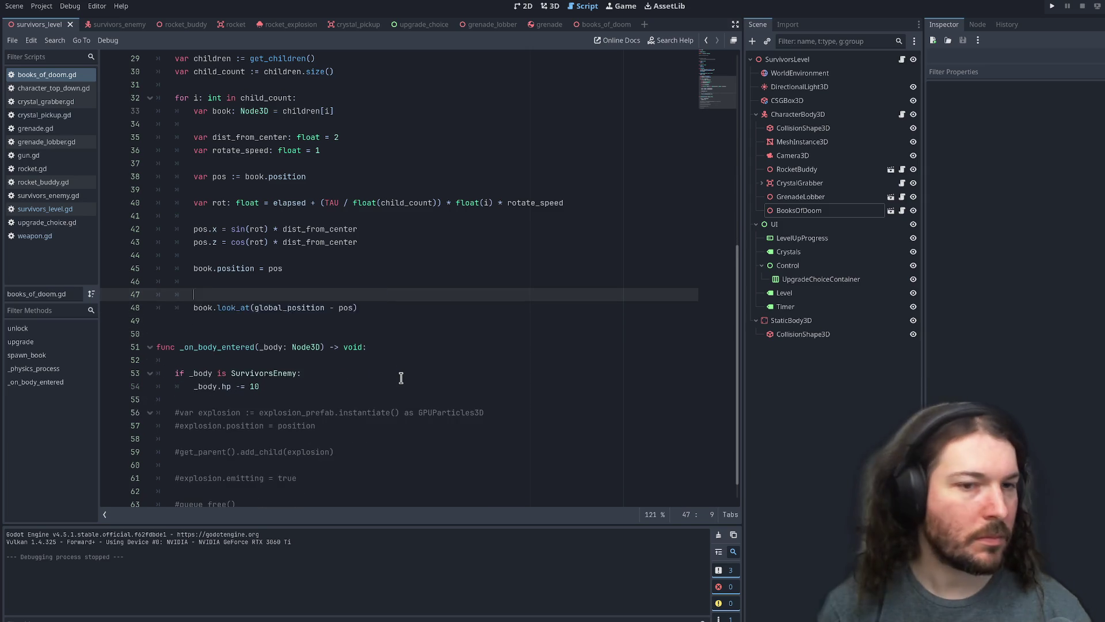
key(Up)
key(ctrl+s)
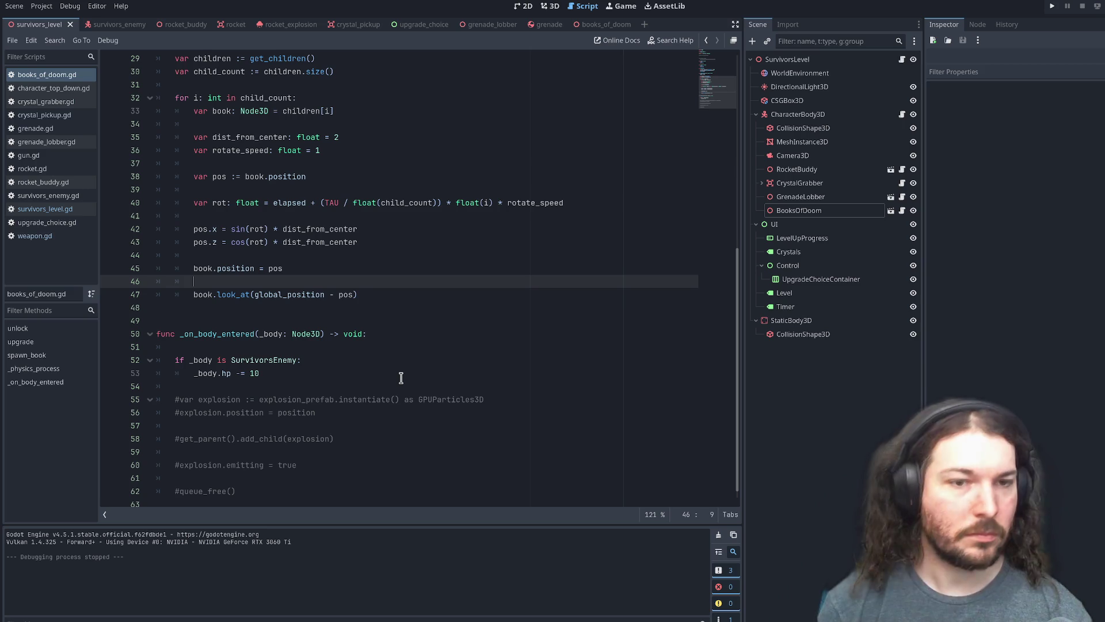
key(F5)
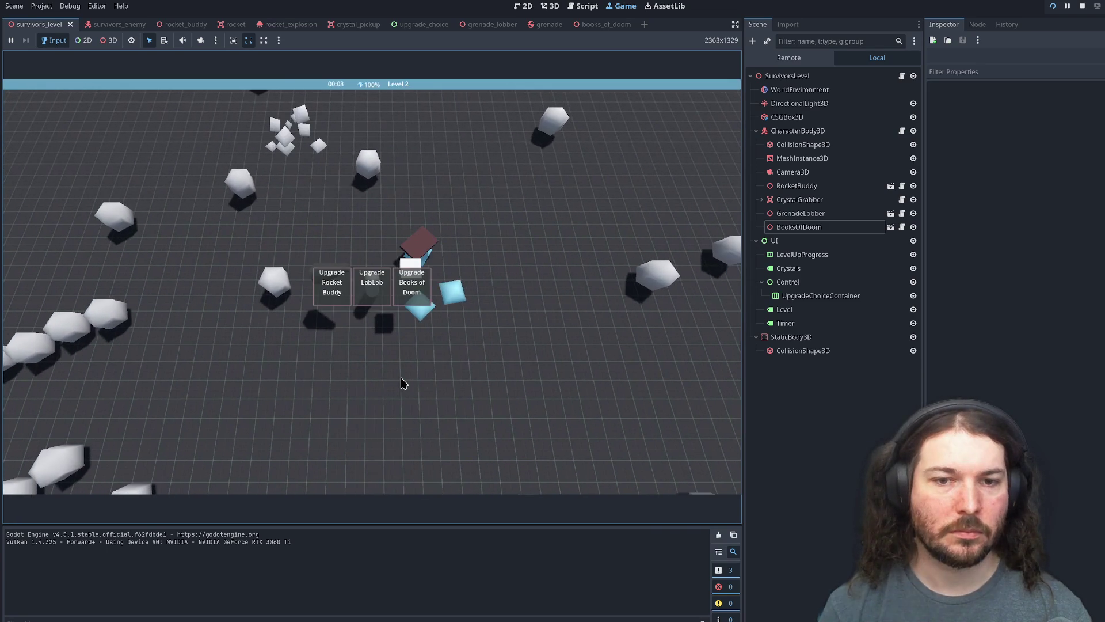
- Play to level 7 taking Books of Doom upgrades, stop the game, and open survivors_enemy
click(412, 285)
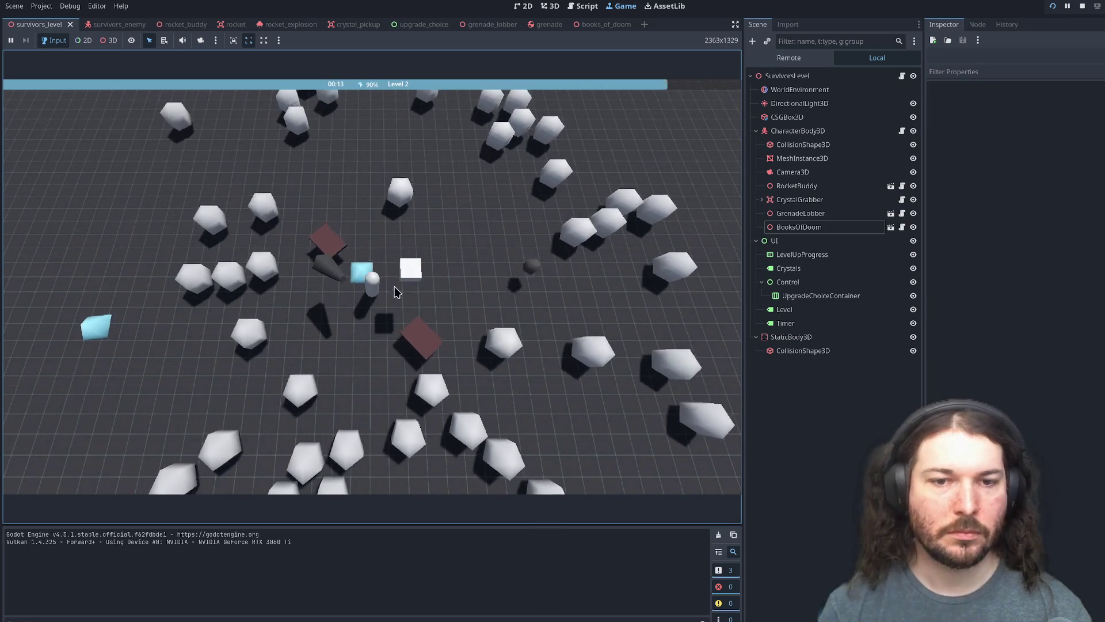
click(418, 294)
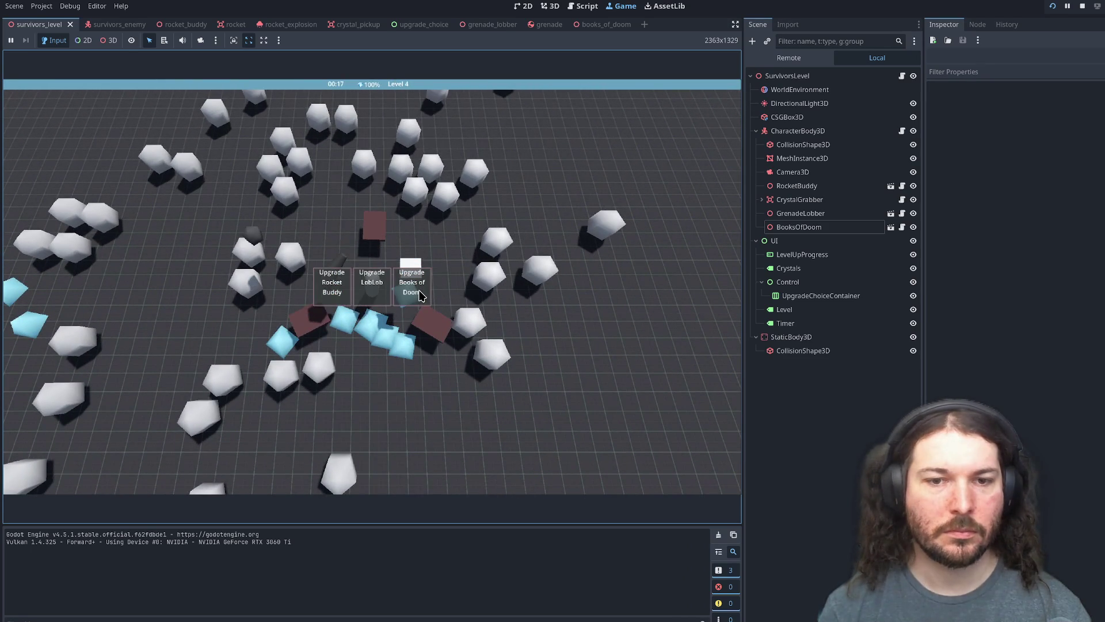
click(419, 294)
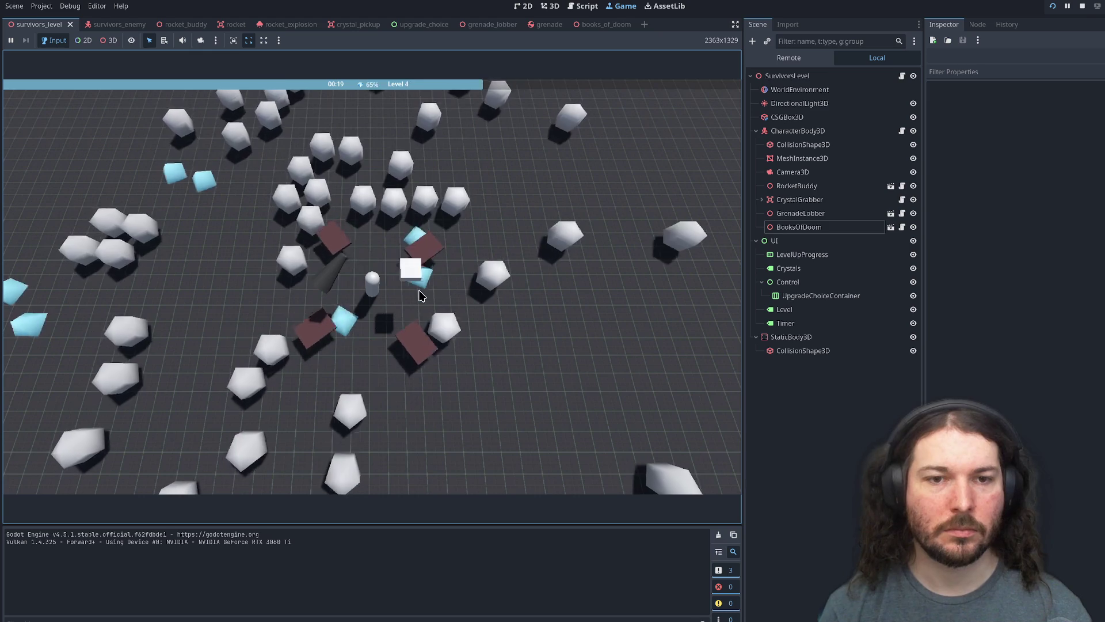
click(419, 294)
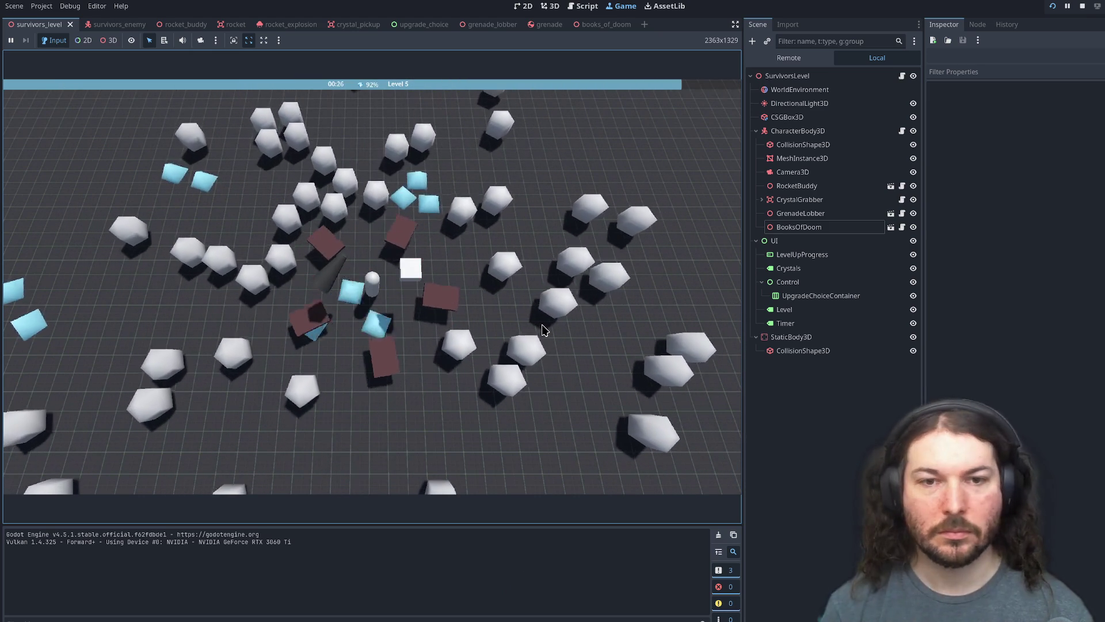
click(423, 296)
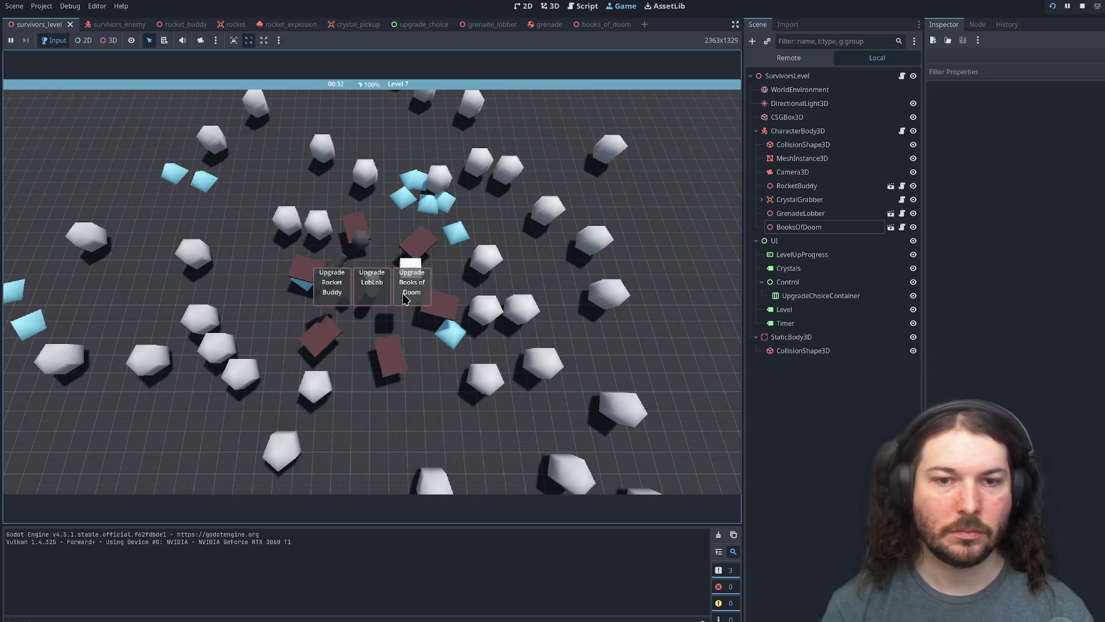
click(403, 293)
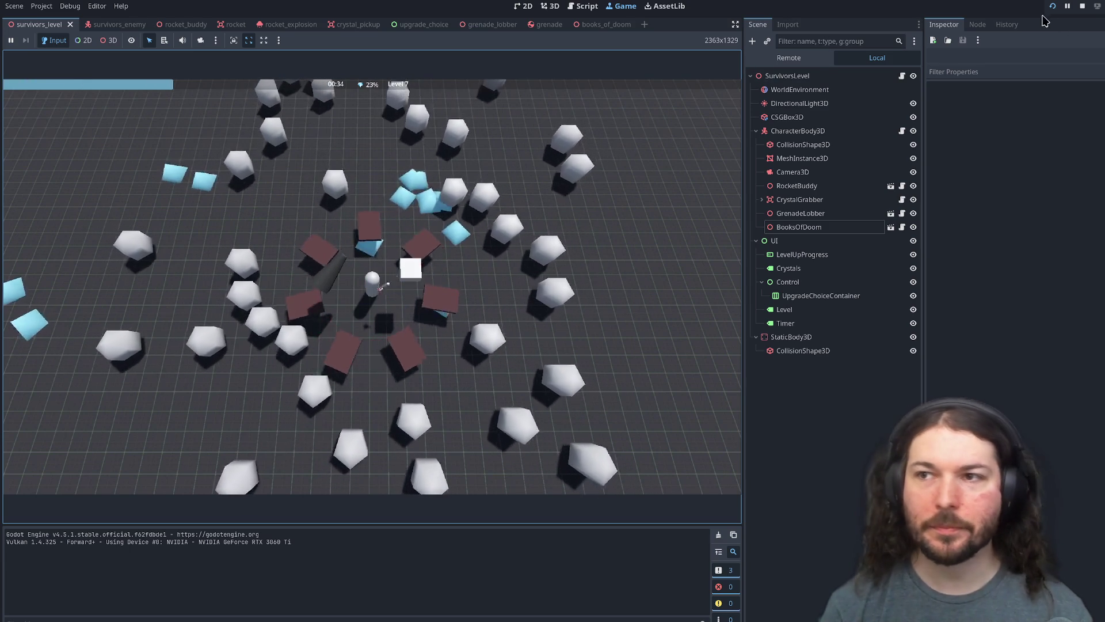
key(F8)
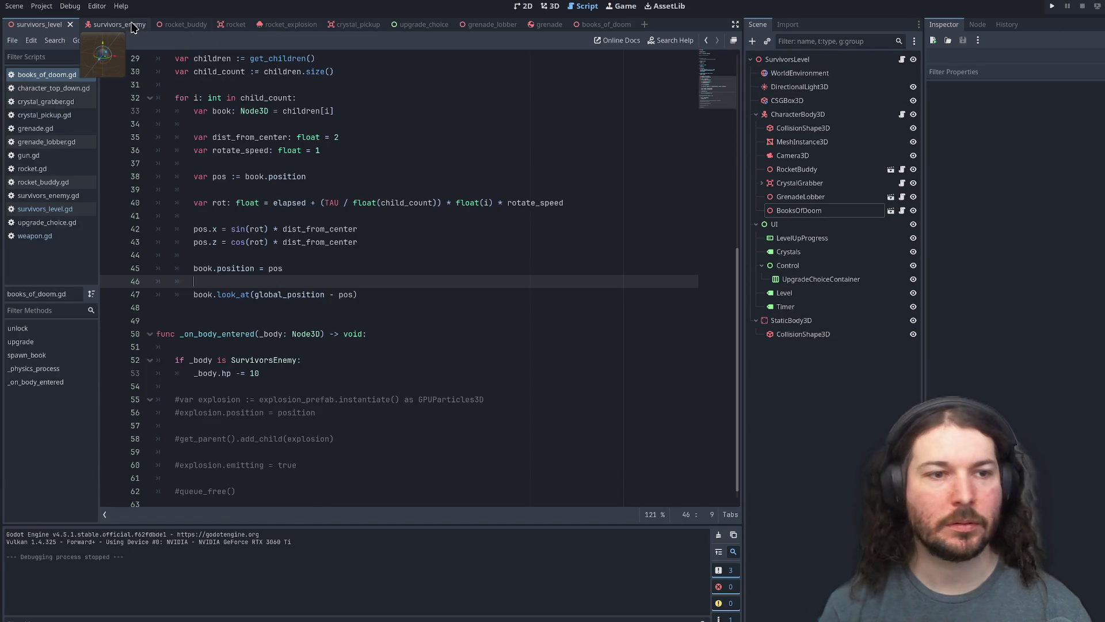
click(131, 26)
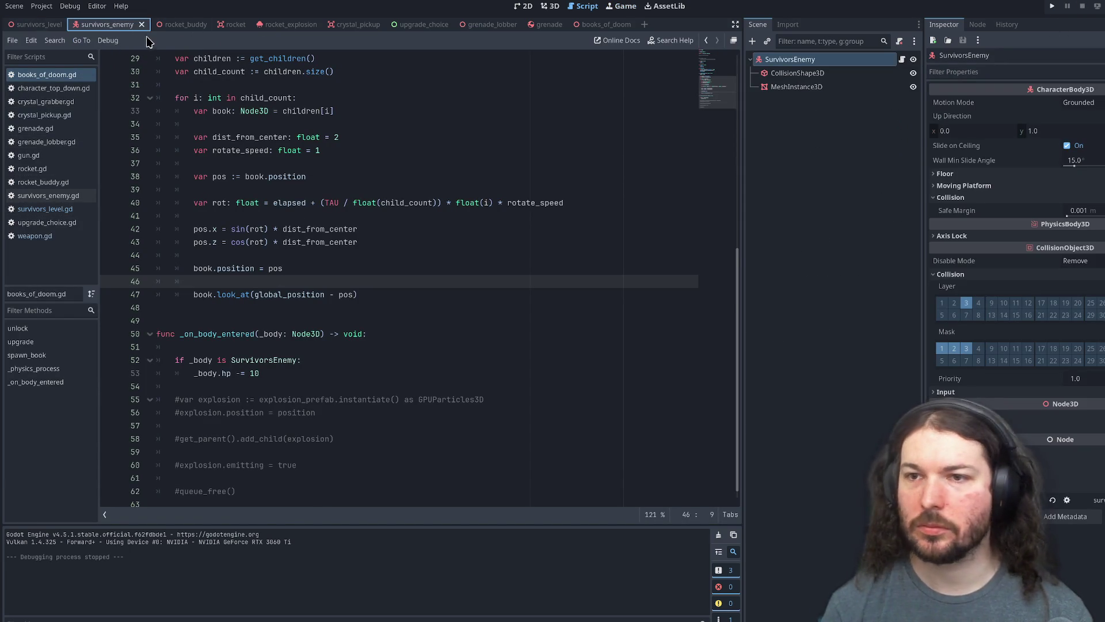
- Review the spawn timer check, random angle and enemy_prefab instantiation lines in the level script
scroll(296, 207, up, 2)
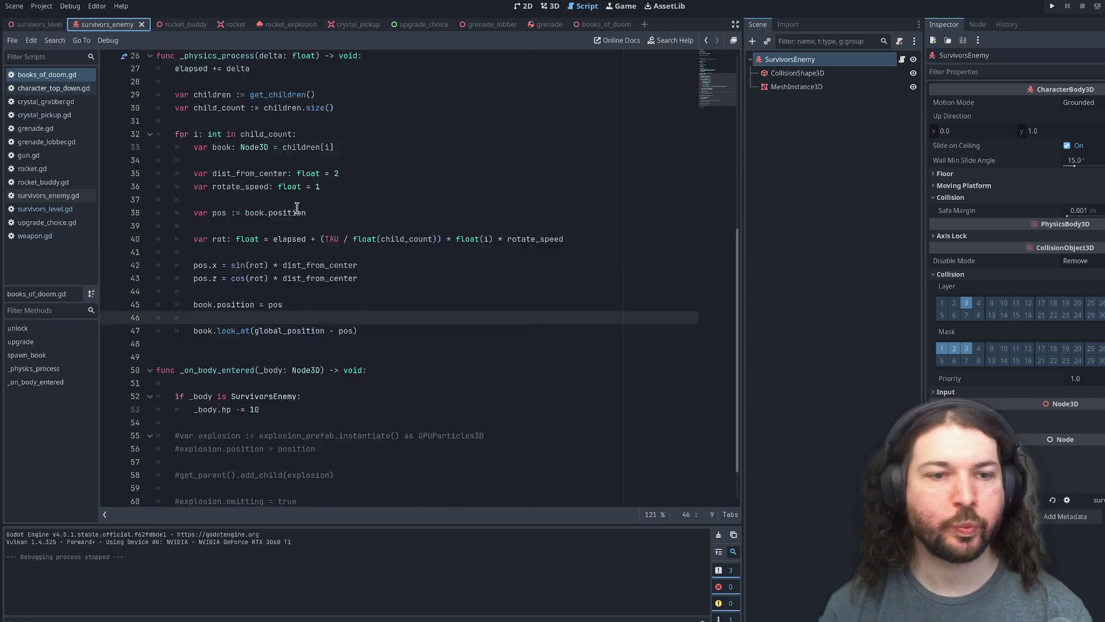
scroll(297, 208, up, 6)
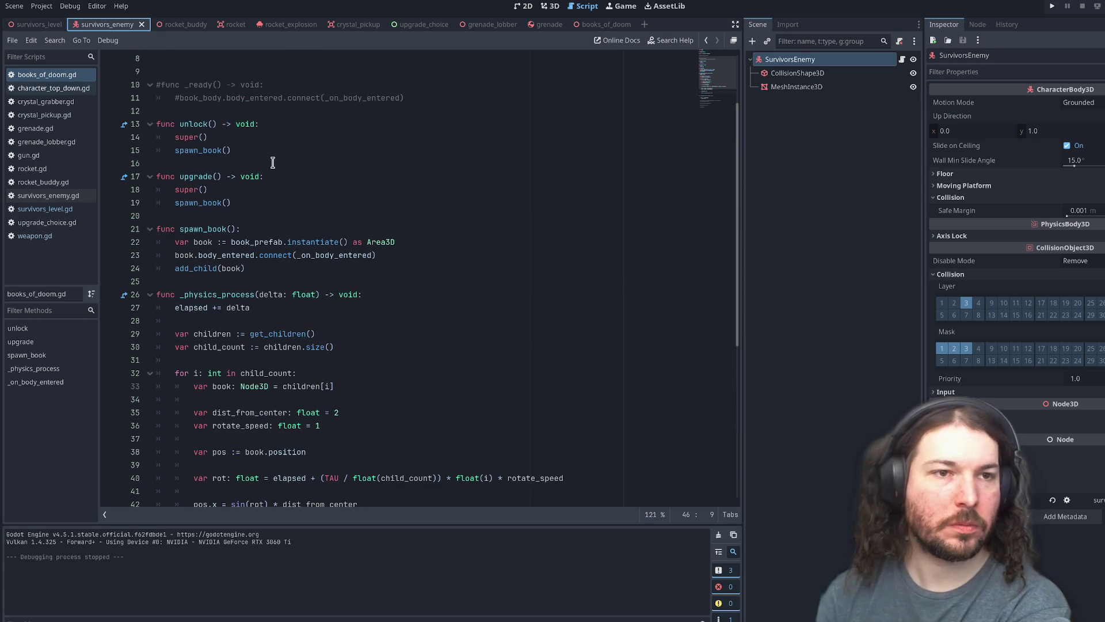
scroll(420, 193, down, 13)
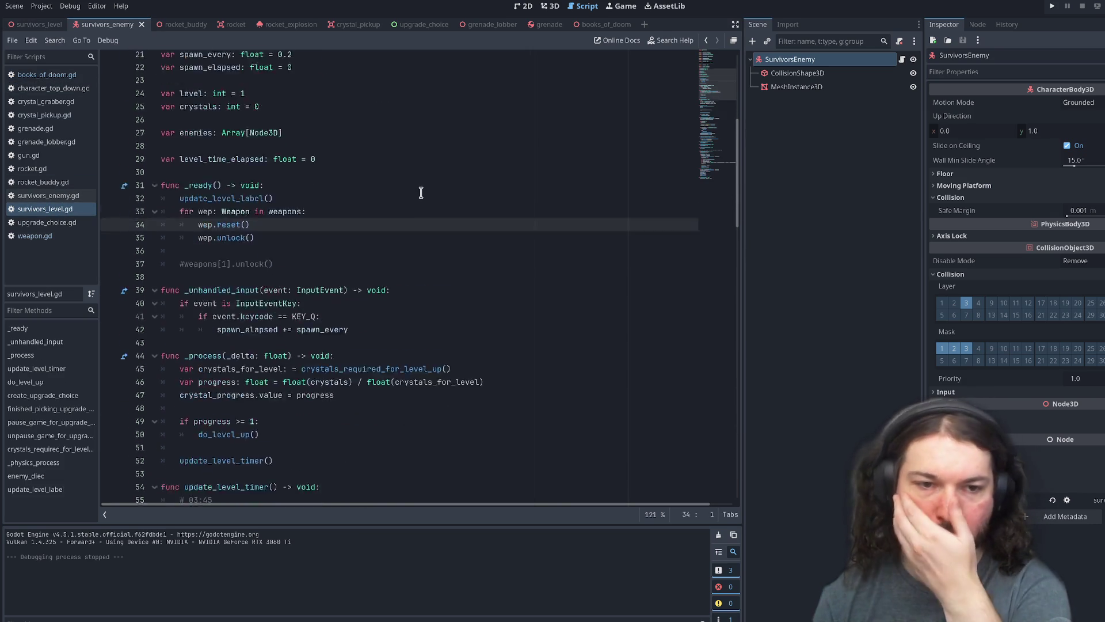
scroll(427, 212, down, 14)
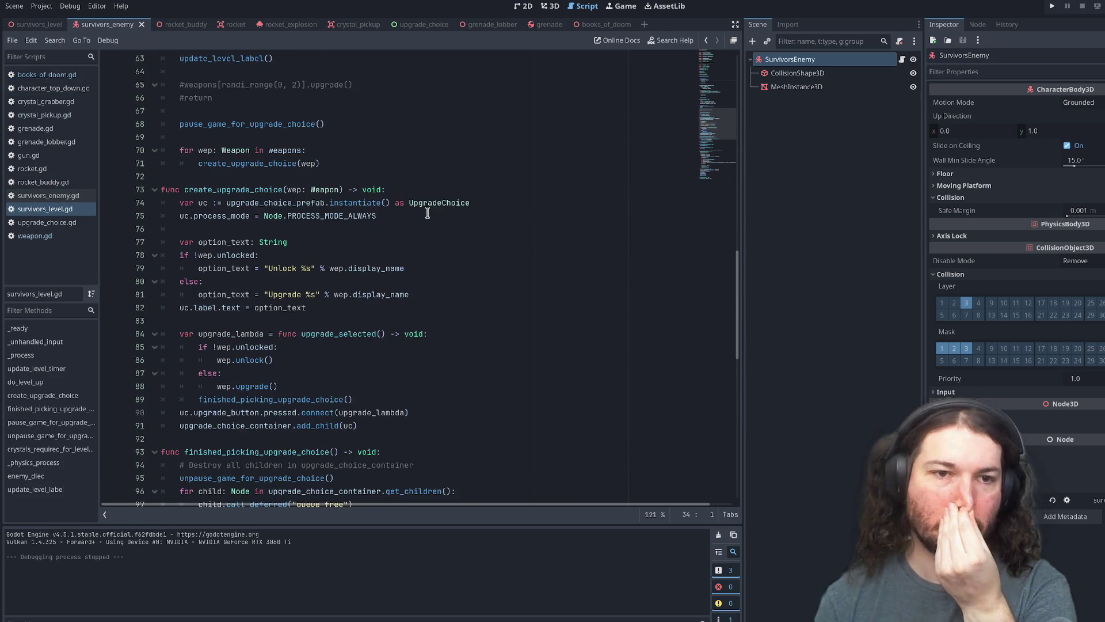
scroll(428, 212, down, 2)
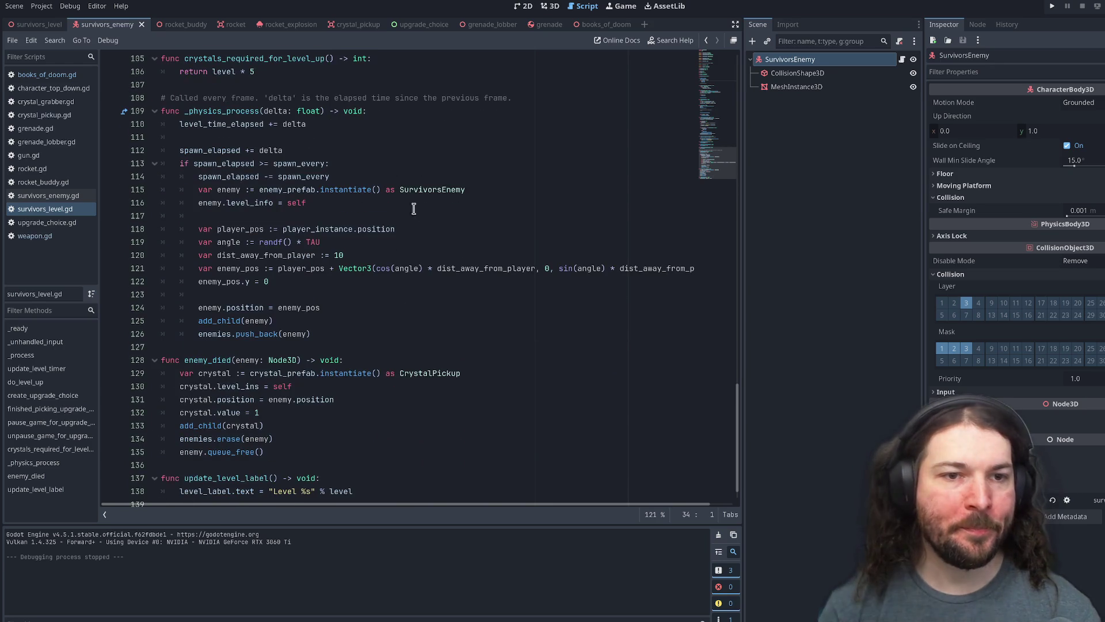
click(348, 164)
click(365, 241)
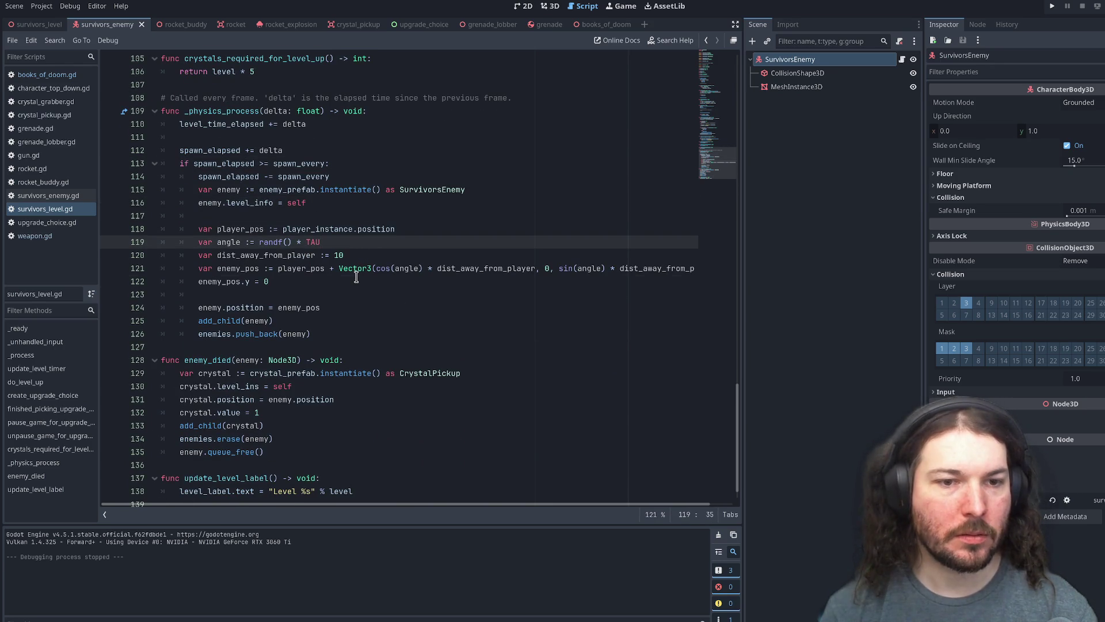
key(Down)
key(Down)
key(Down)
key(Up)
key(Up)
key(Up)
key(Up)
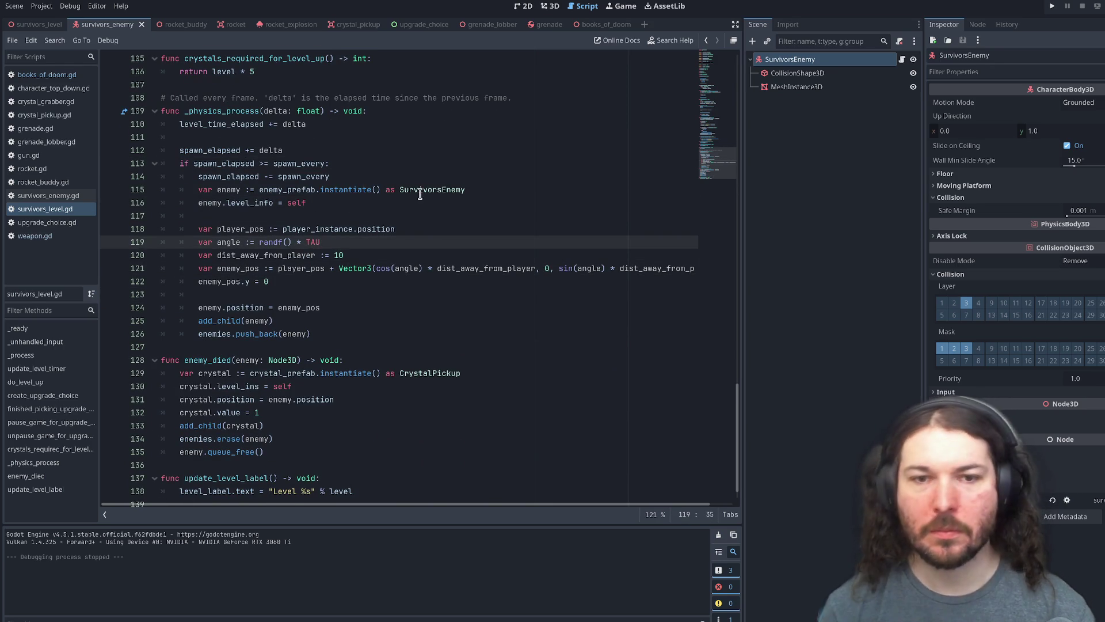
click(298, 191)
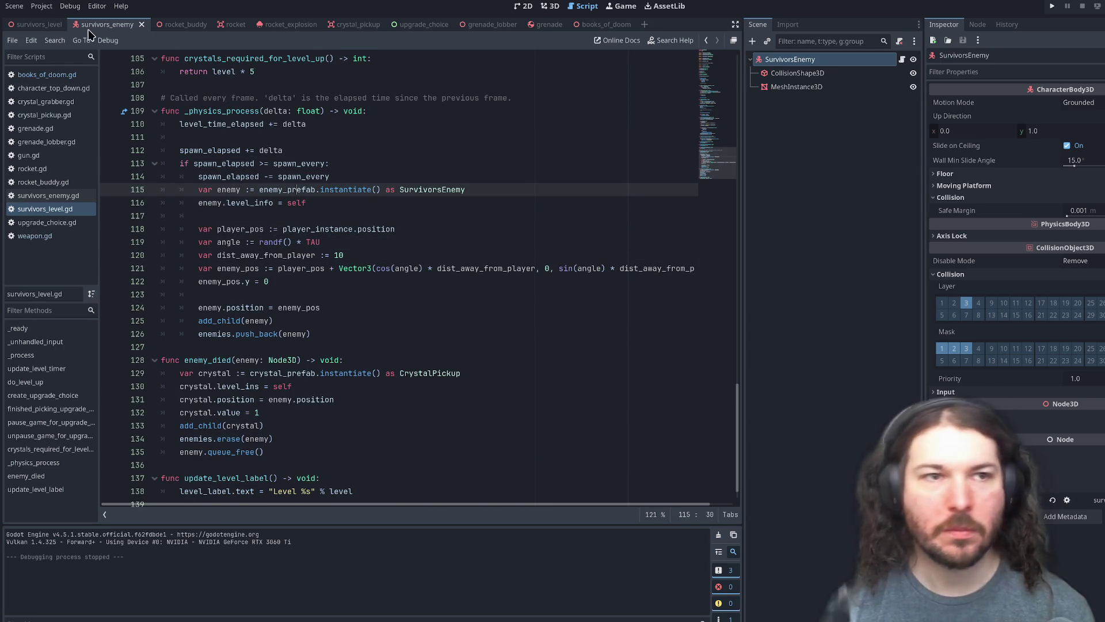
- Open the Enemy Prefab scene from the survivors_level scene's Inspector
click(37, 24)
click(820, 57)
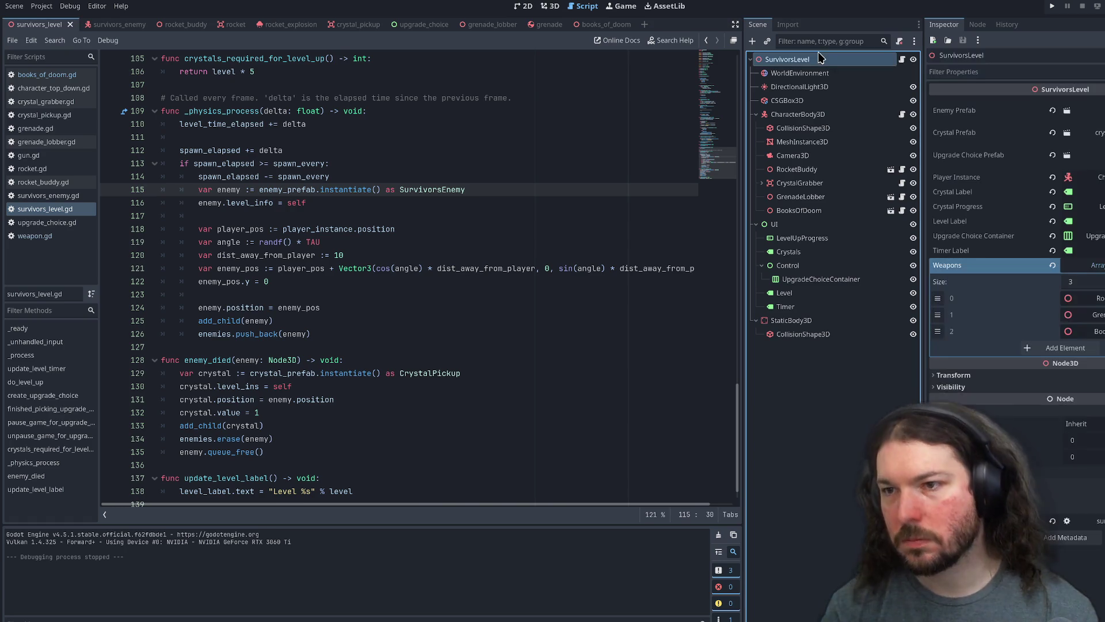
click(1067, 111)
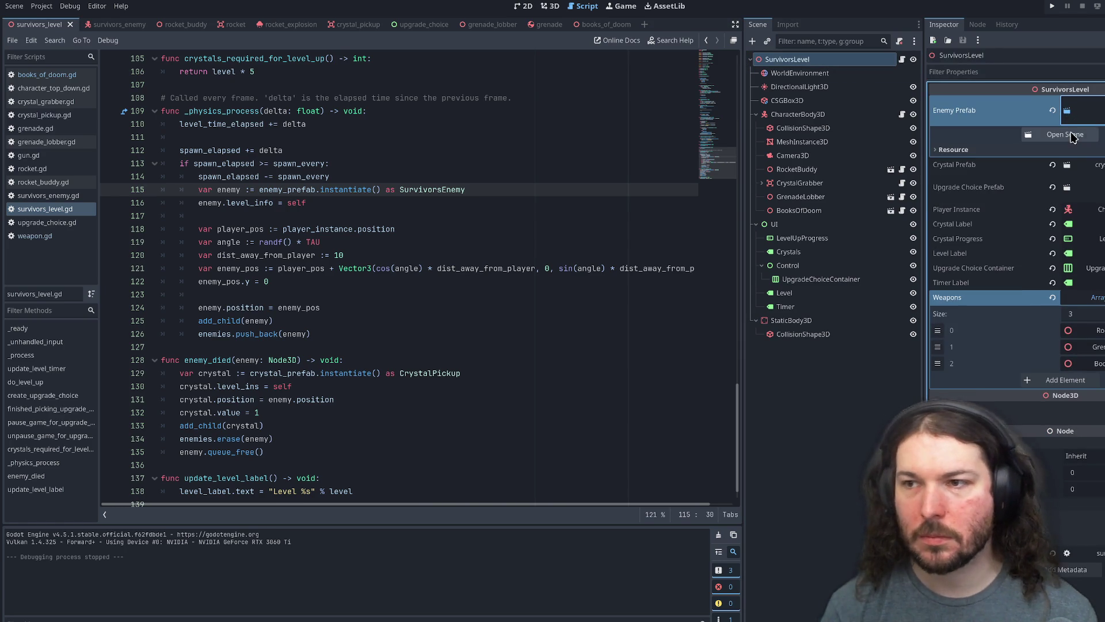
click(1068, 116)
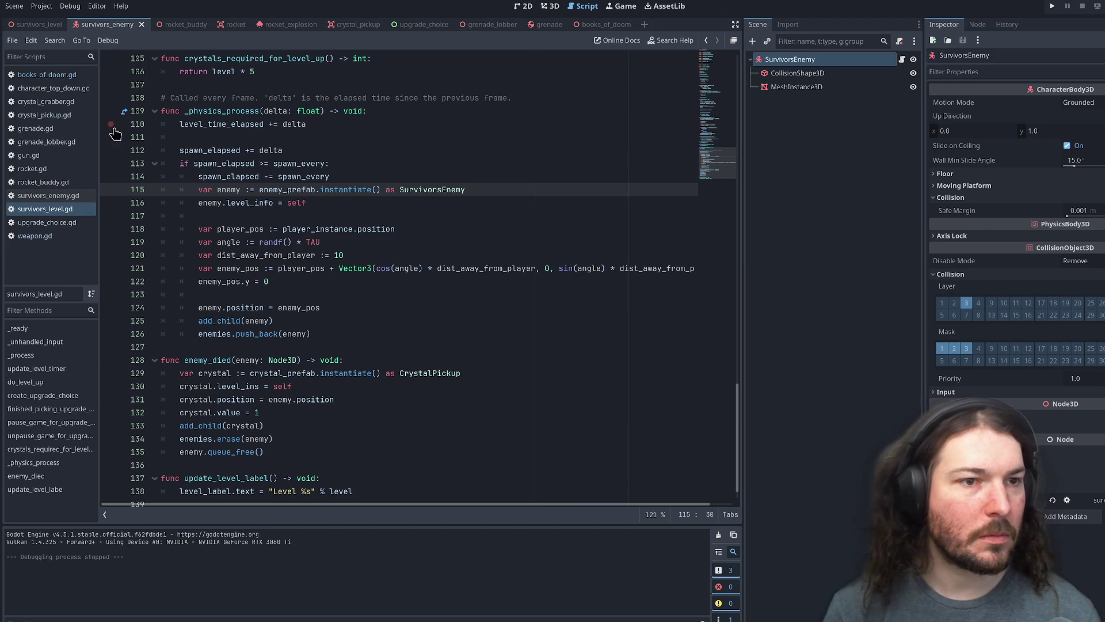
- Go to the hp line in survivors_enemy.gd and run the game with F5
click(51, 196)
click(303, 111)
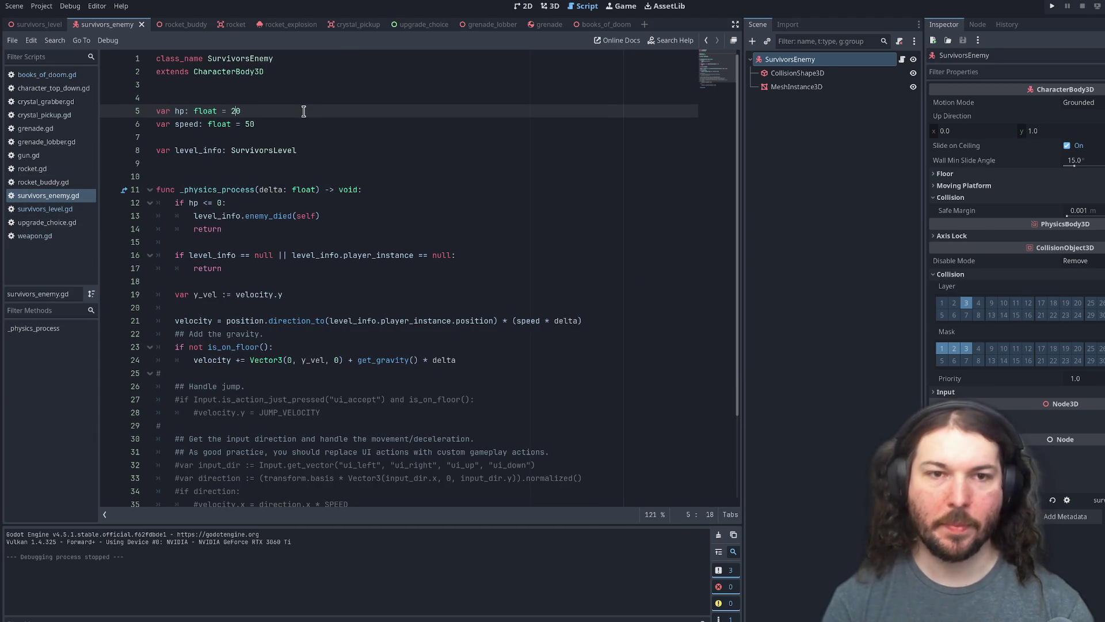
key(F5)
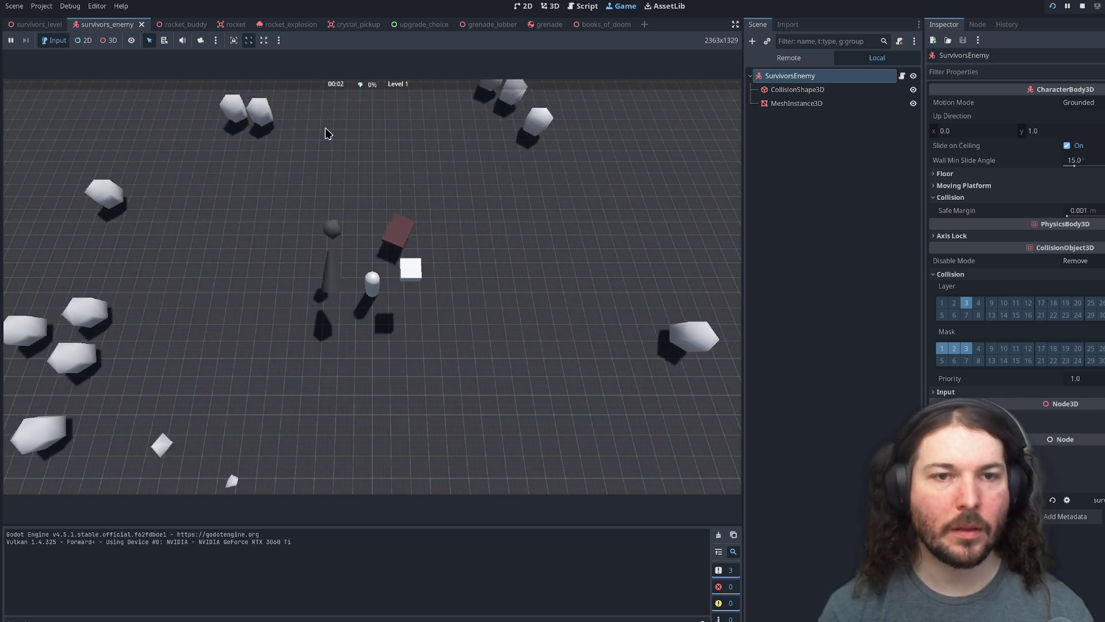
- Play up to Level 5, taking the Books of Doom upgrade at each level-up, then stop
click(450, 317)
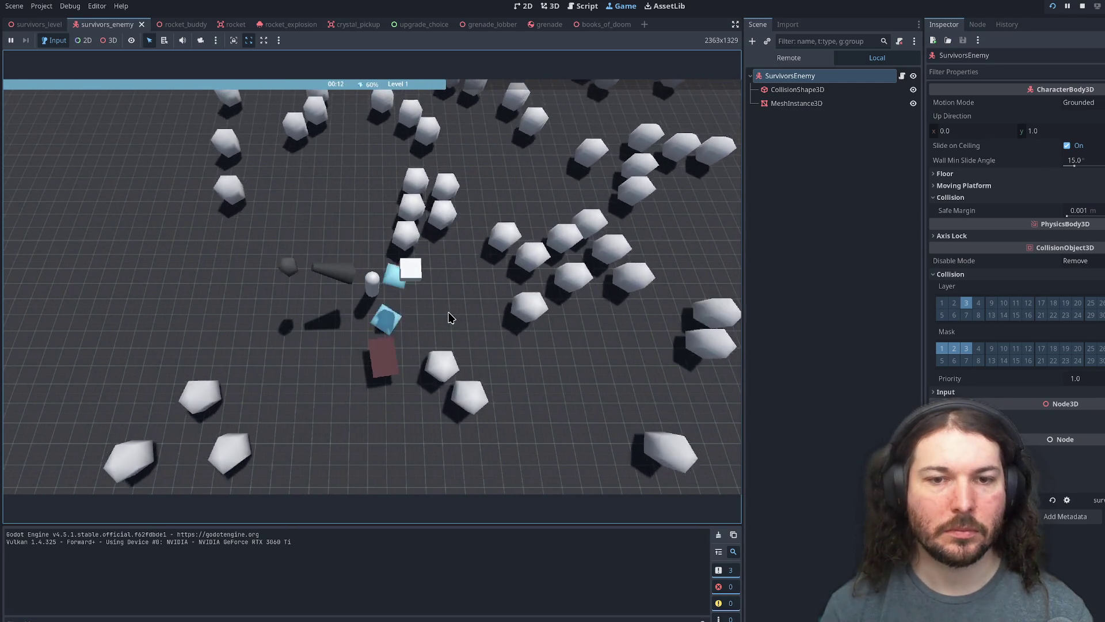
click(413, 301)
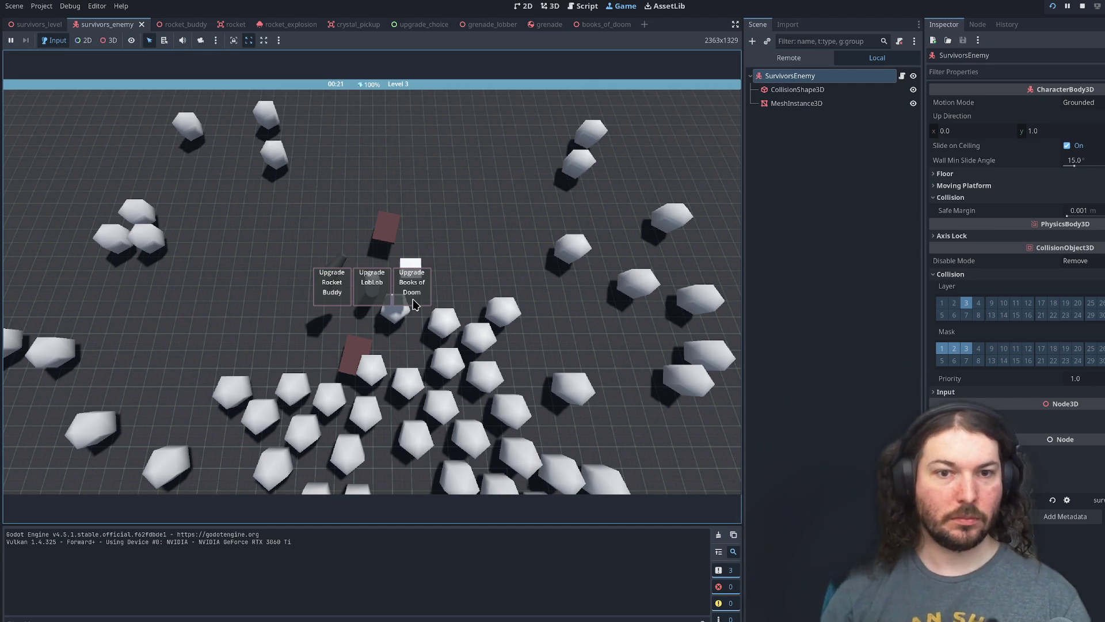
click(414, 304)
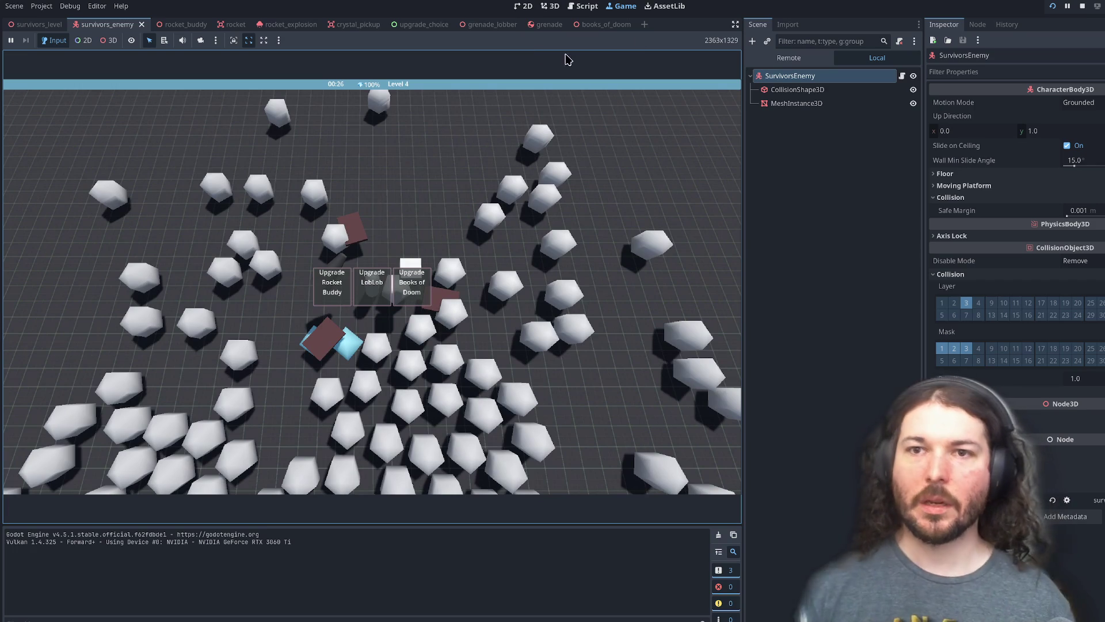
click(425, 272)
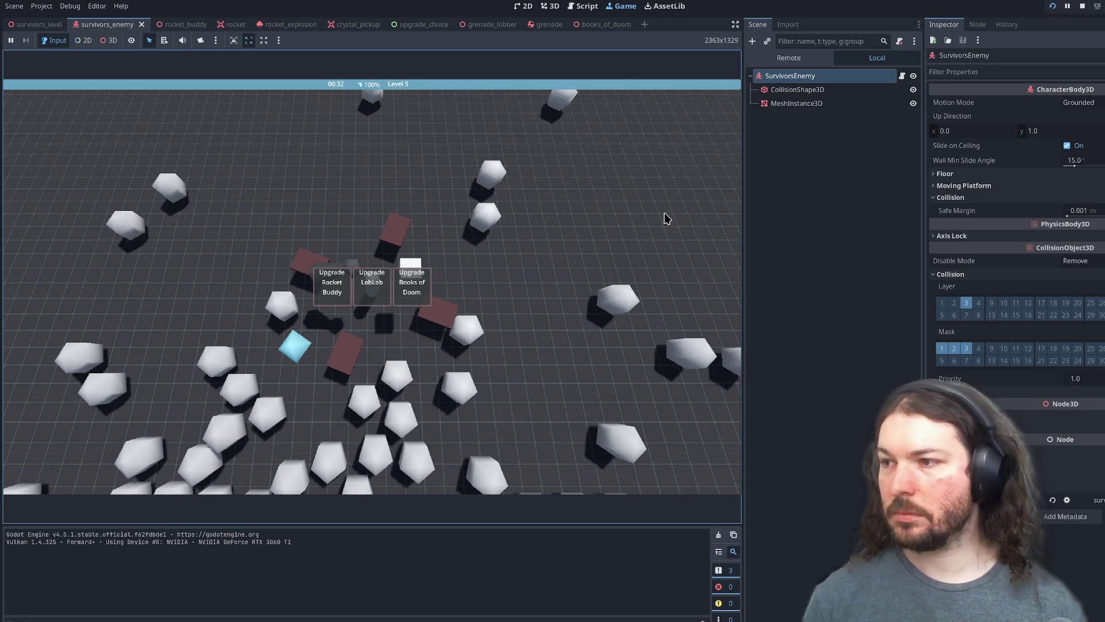
click(1082, 6)
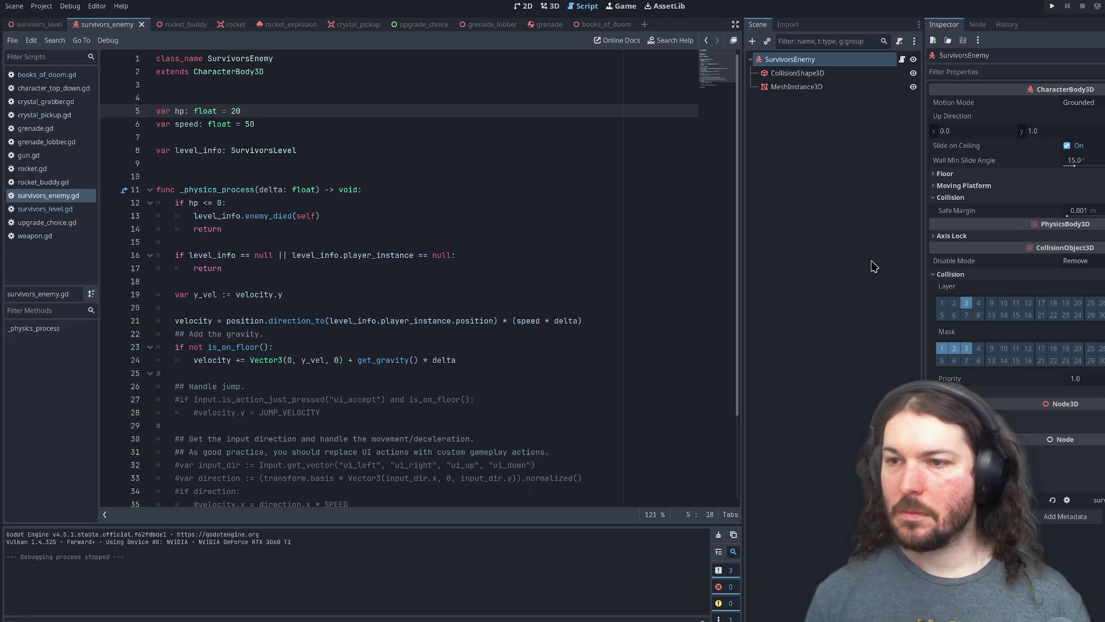
- Return to the survivors_level scene in the 3D workspace and tile the editor beside the browser
click(770, 87)
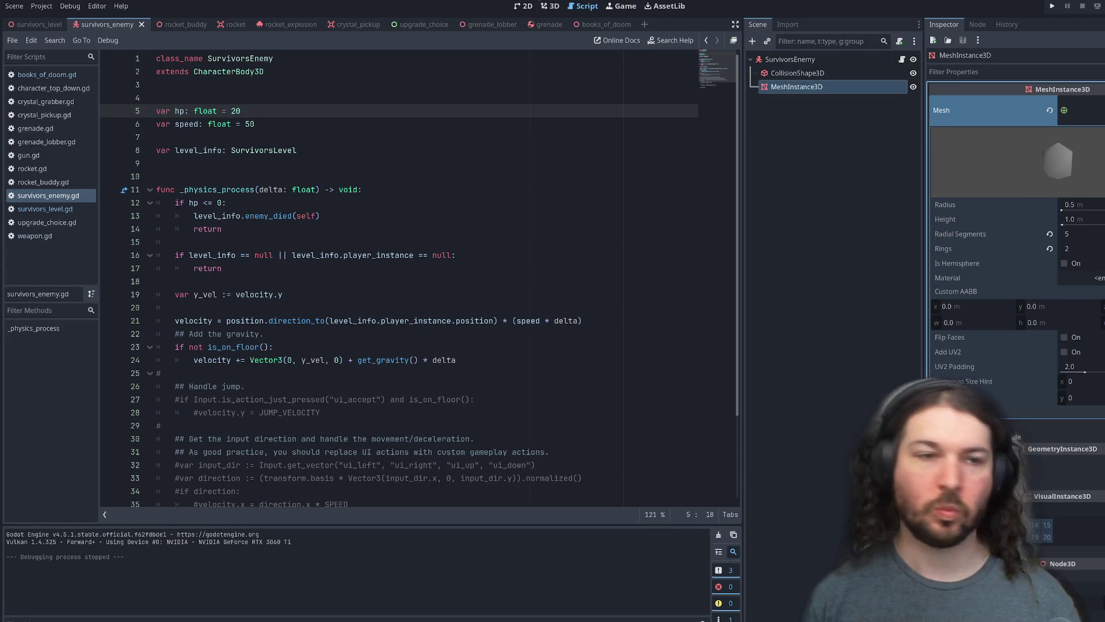
click(40, 23)
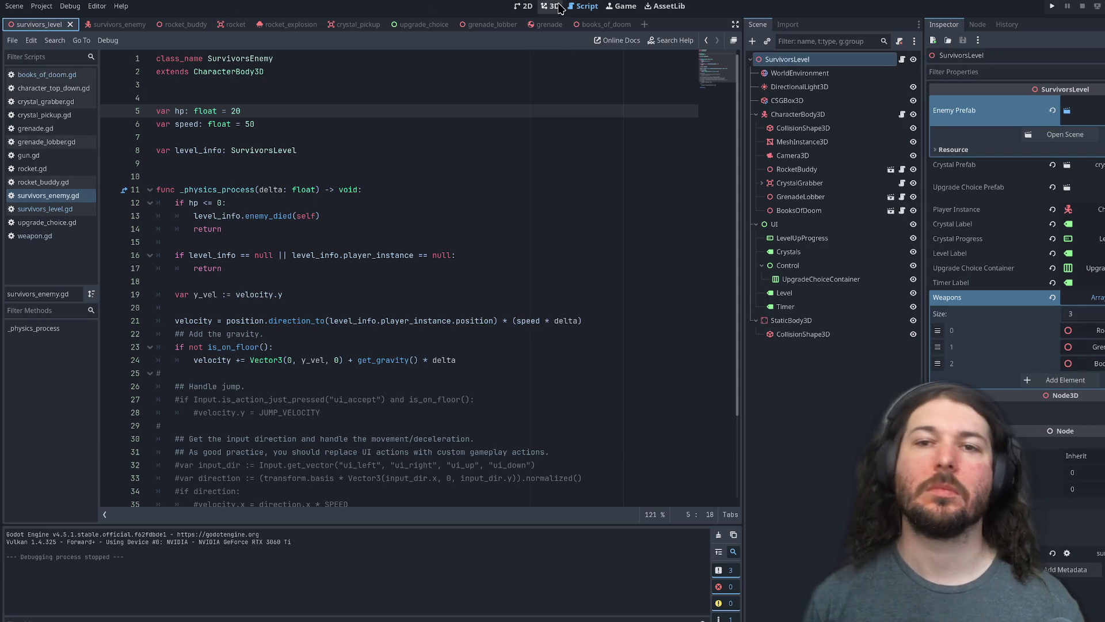
click(550, 6)
key(super+Left)
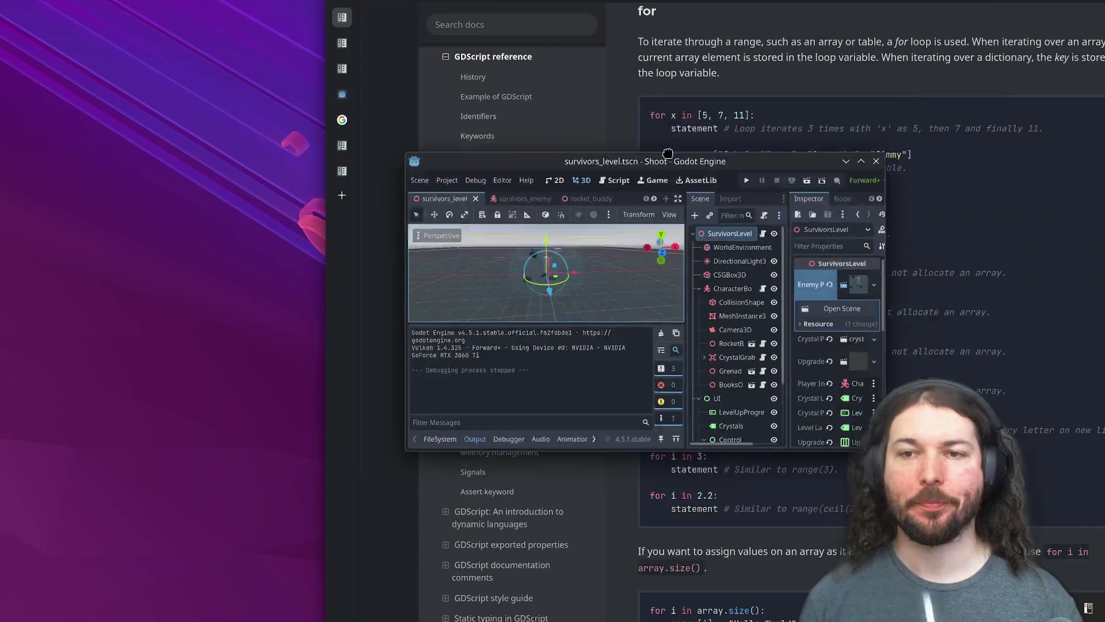
- Google 'godot material flash' and open the Godot Forum thread 'How to Flash a Sprite3D?'
key(ctrl+t)
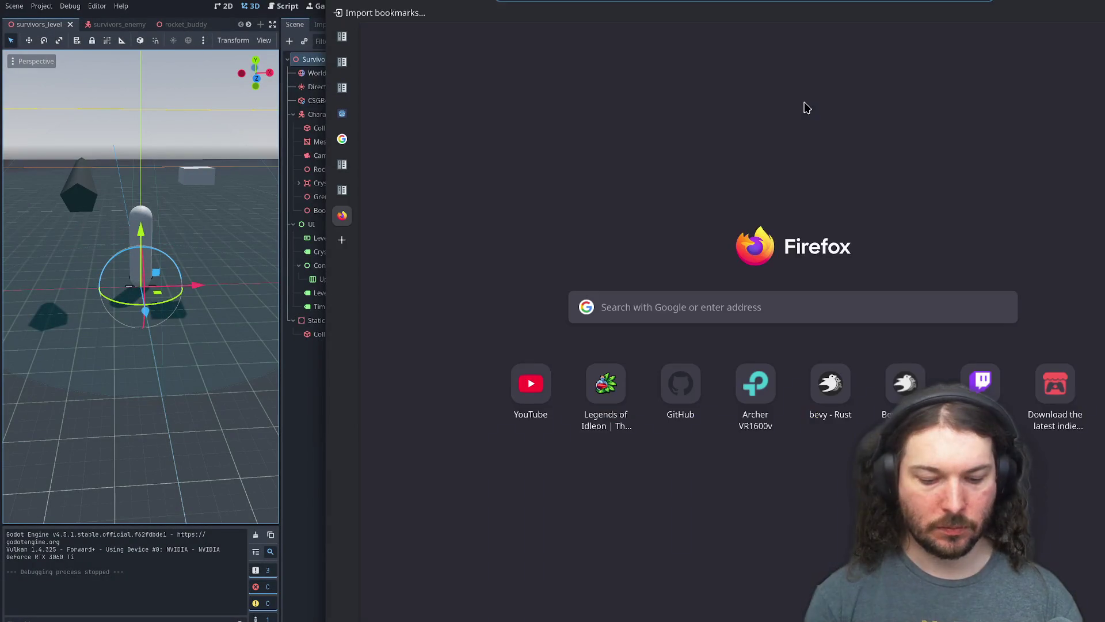
text(godot fla)
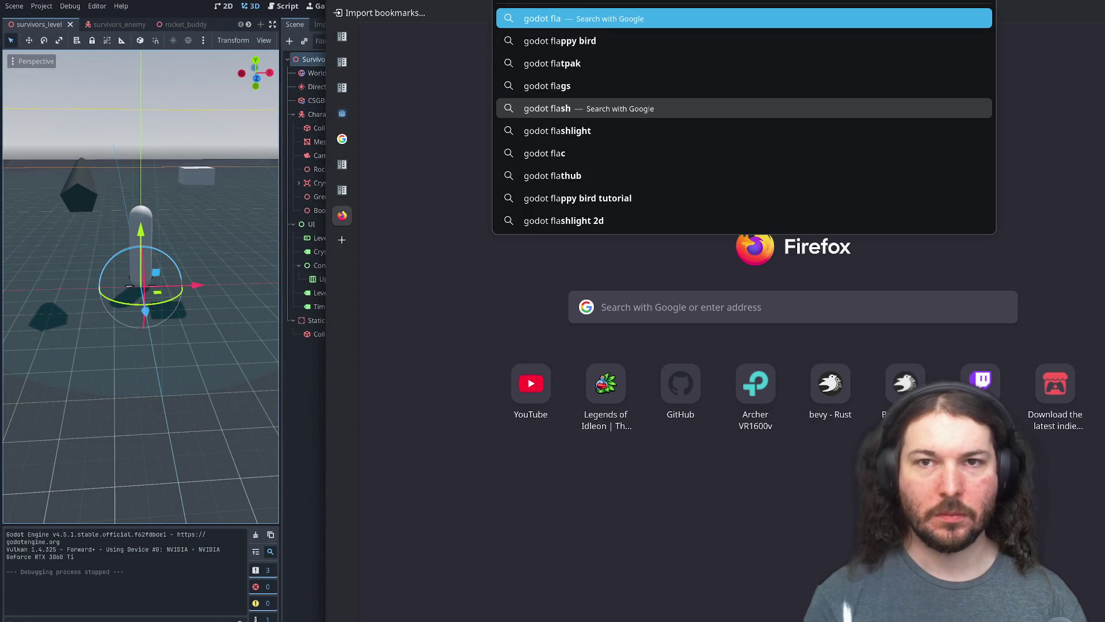
text(sh)
text(materi)
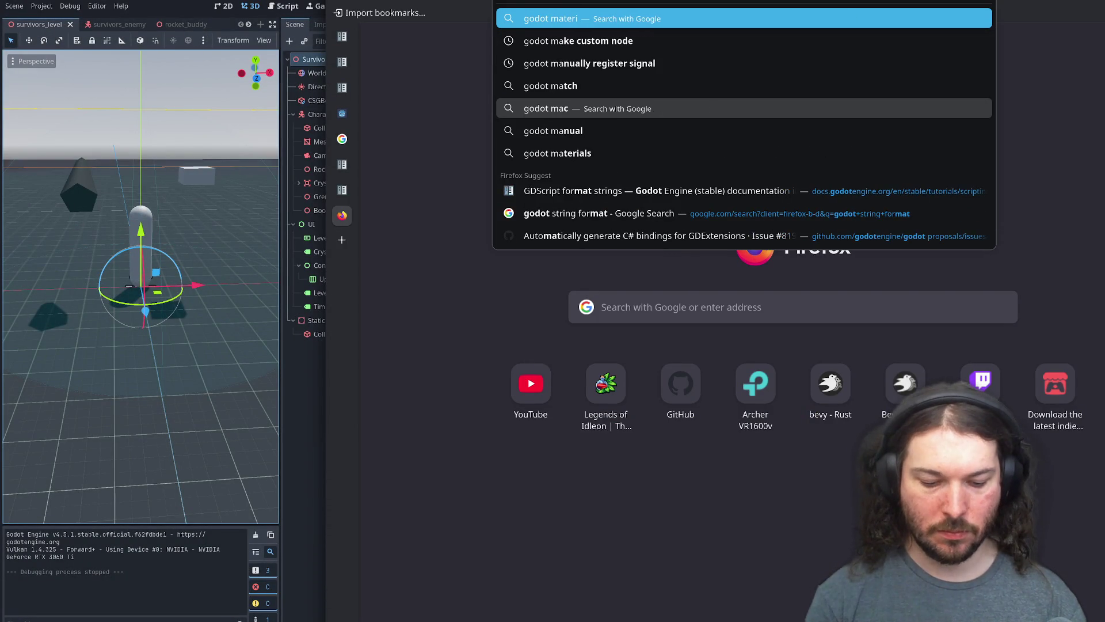
text(ash)
key(Return)
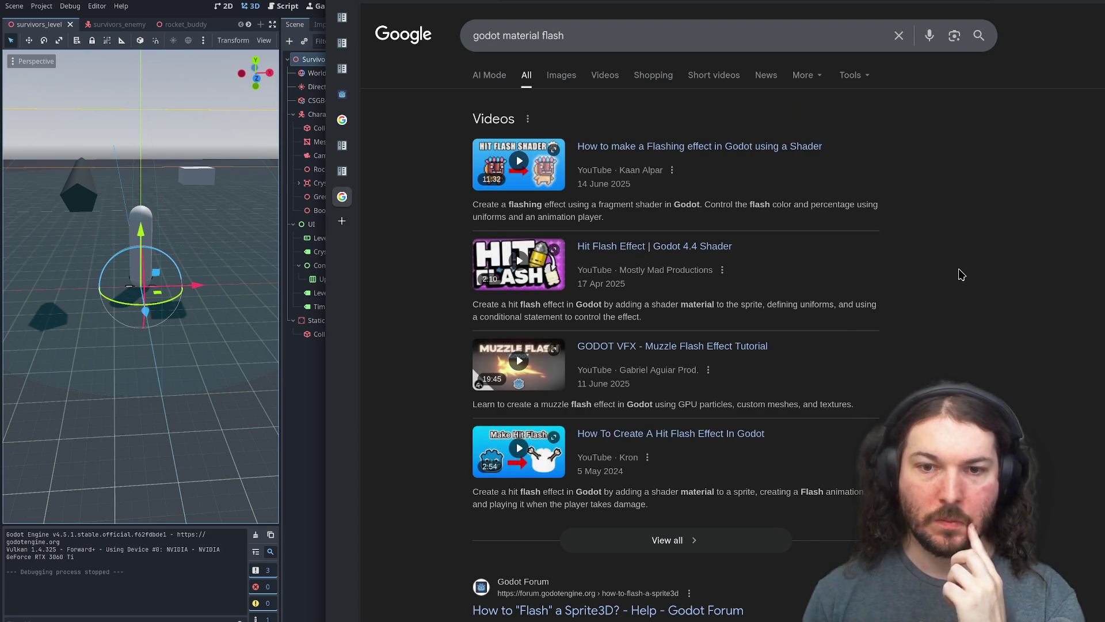
scroll(946, 308, down, 7)
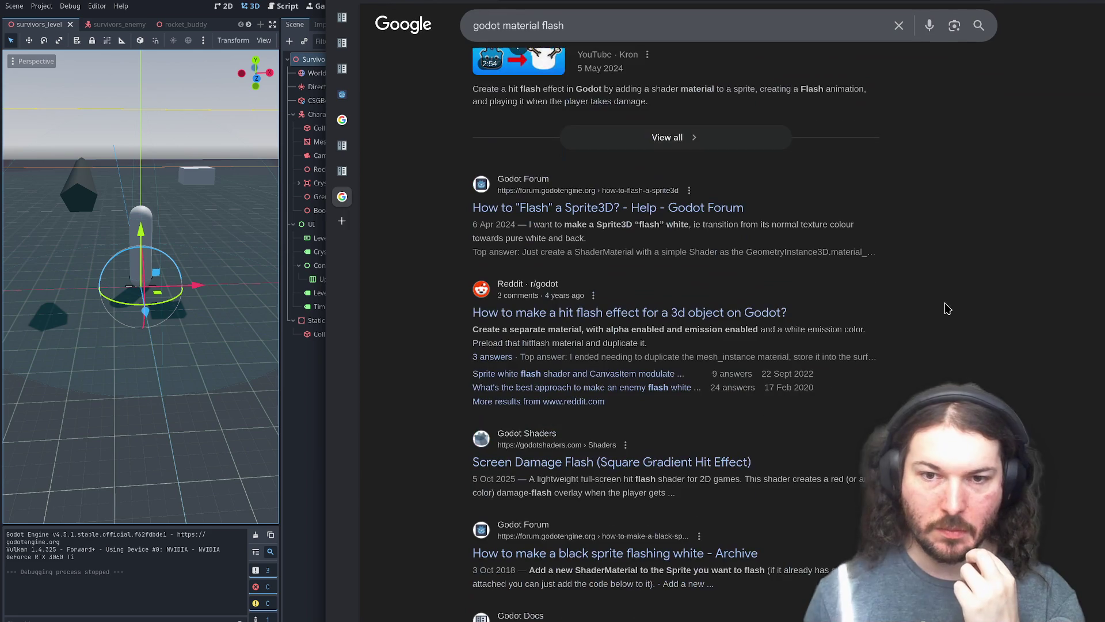
click(655, 211)
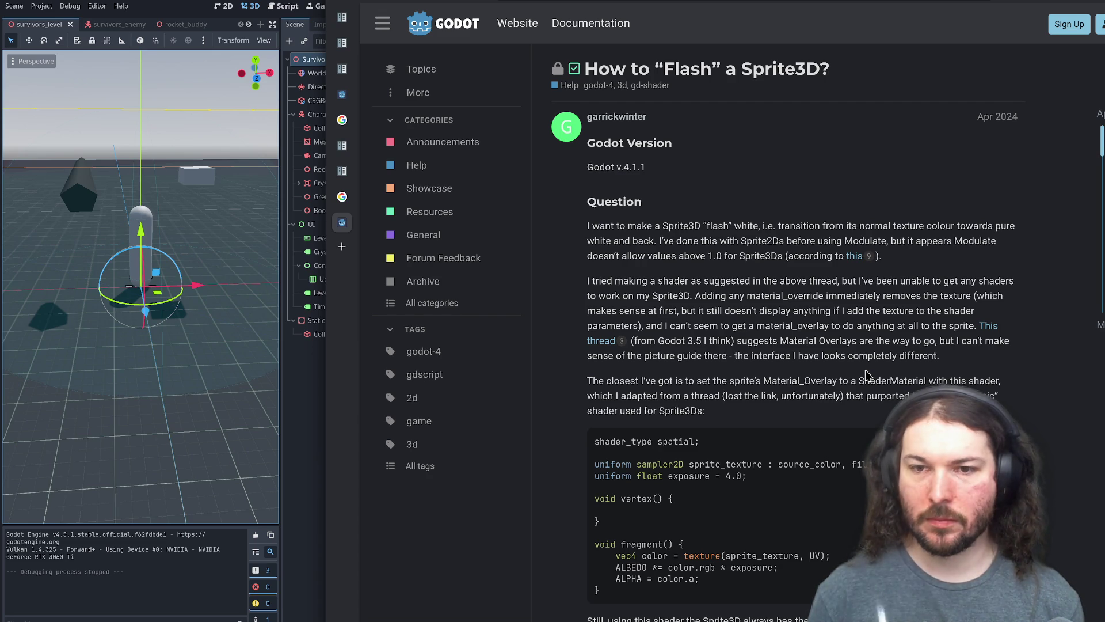
- Read the thread's ShaderMaterial answer, then maximize the Godot editor window
scroll(867, 374, down, 10)
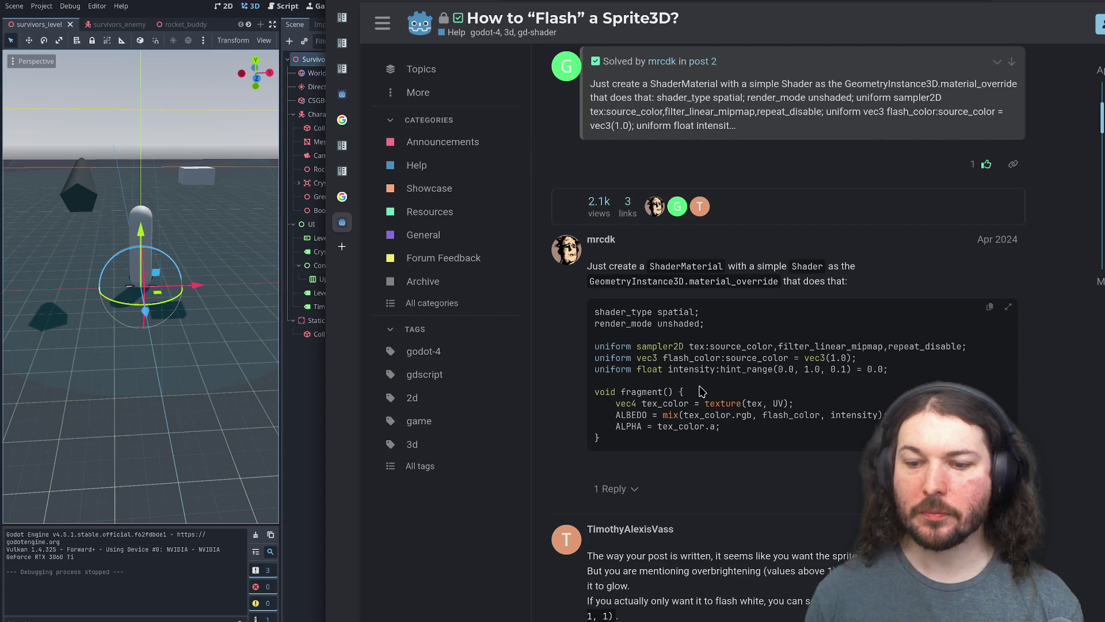
scroll(779, 440, down, 8)
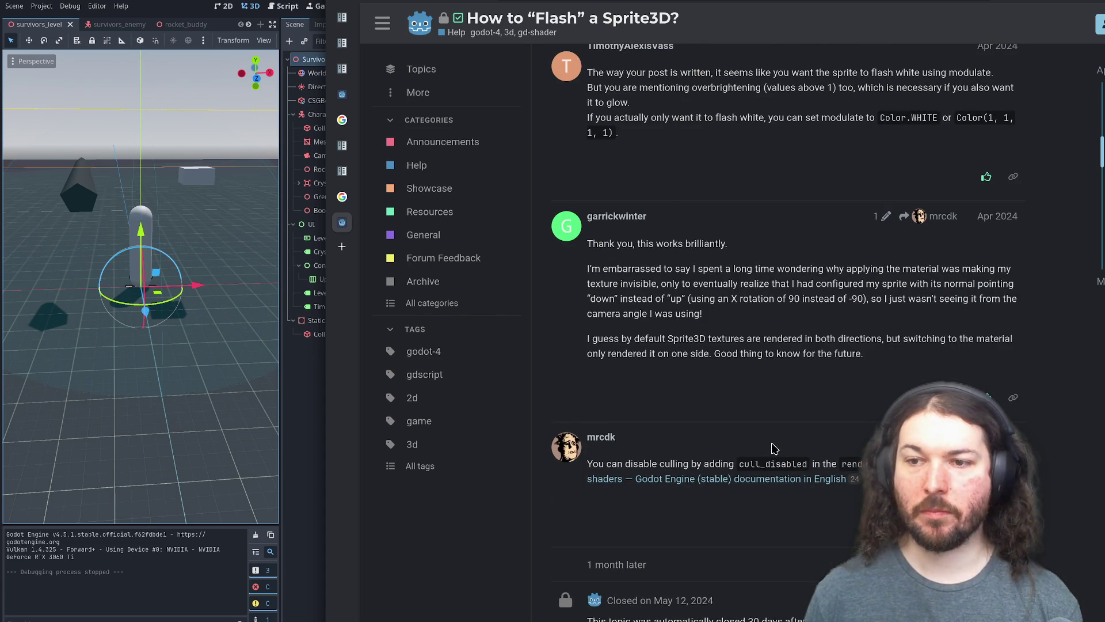
double_click(198, 14)
double_click(187, 10)
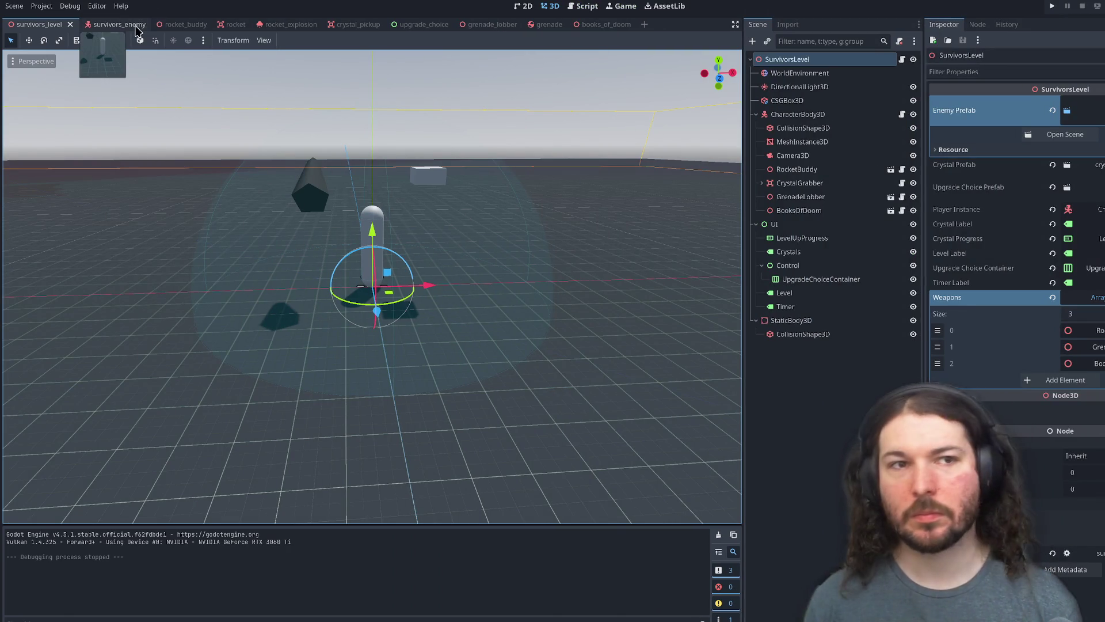
- In the survivors_enemy scene, paste a new material override onto the MeshInstance3D's Geometry
click(138, 26)
click(840, 73)
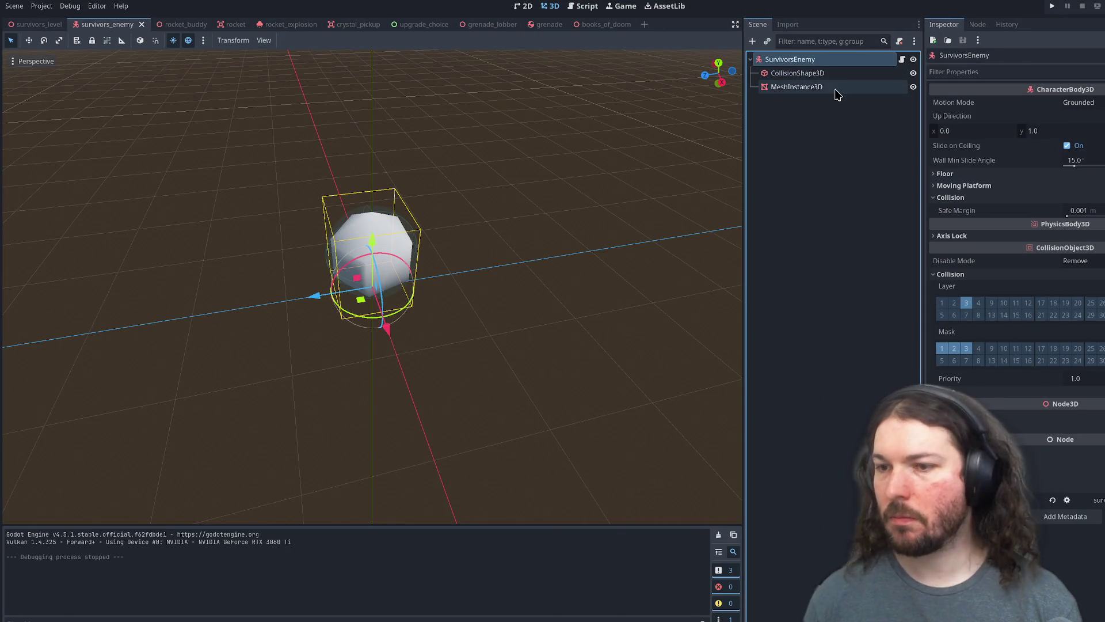
click(833, 87)
scroll(972, 310, down, 3)
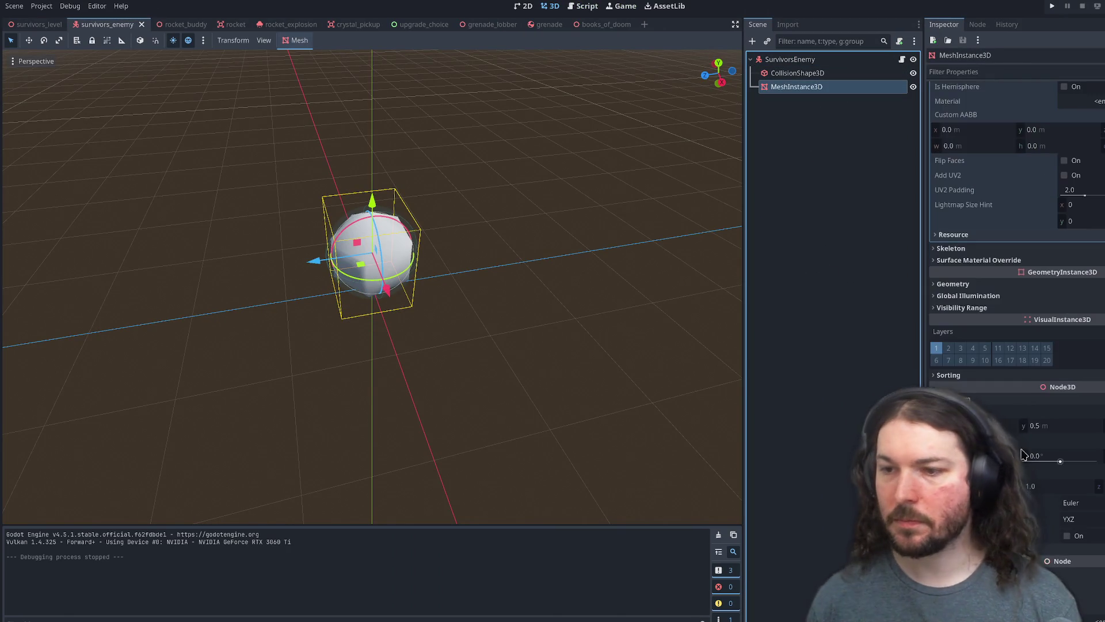
click(953, 284)
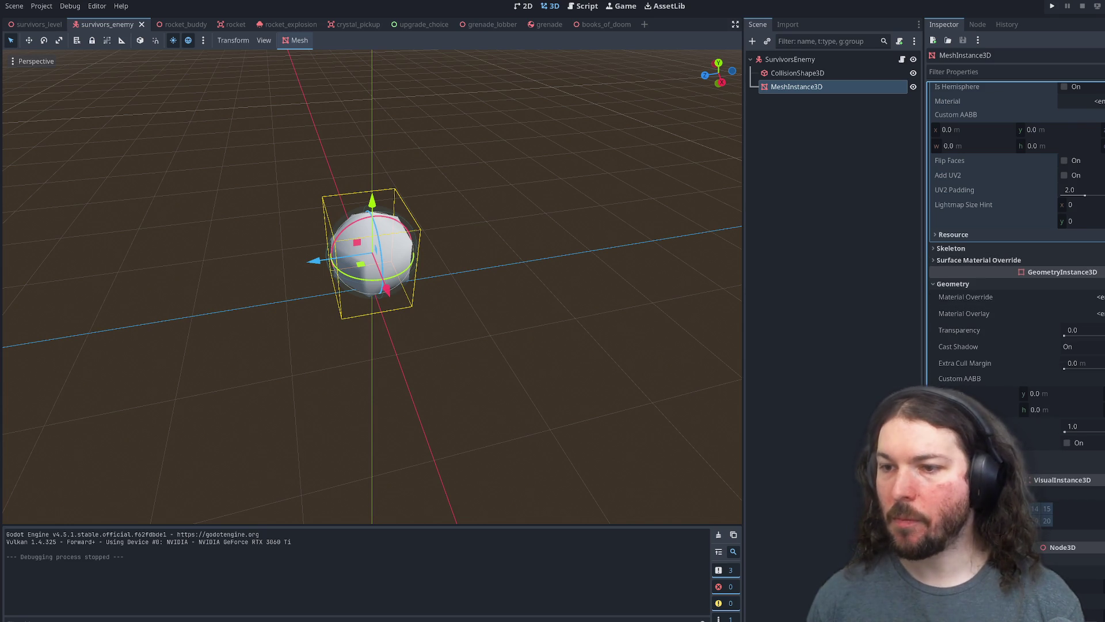
key(ctrl+v)
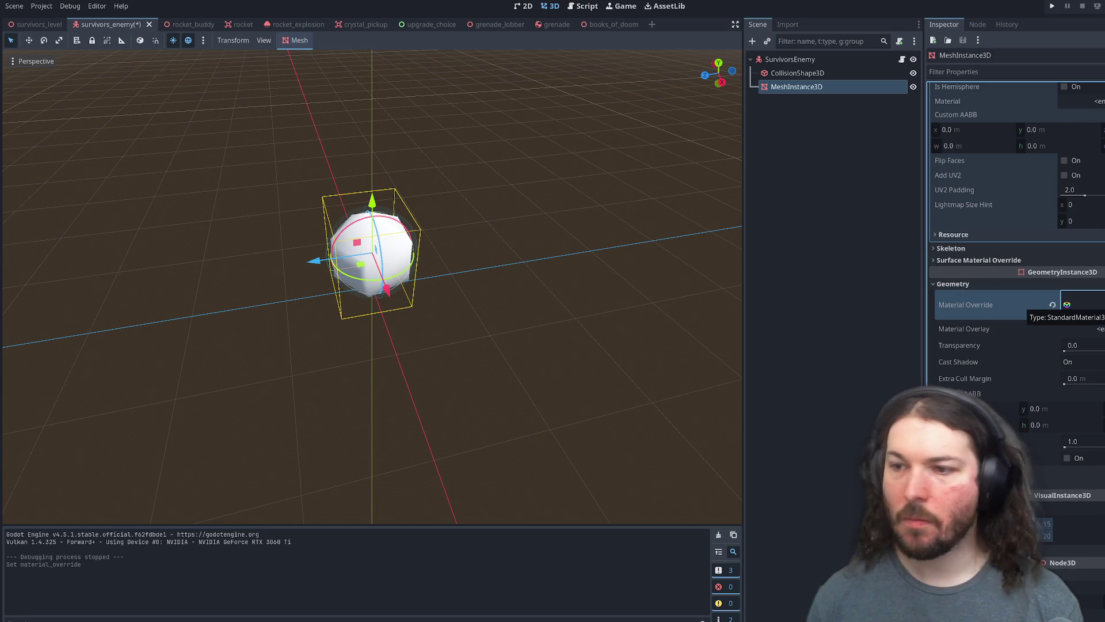
click(1082, 305)
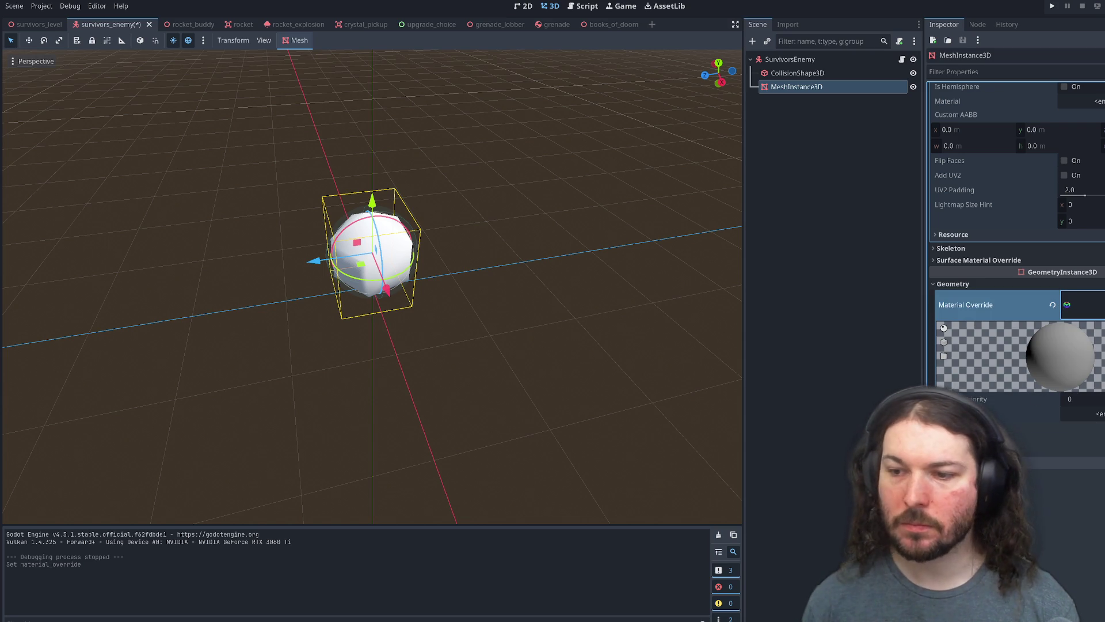
- Try a red albedo colour on the override material, then undo it
click(990, 459)
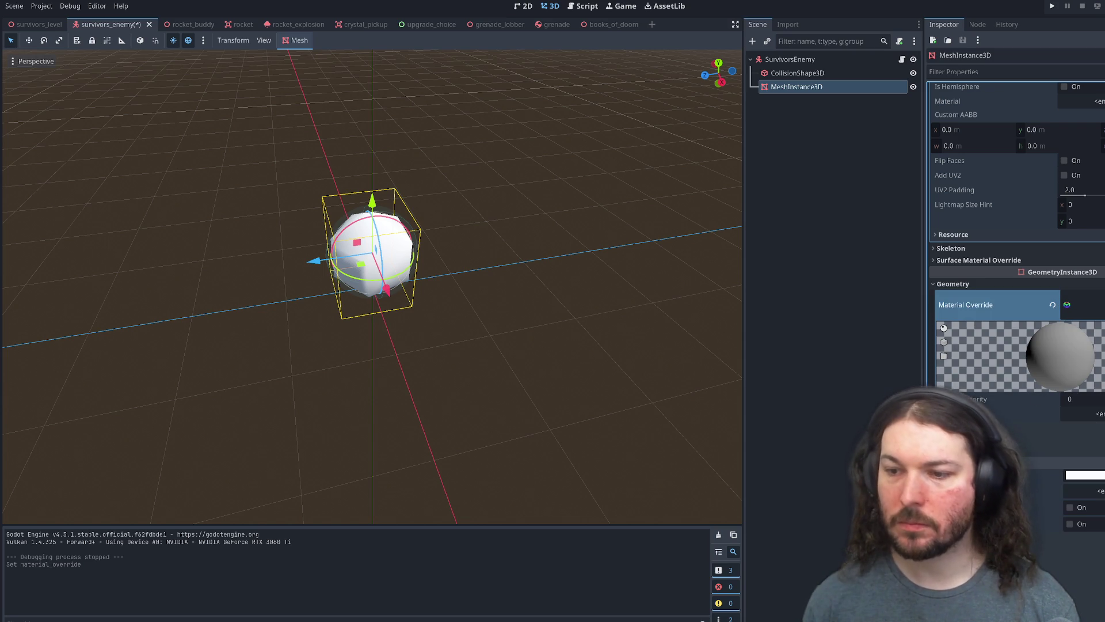
click(1085, 475)
key(ctrl+v)
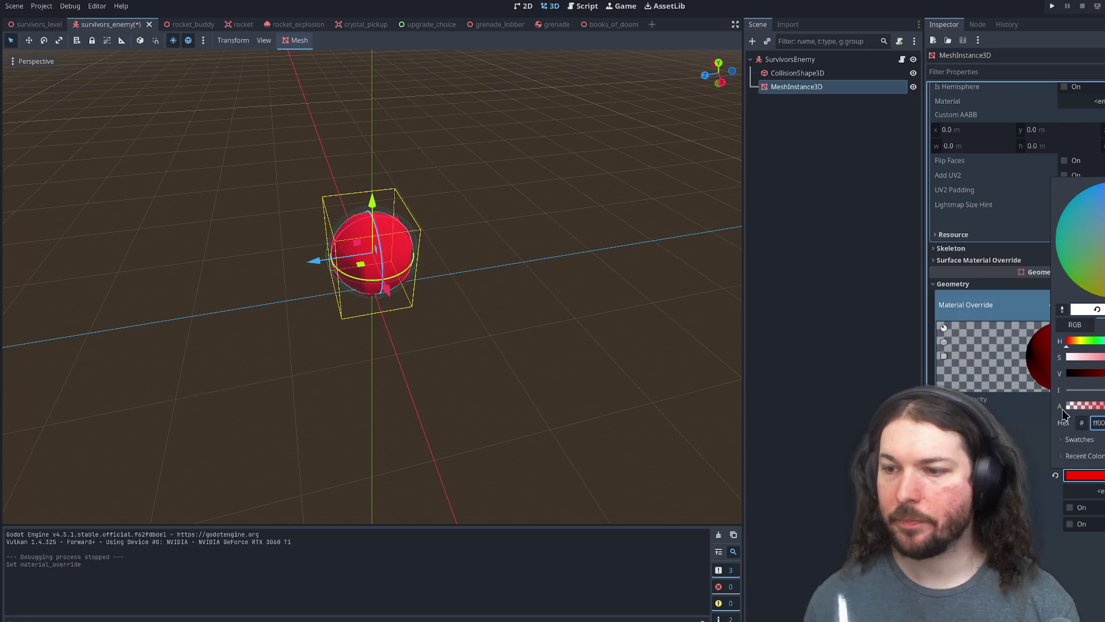
key(Escape)
key(ctrl+z)
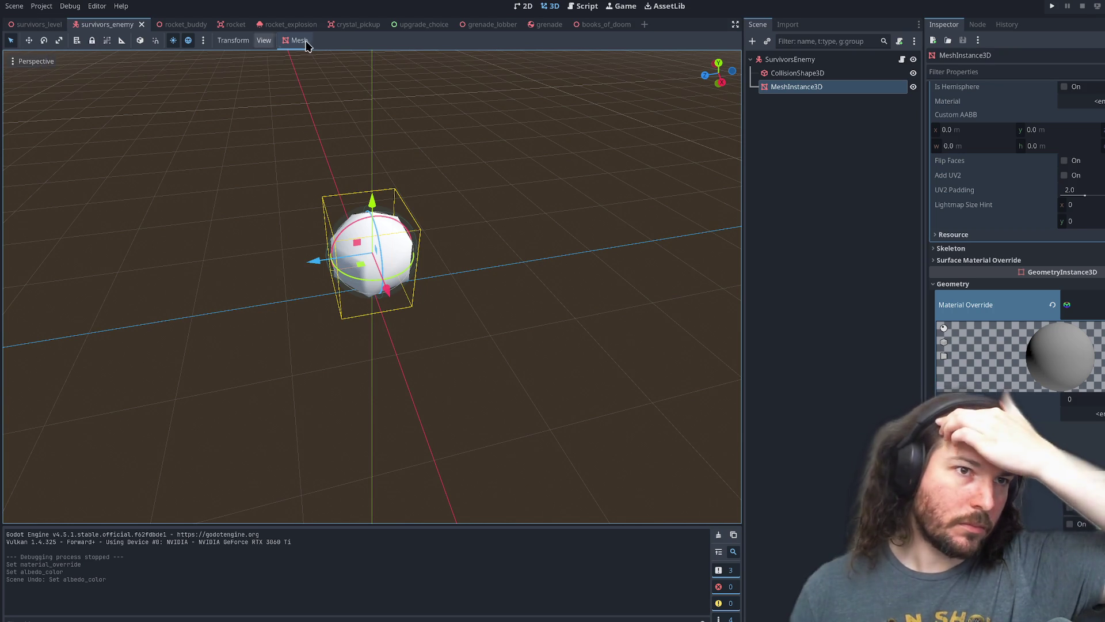
click(901, 59)
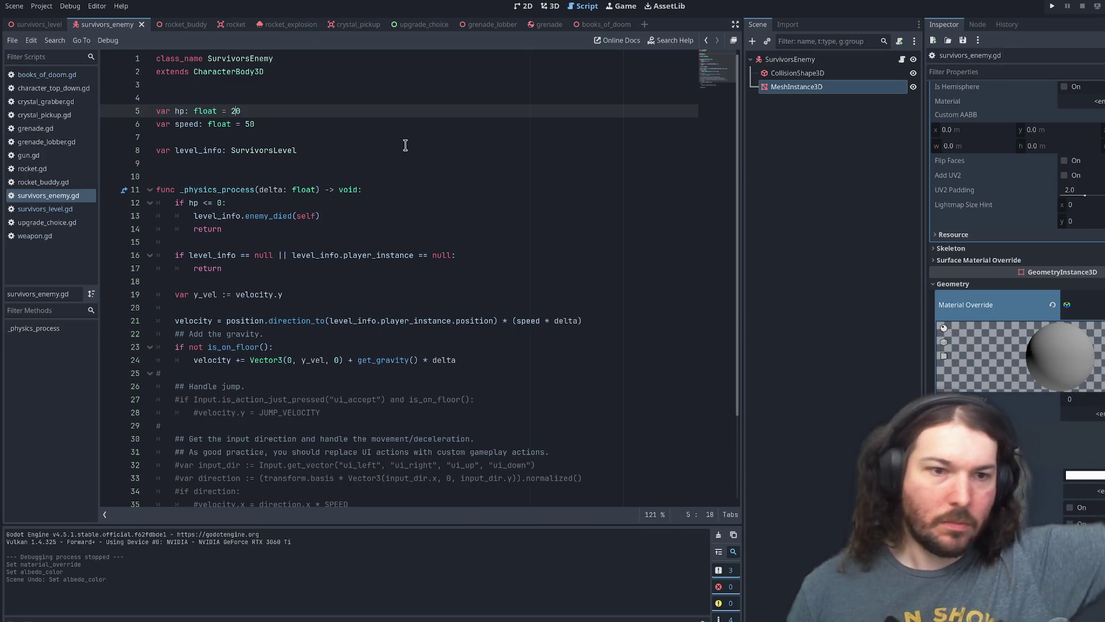
- Glance at books_of_doom.gd, then return to survivors_enemy.gd and open a new line below level_info
scroll(404, 208, down, 3)
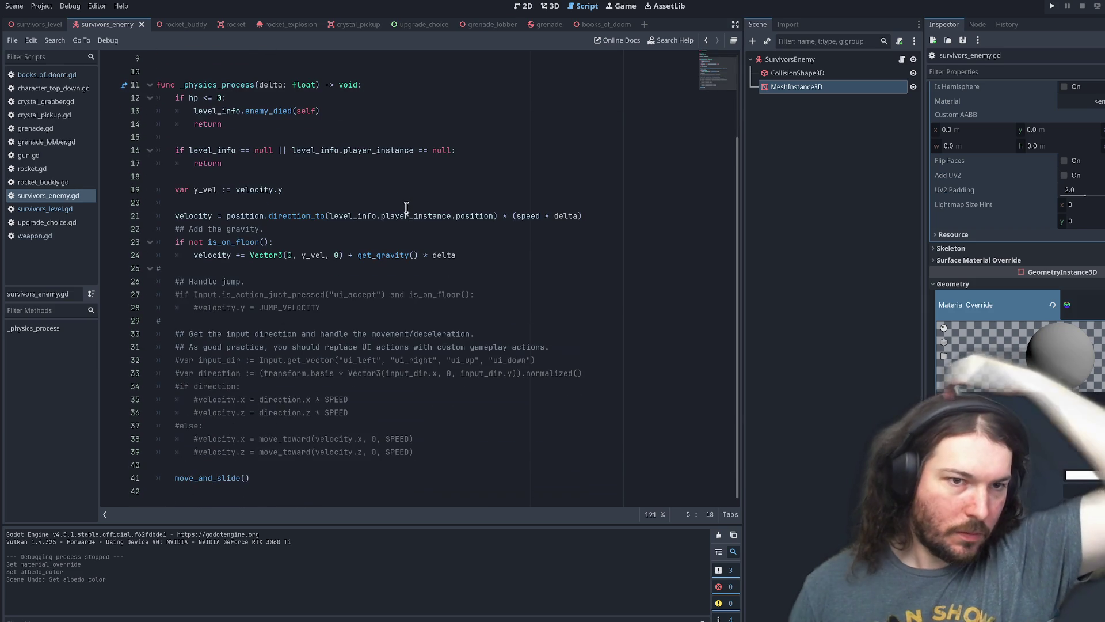
scroll(404, 207, up, 3)
click(340, 157)
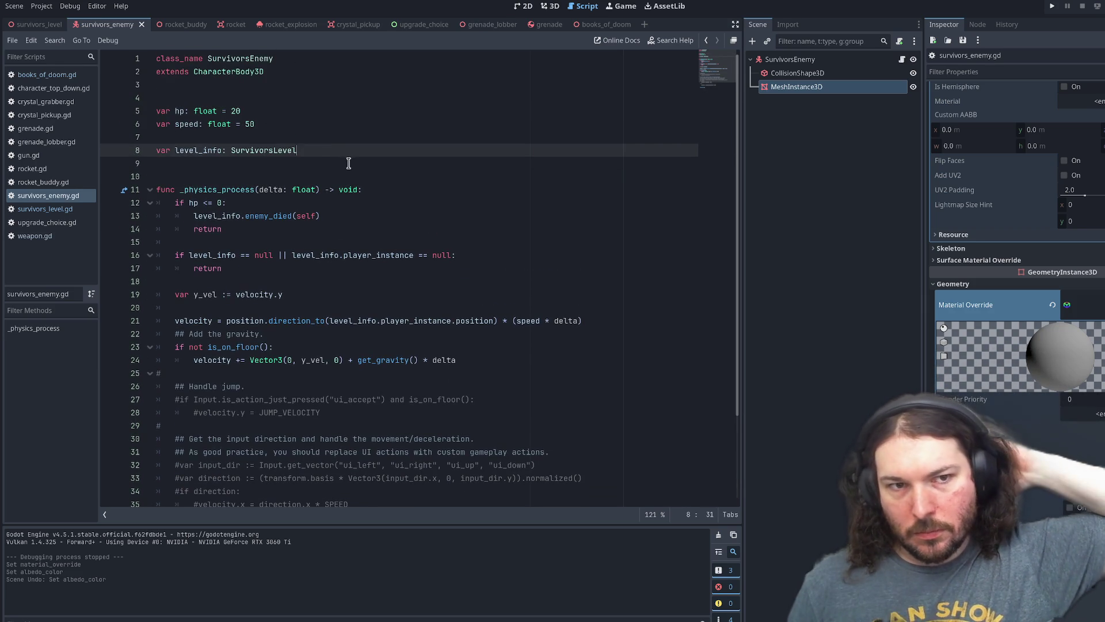
click(352, 163)
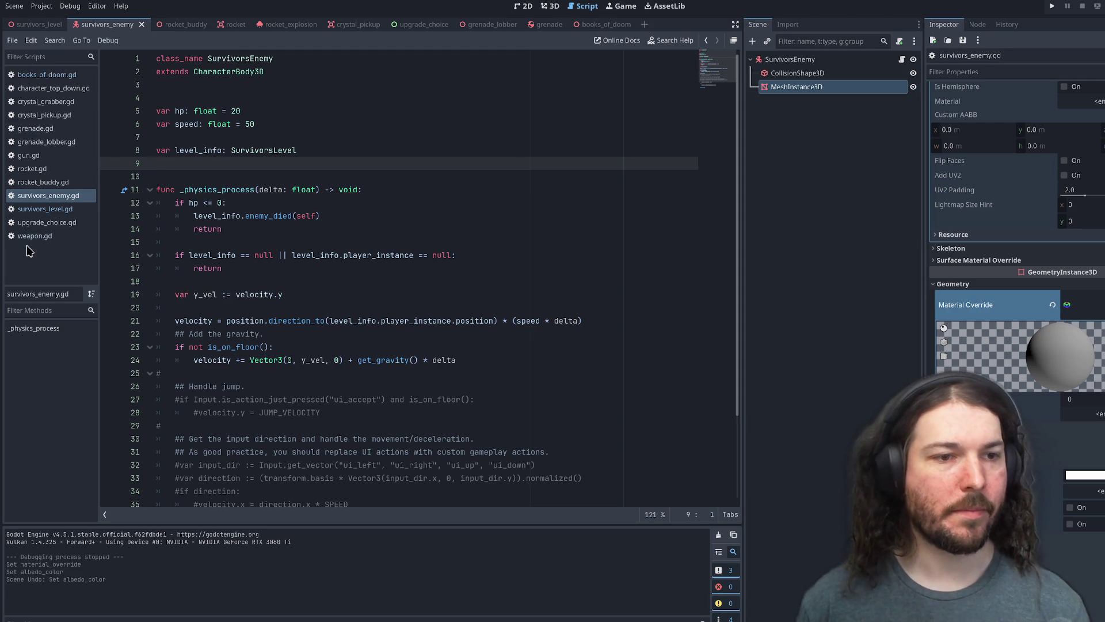
click(58, 79)
scroll(484, 250, down, 5)
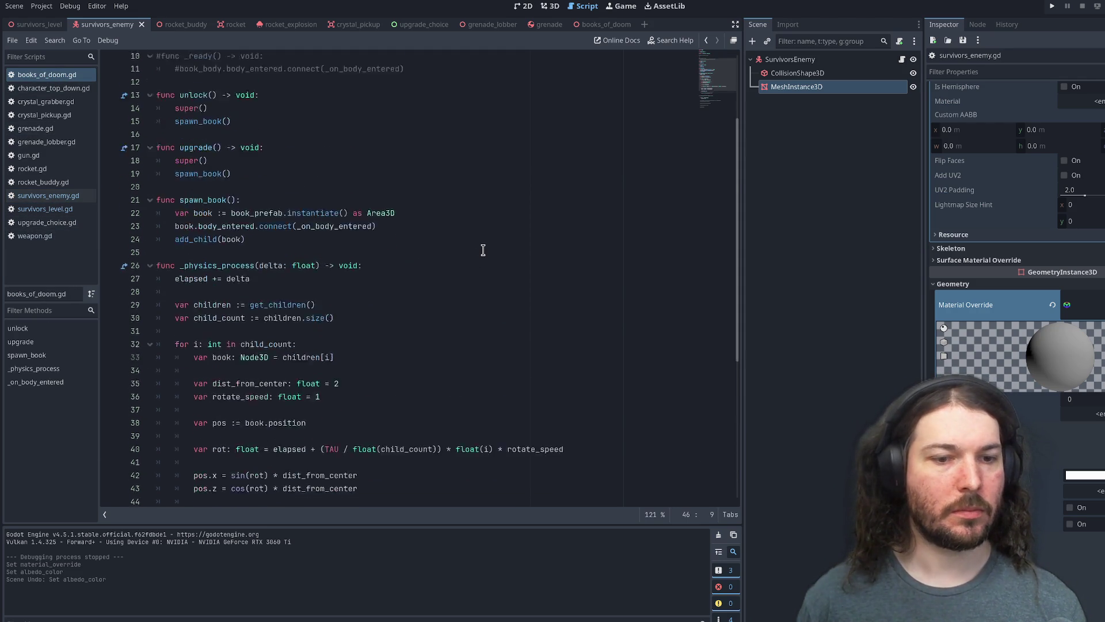
scroll(483, 249, down, 3)
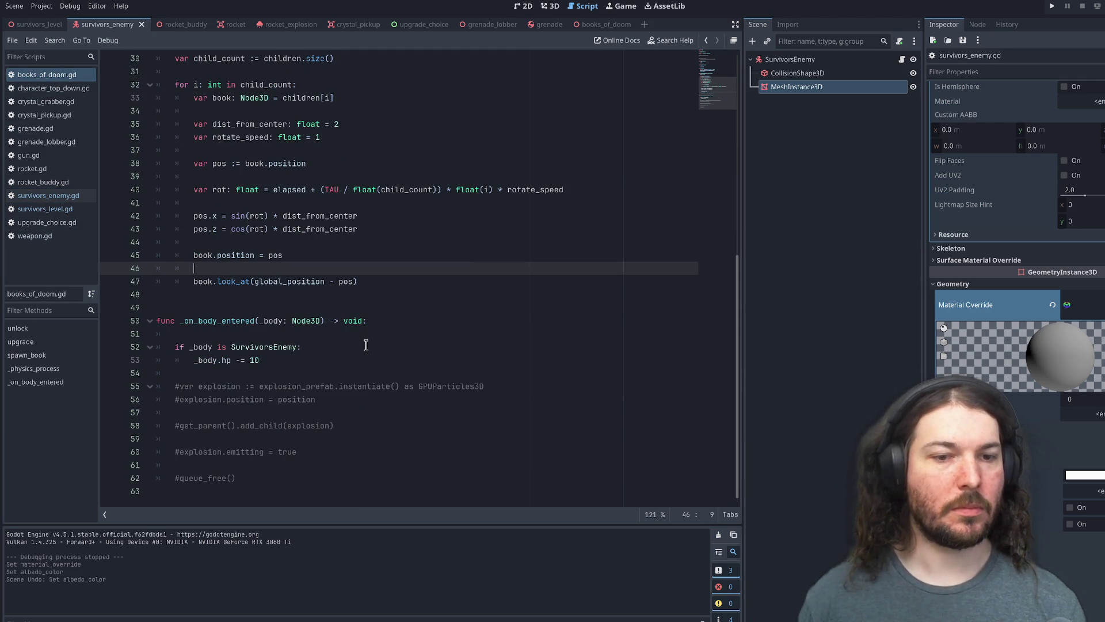
ctrl+click(275, 347)
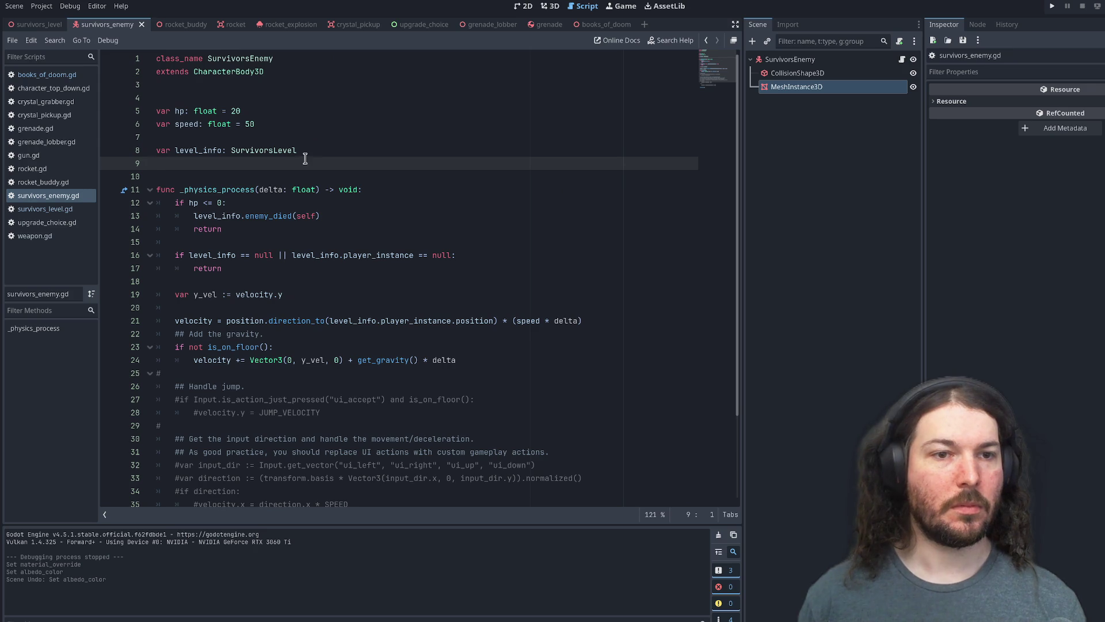
key(Return)
- Write func hit(dmg: float) -> void: with body hp -= dmg, then begin a material line
text(hit)
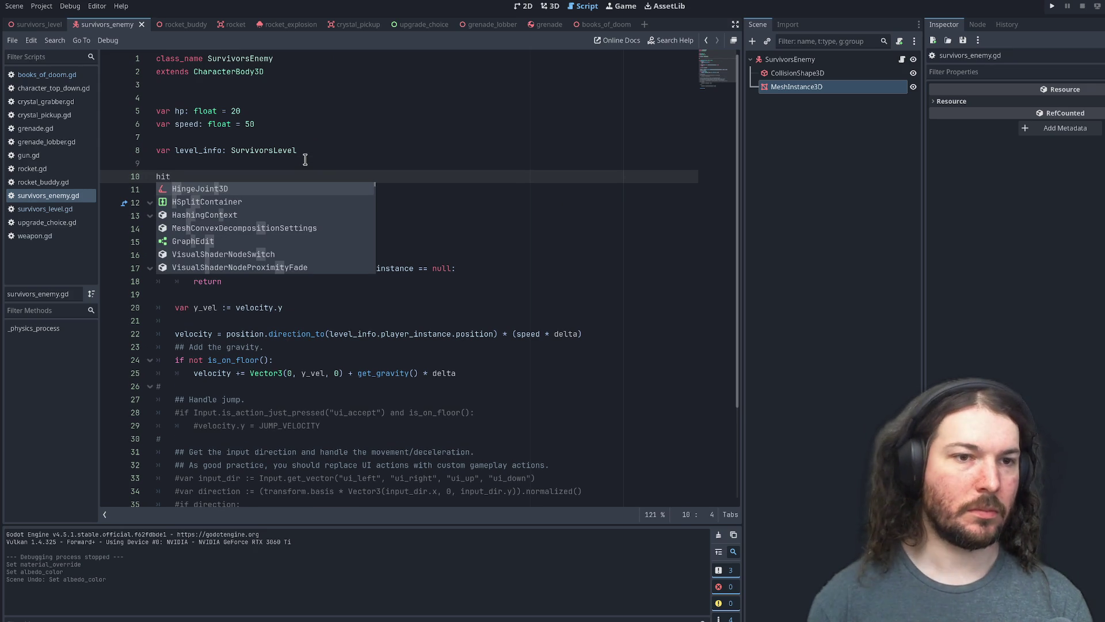
key(Home)
text(func)
key(End)
text((dmg:)
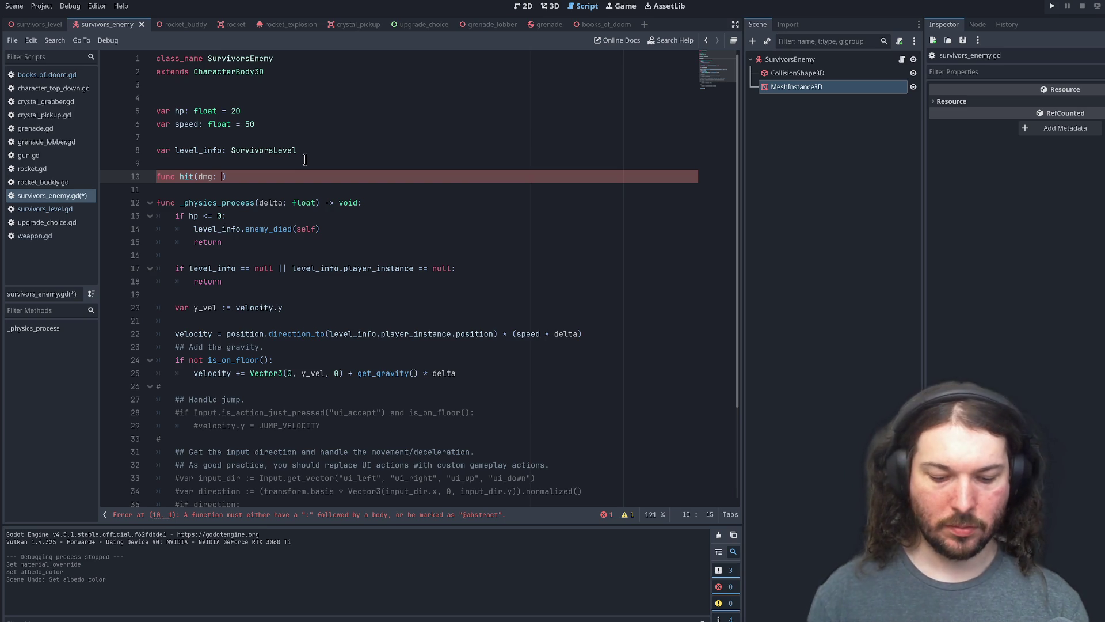
text(float)
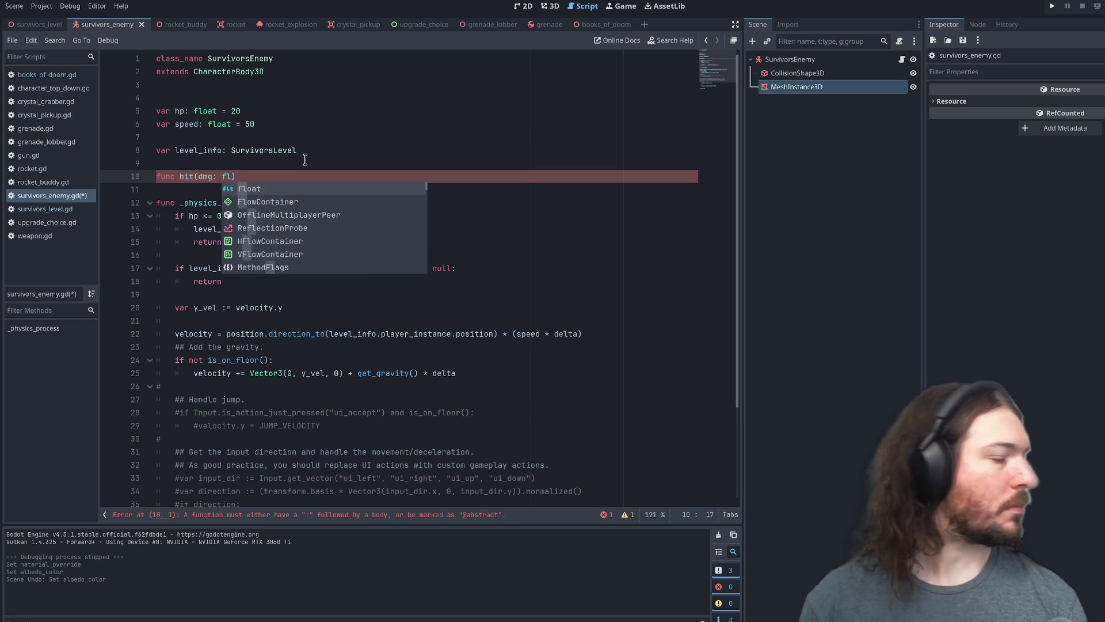
text() )
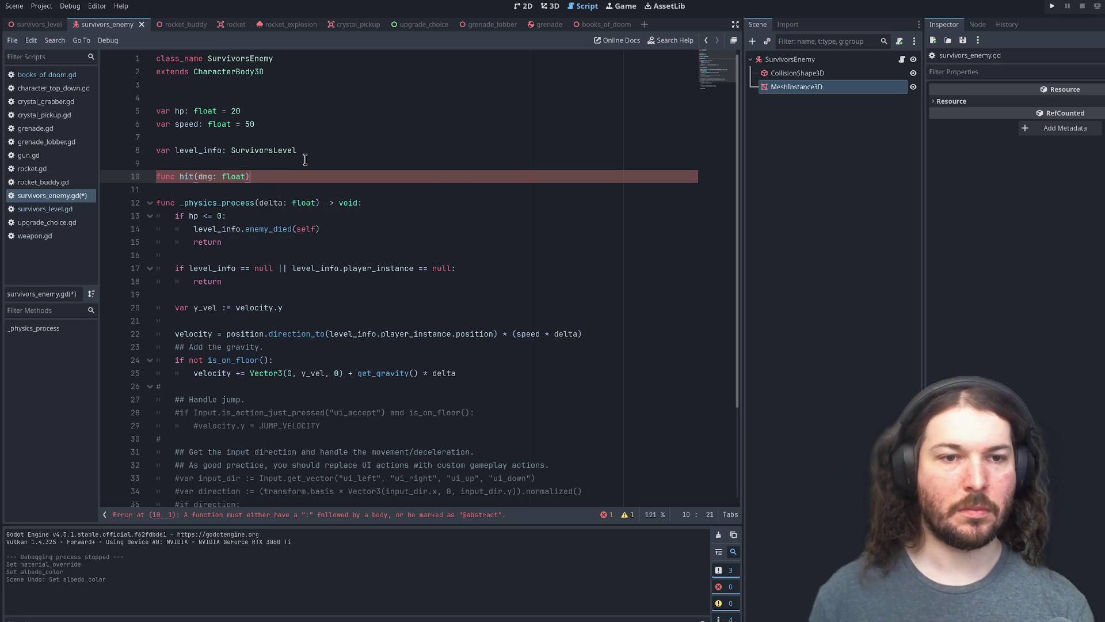
text(->)
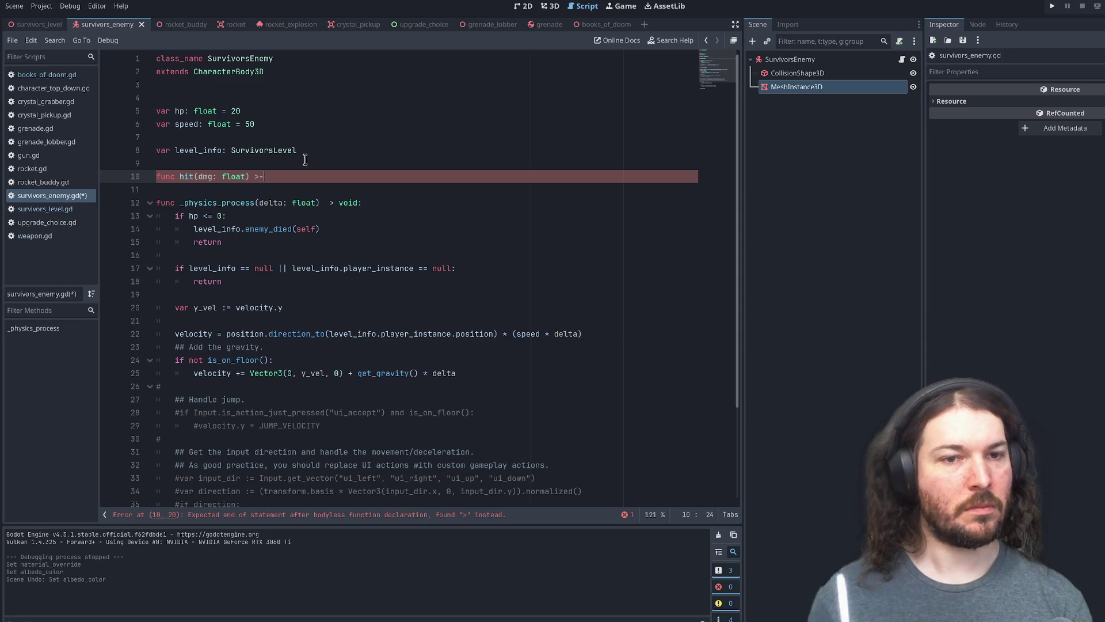
text( void:)
key(Return)
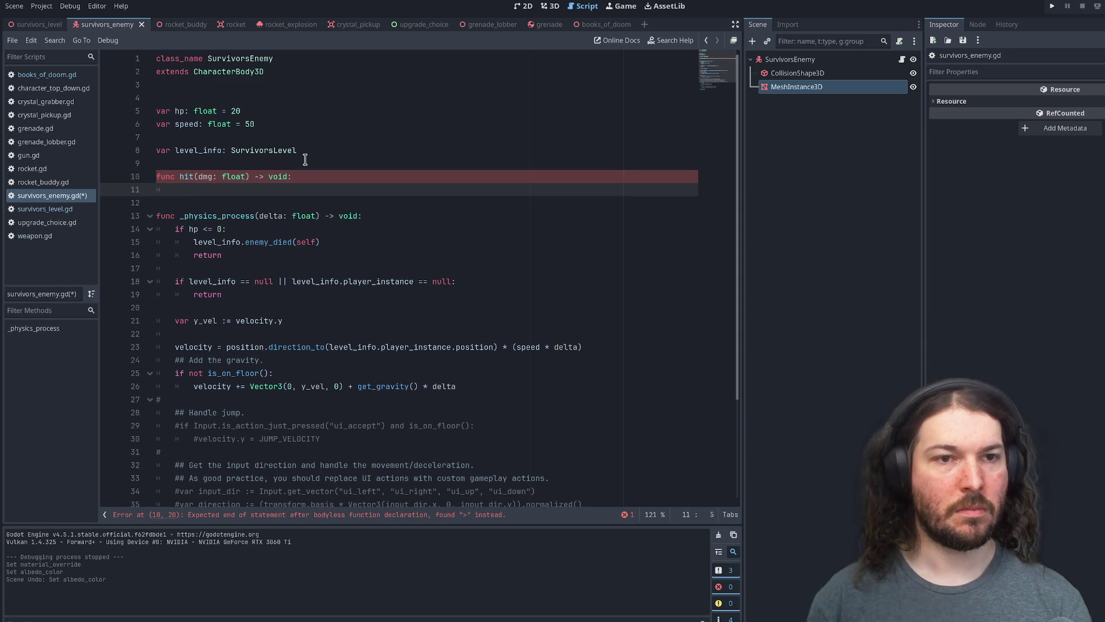
text(hp -= dmg)
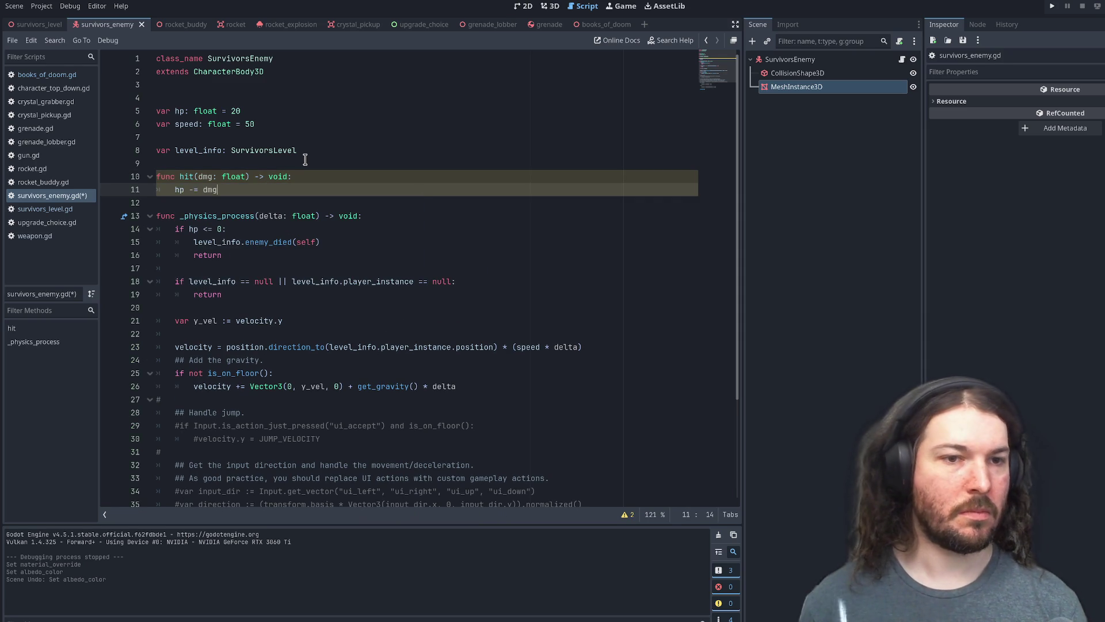
key(Return)
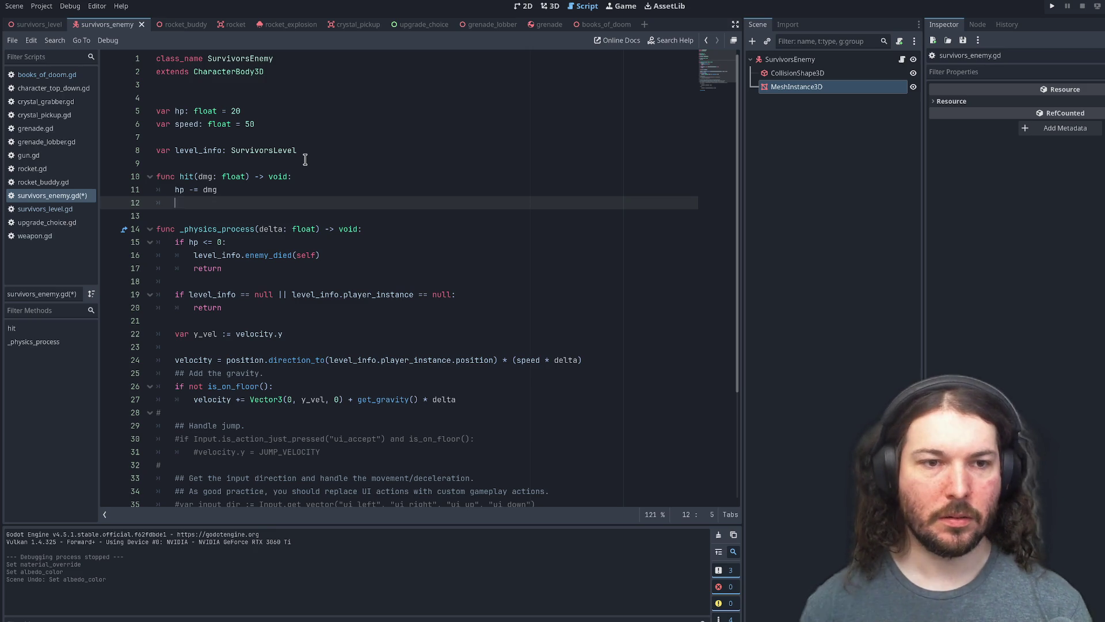
text(material)
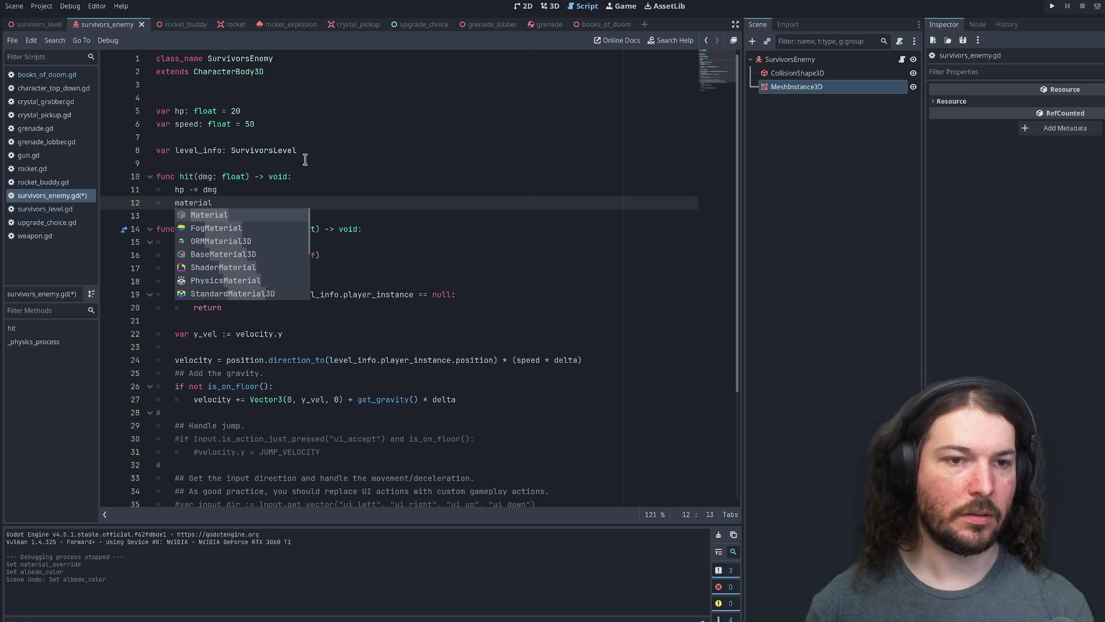
click(817, 59)
click(806, 87)
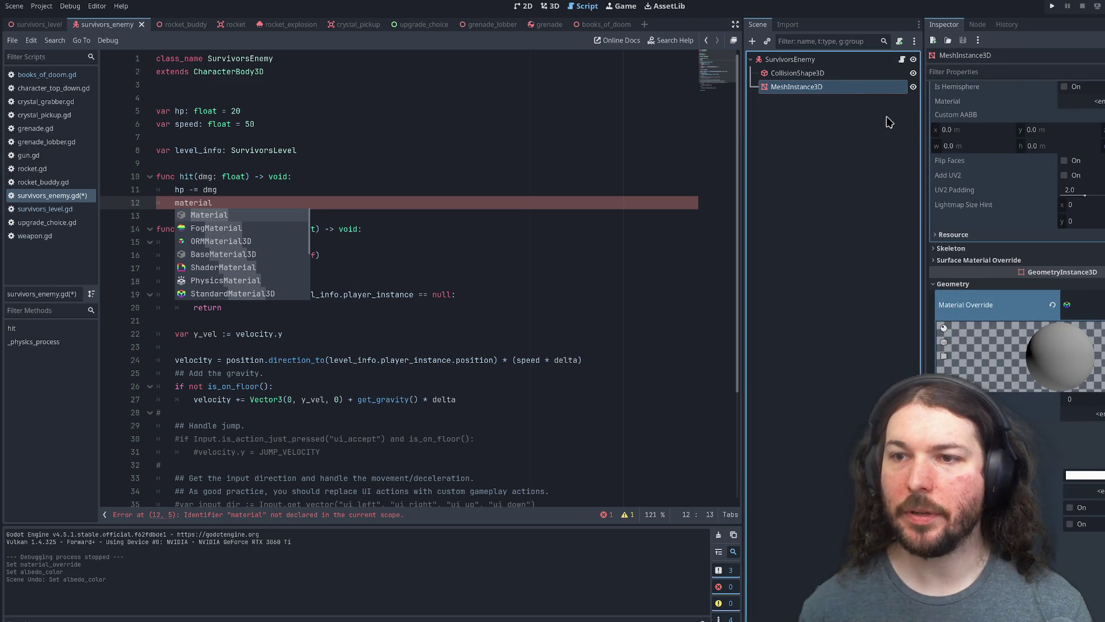
click(253, 201)
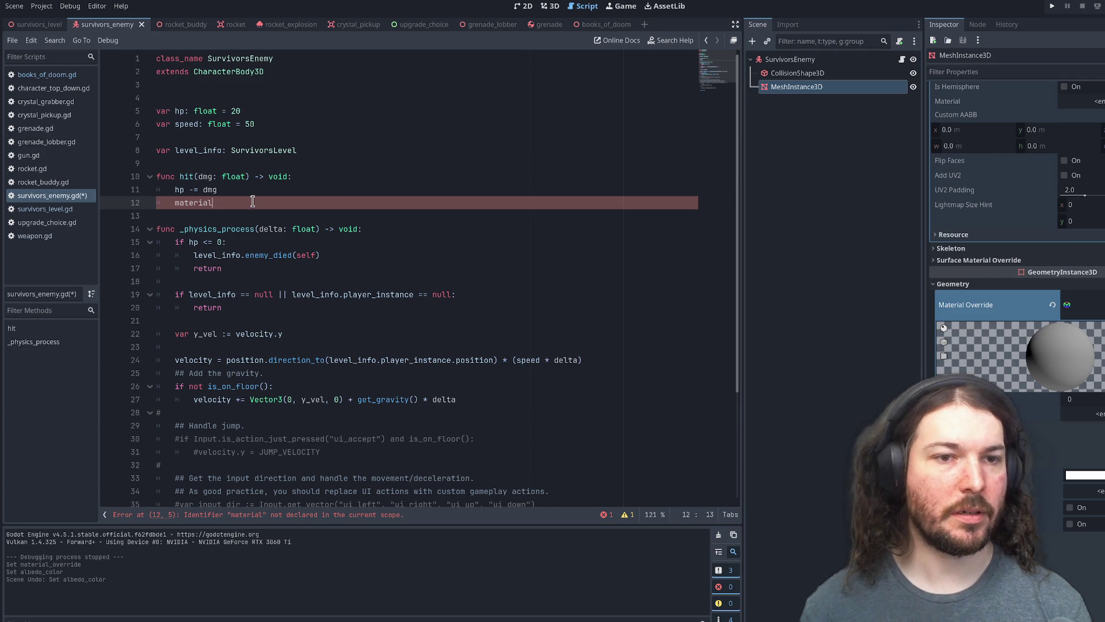
click(297, 95)
key(ctrl+shift+Return)
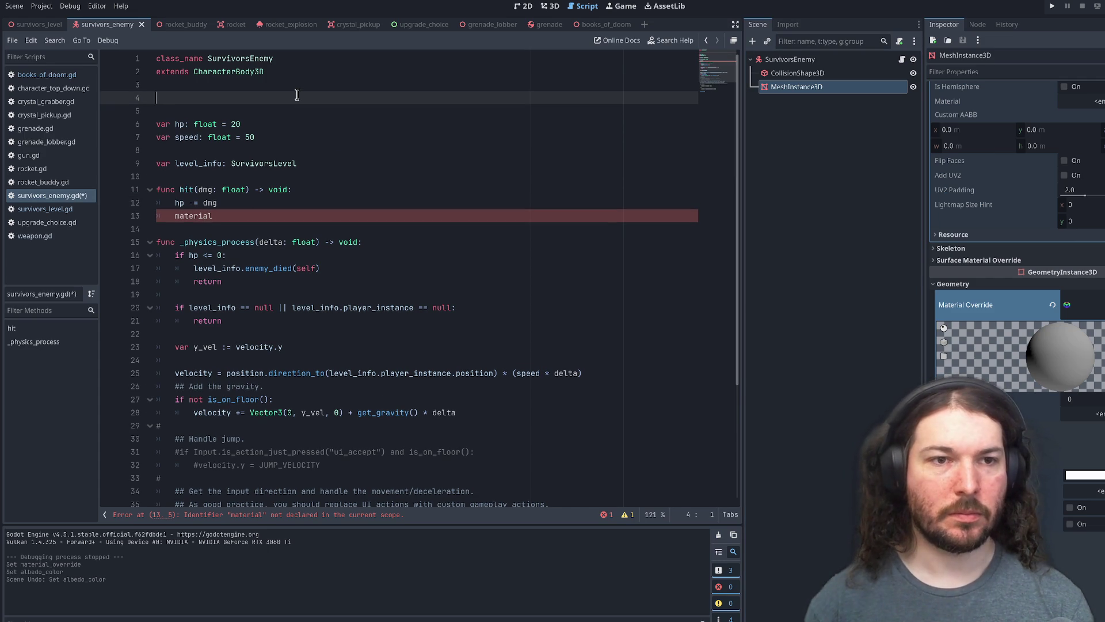
text(@export var )
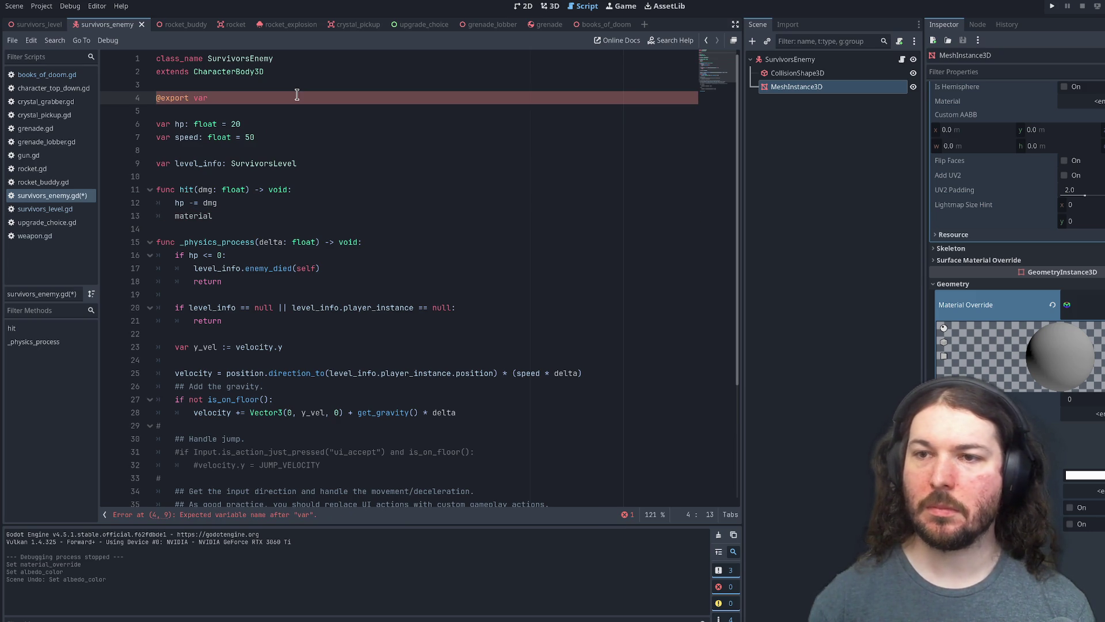
text(mesh_instance: )
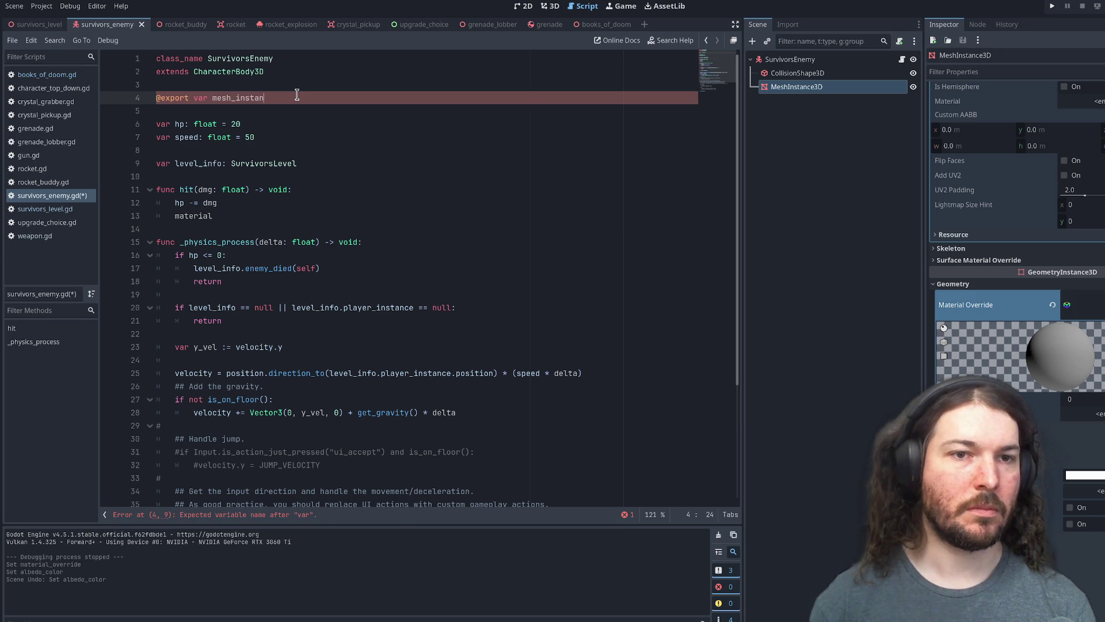
text( Mes)
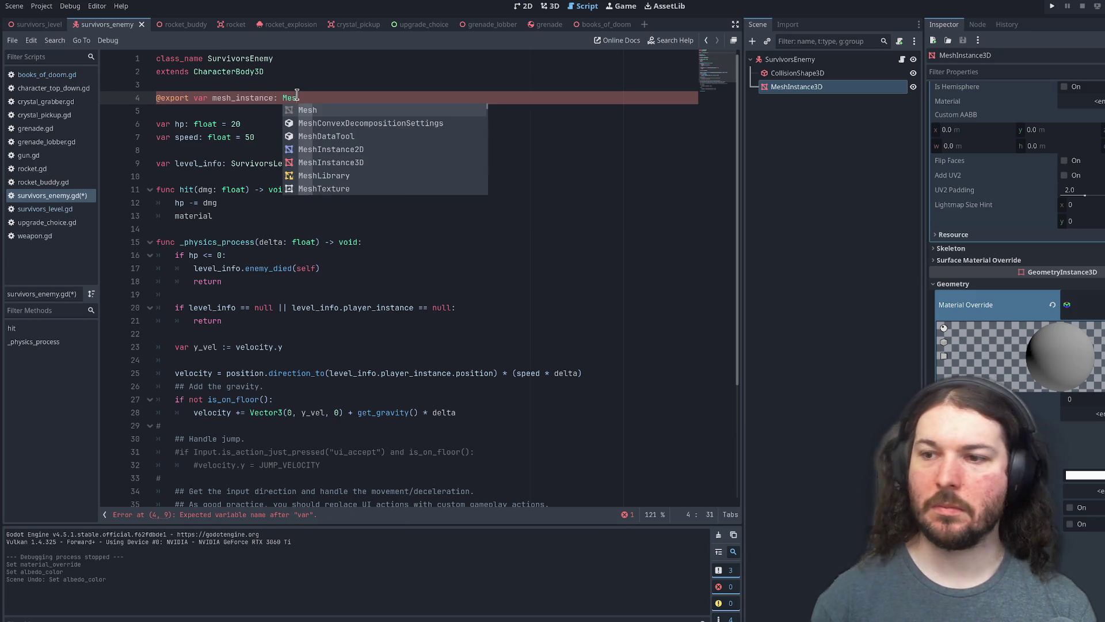
text(hIns)
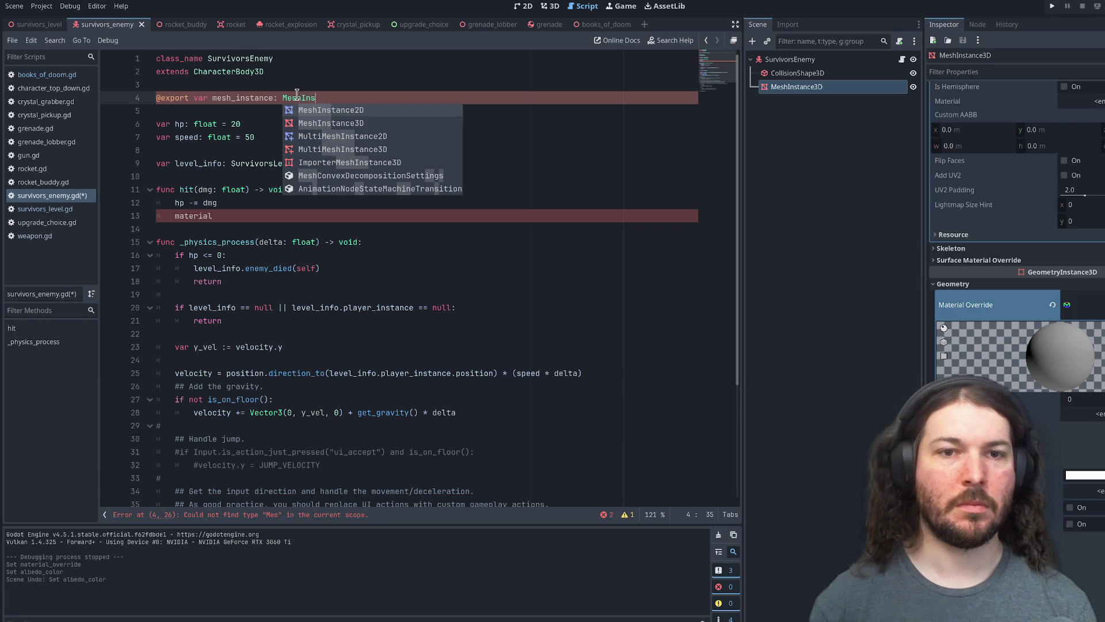
key(Down)
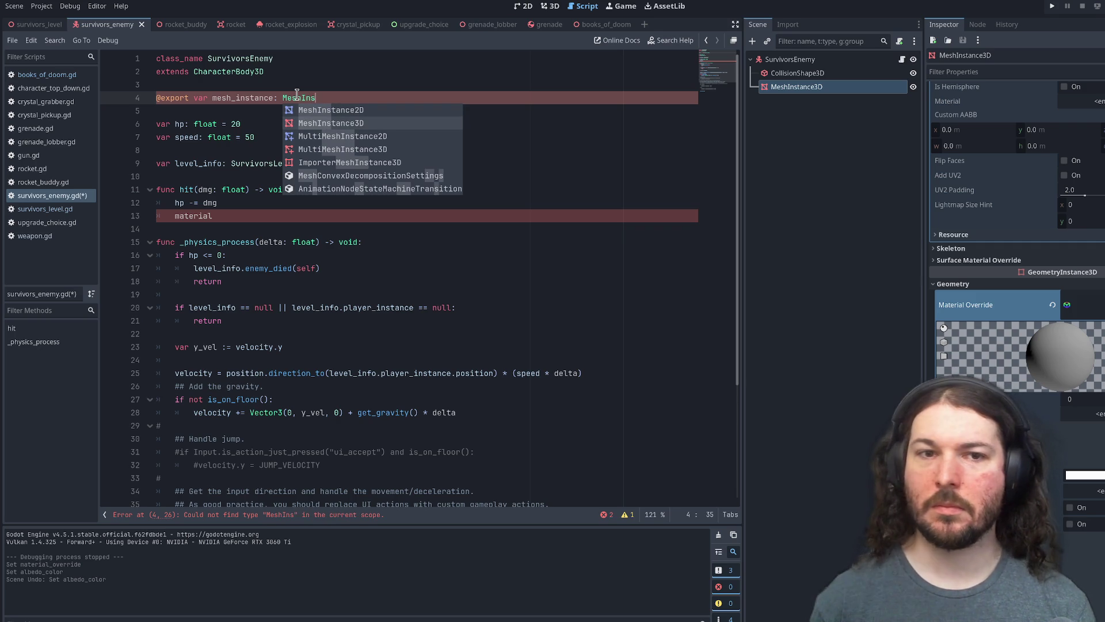
key(Return)
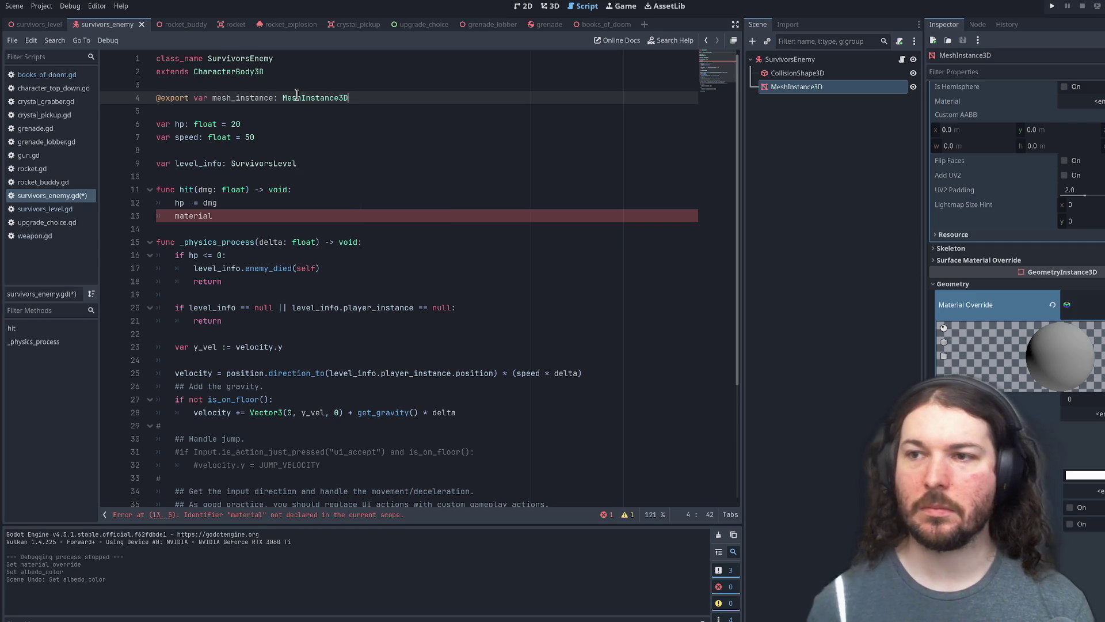
scroll(1022, 290, up, 4)
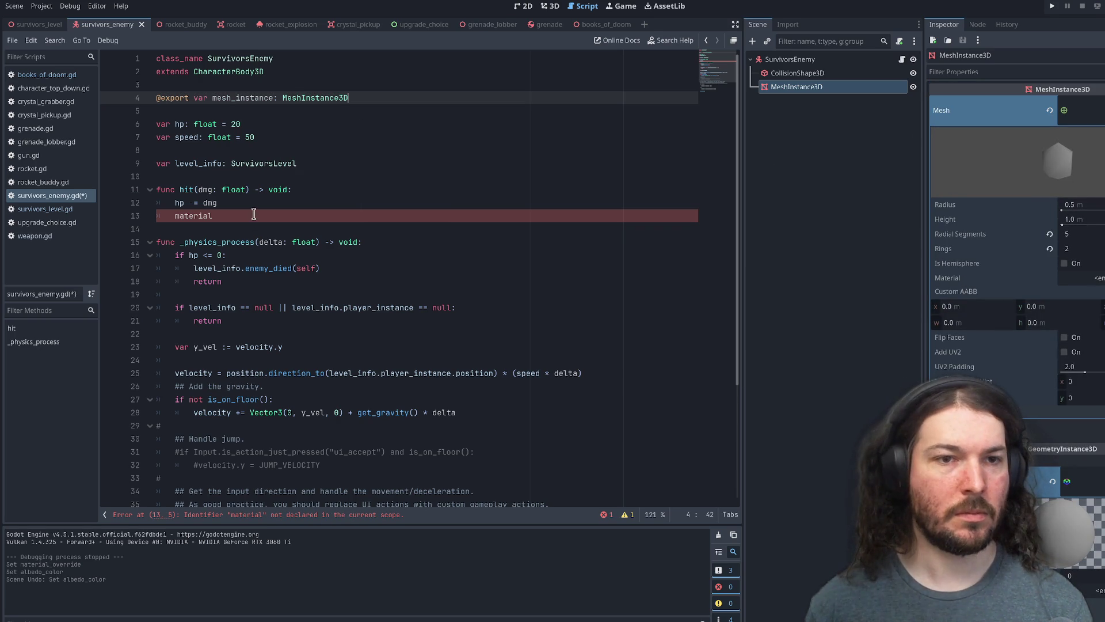
- Replace the partial material line in hit() with mesh_instance.material_override
double_click(179, 217)
text(mesh_instance)
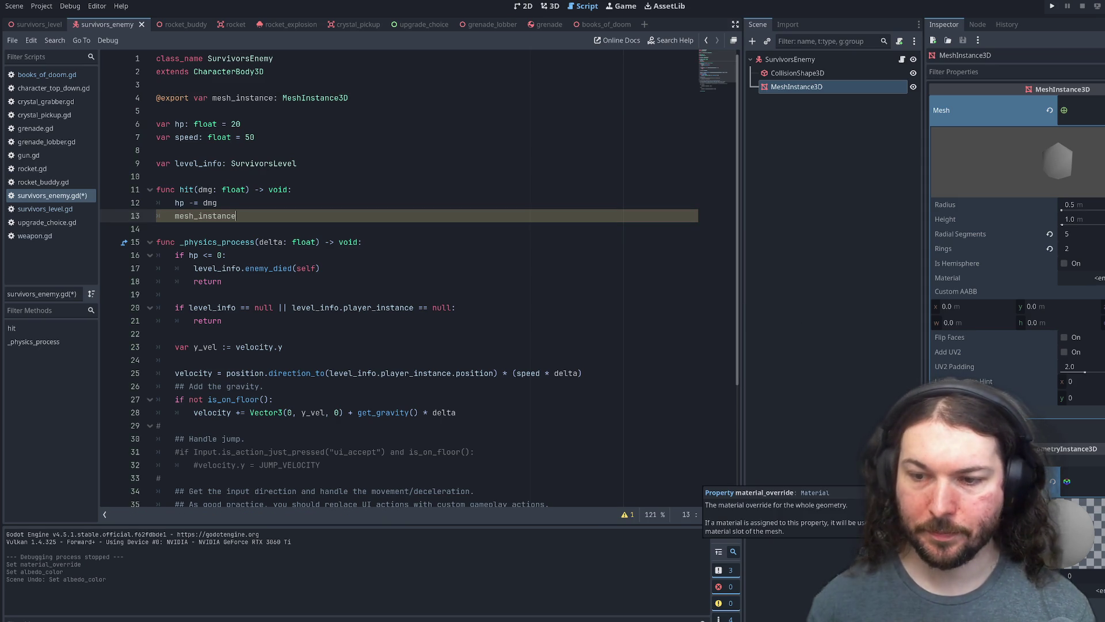
text(.mater)
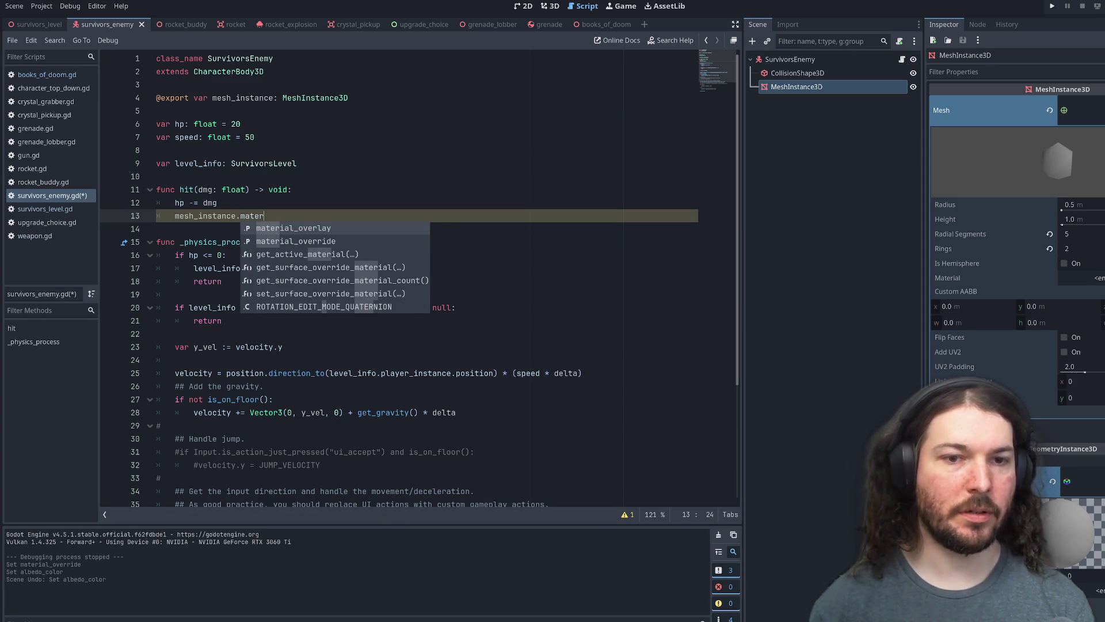
key(Down)
key(Return)
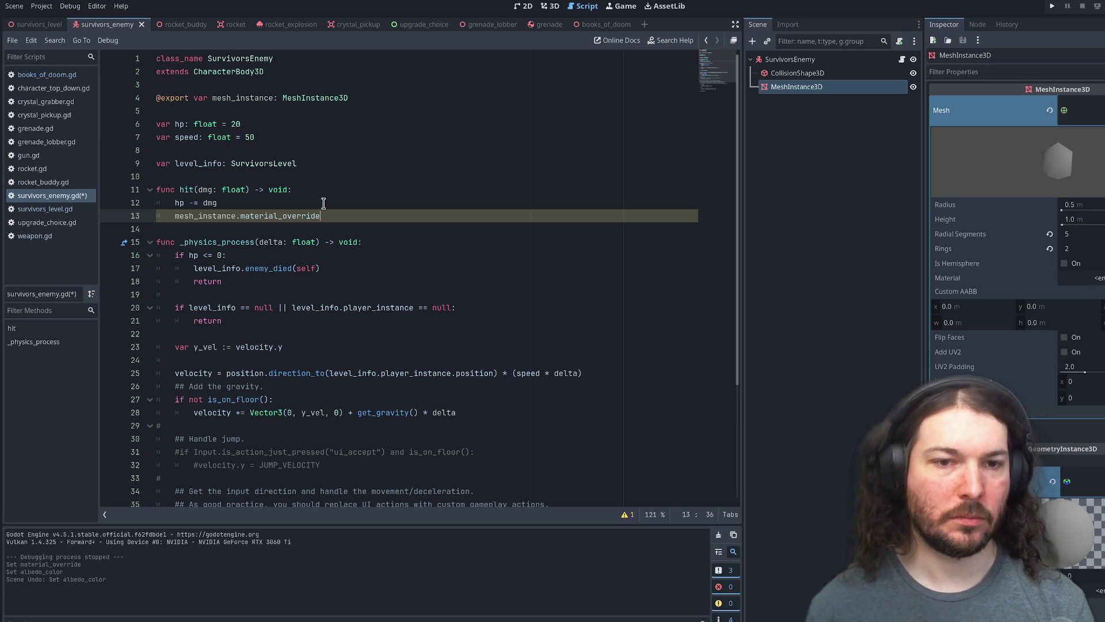
mouse_move(305, 211)
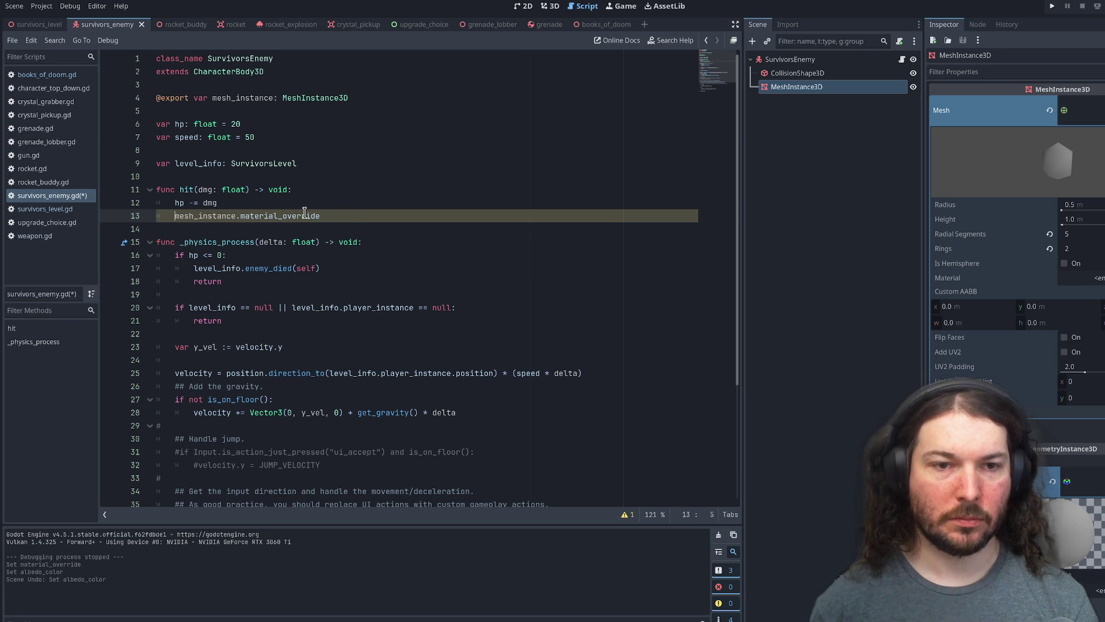
key(ctrl+space)
key(Escape)
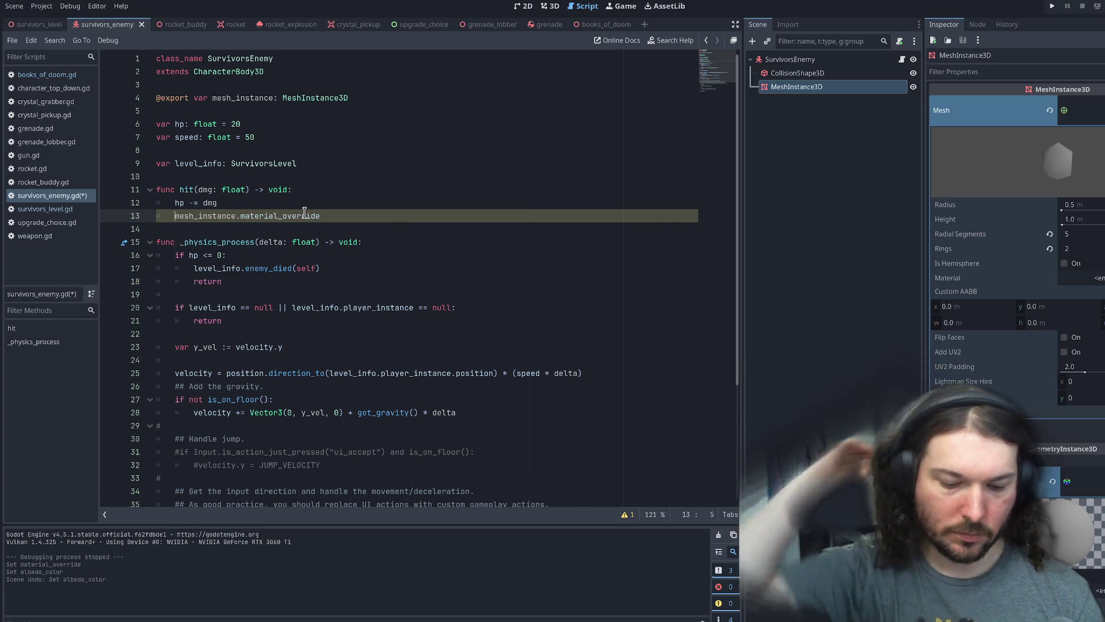
key(ctrl+space)
key(Escape)
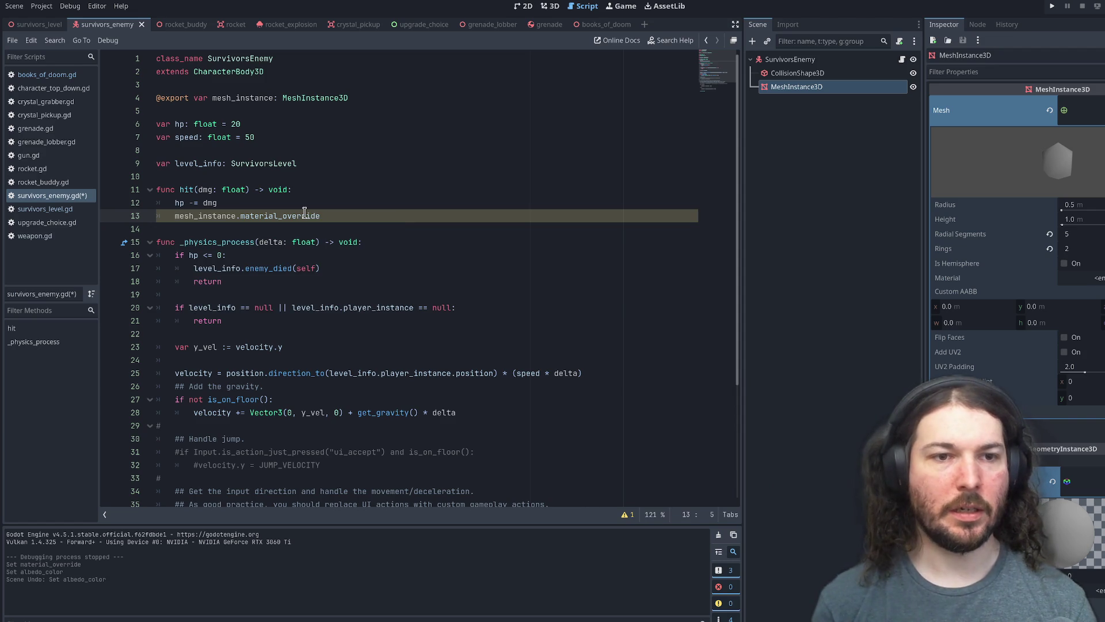
key(Up)
key(Up)
key(Up)
- Rewrite line 15 as 'var sm := mesh_instance.material_override as StandardMaterial3D'
key(Return)
key(Return)
key(Up)
text(fun c)
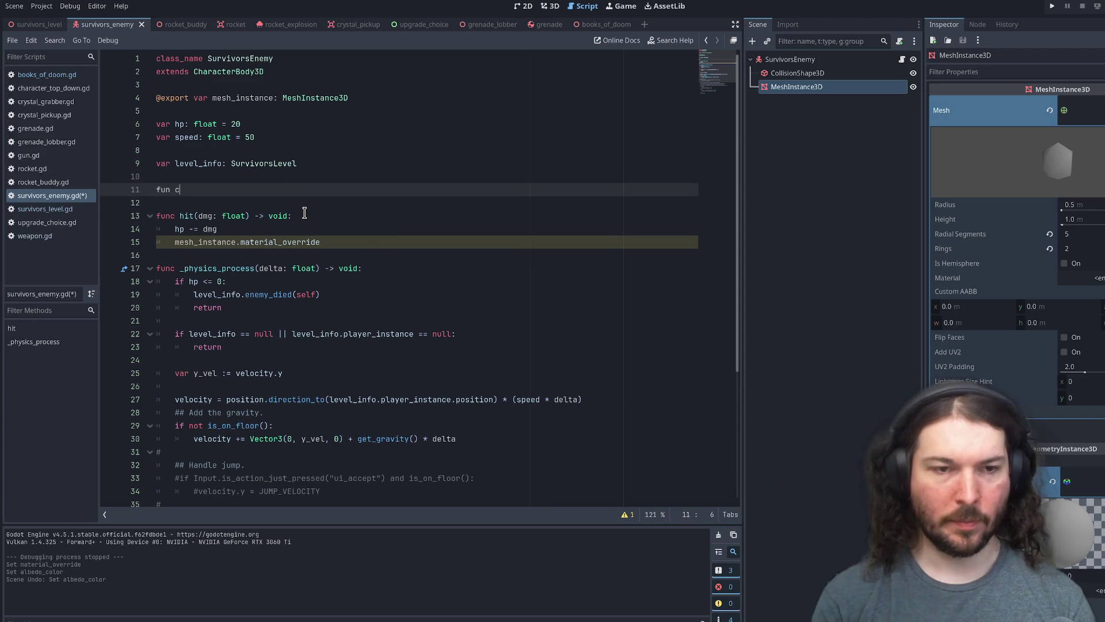
key(BackSpace)
key(BackSpace)
text(c)
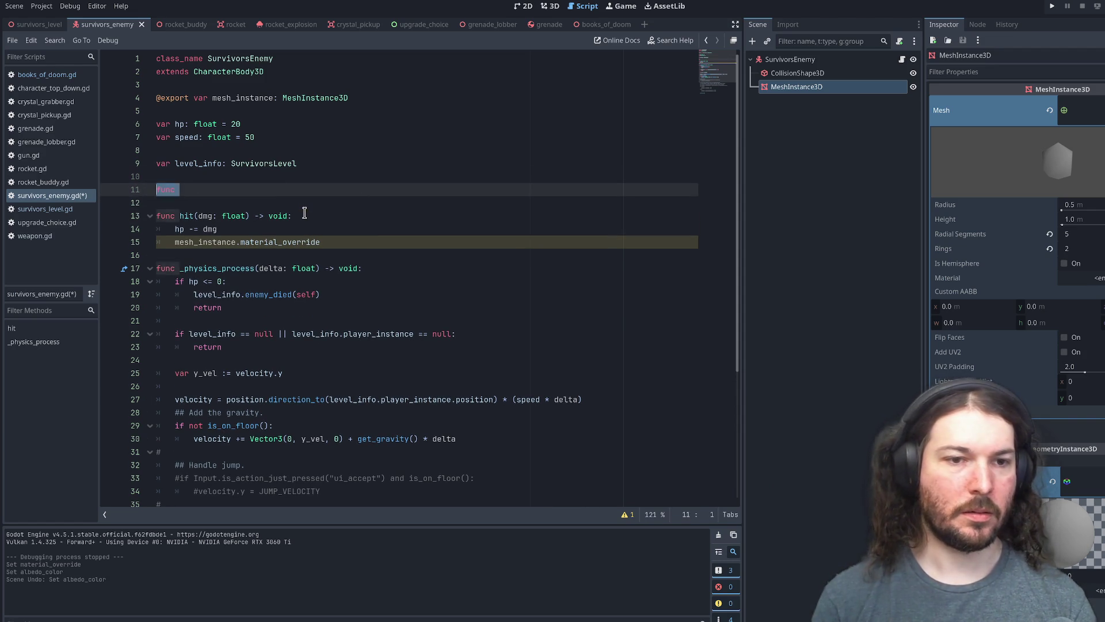
key(BackSpace)
key(BackSpace)
key(BackSpace)
key(Down)
key(Down)
key(Down)
key(End)
text(a)
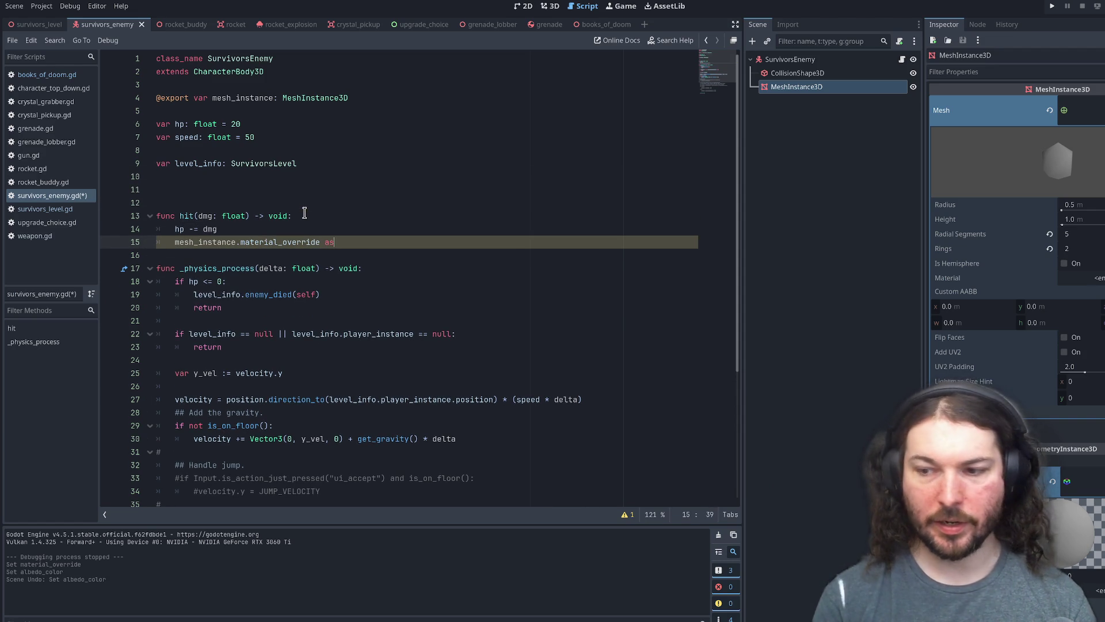
text(s Standa)
key(Return)
key(Home)
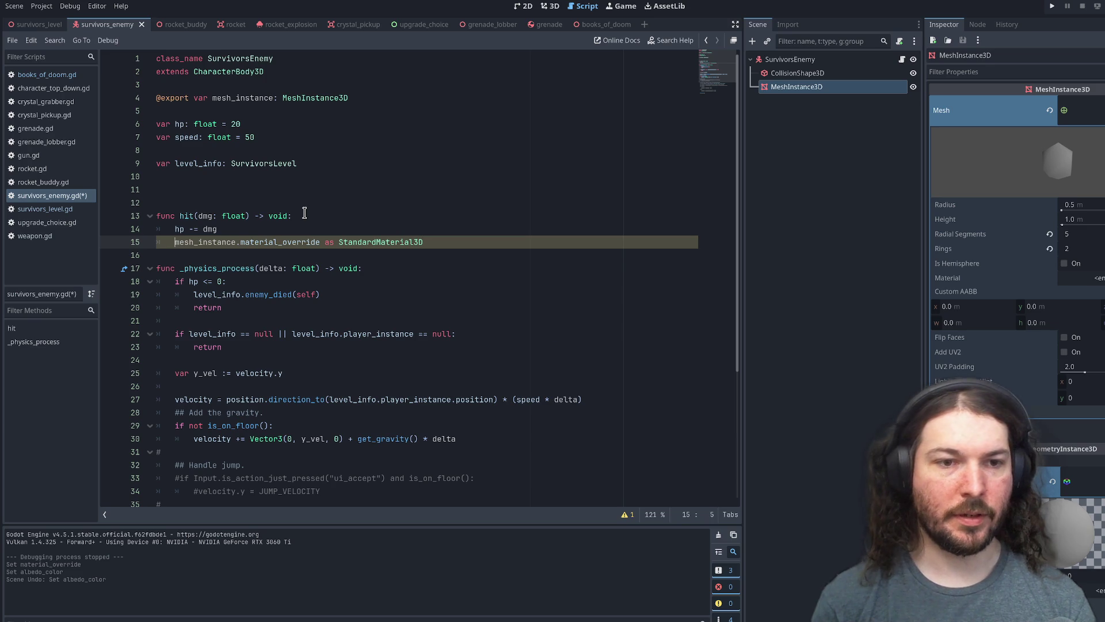
text(var sm :=)
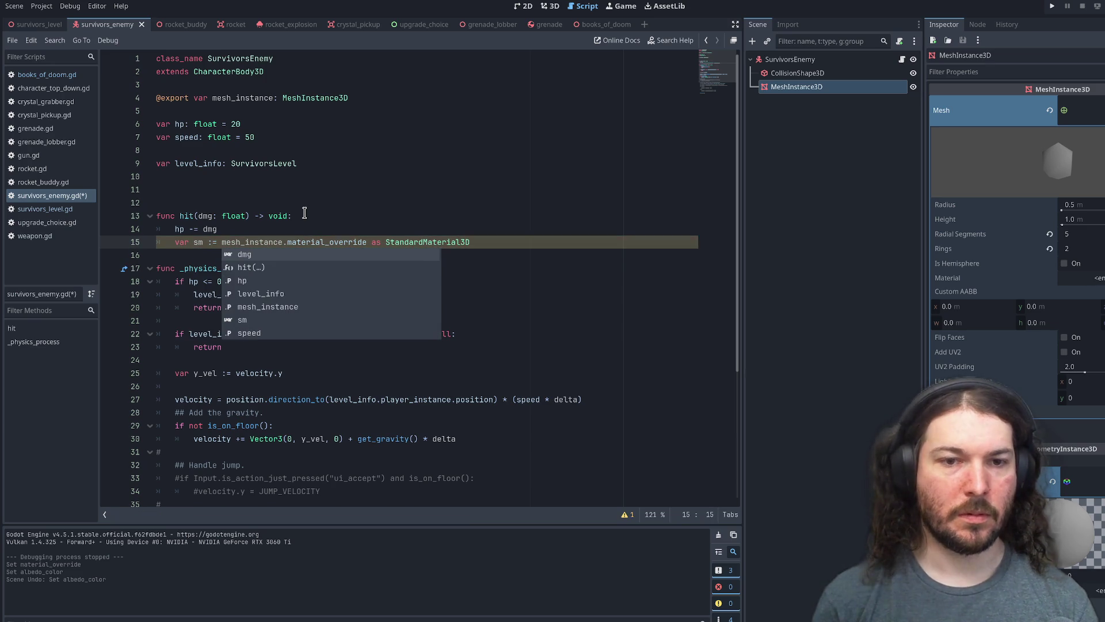
key(End)
- Add 'sm.albedo_color = Color.RED' below the cast and save the enemy script
key(Return)
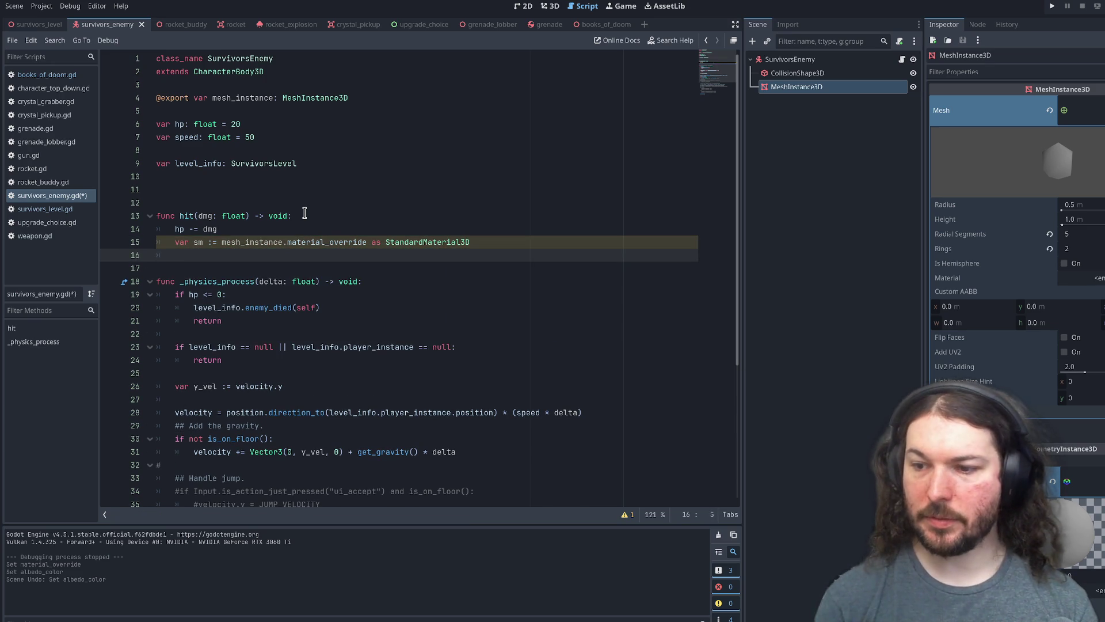
scroll(988, 269, down, 5)
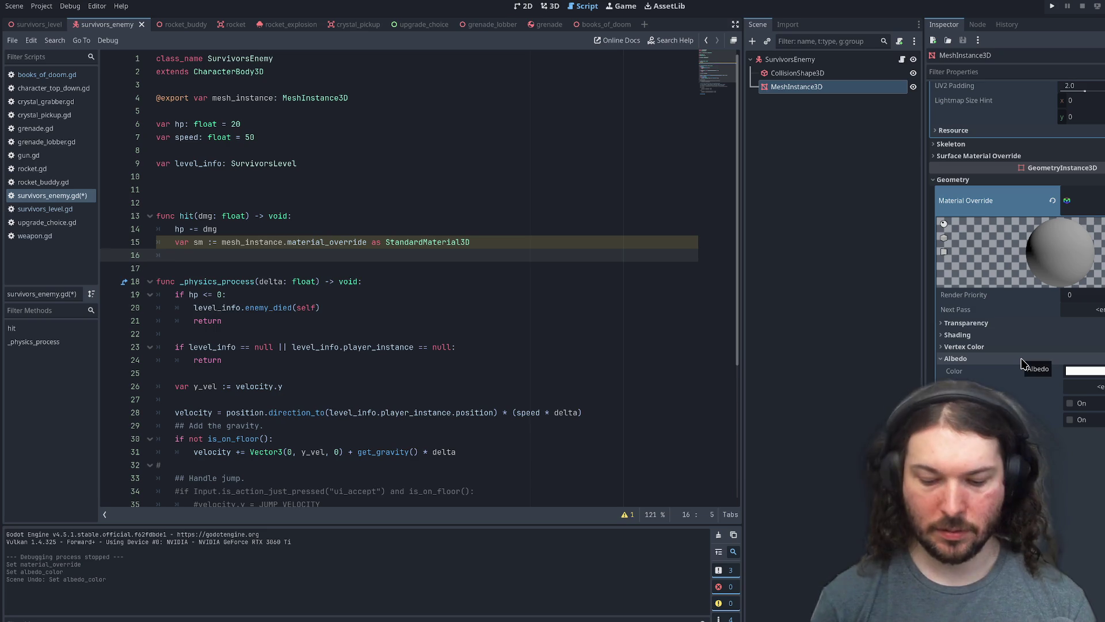
text(sm.al)
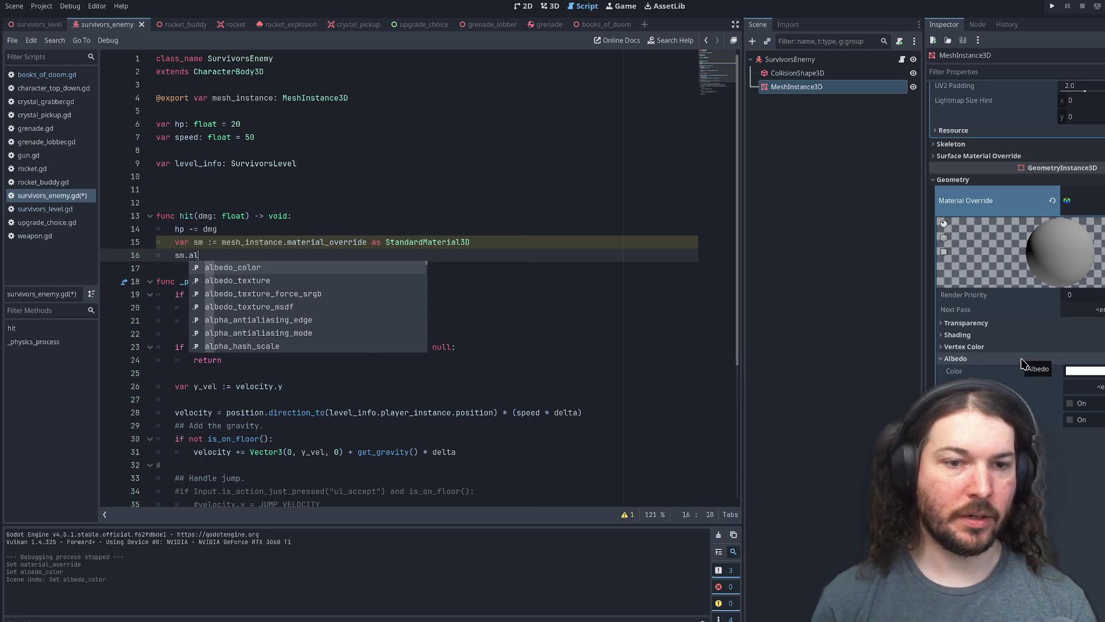
key(Return)
text(Color.red)
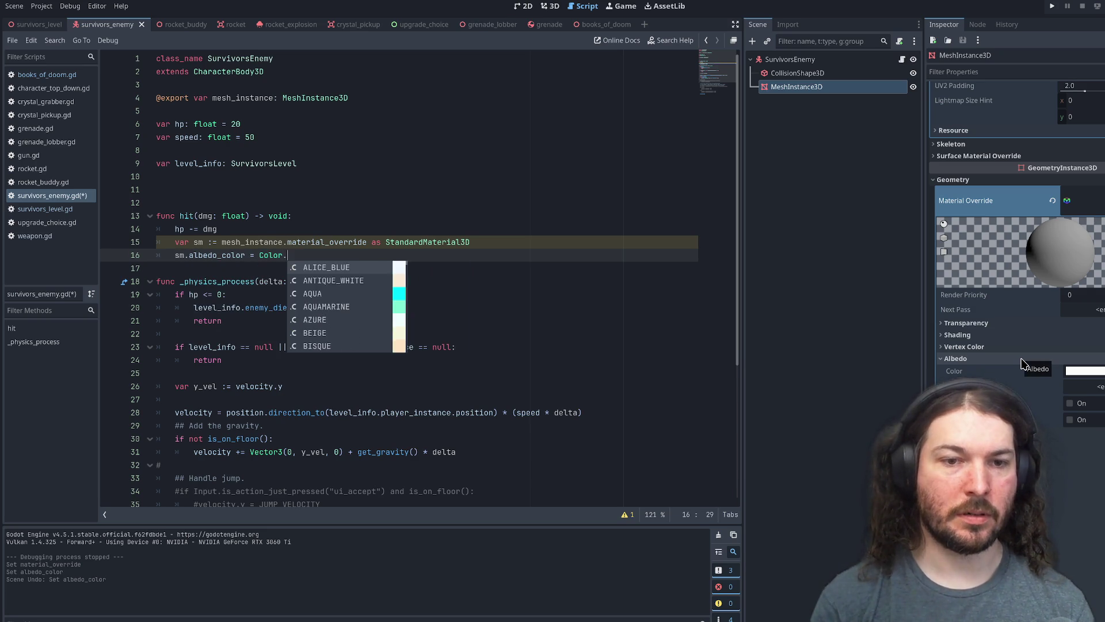
key(BackSpace)
key(BackSpace)
key(BackSpace)
text(RED)
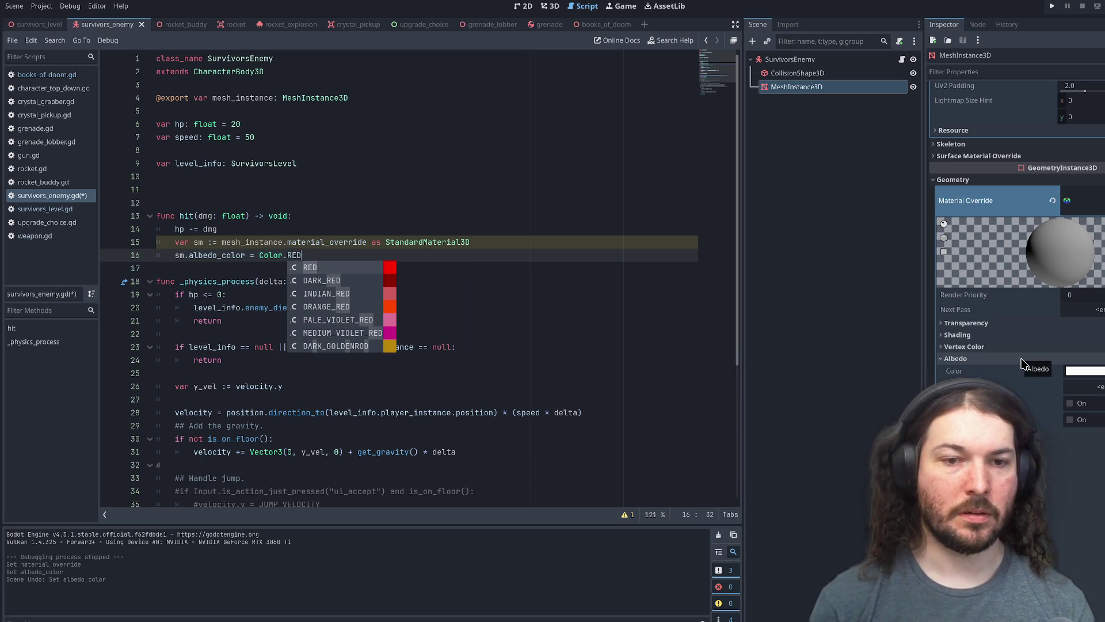
key(Escape)
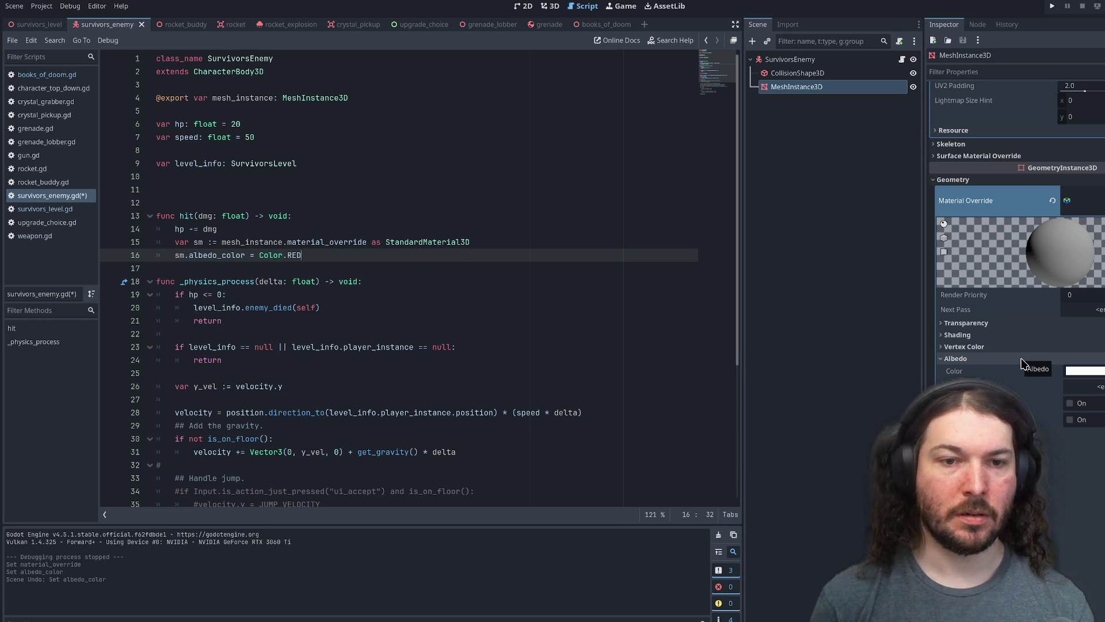
key(ctrl+s)
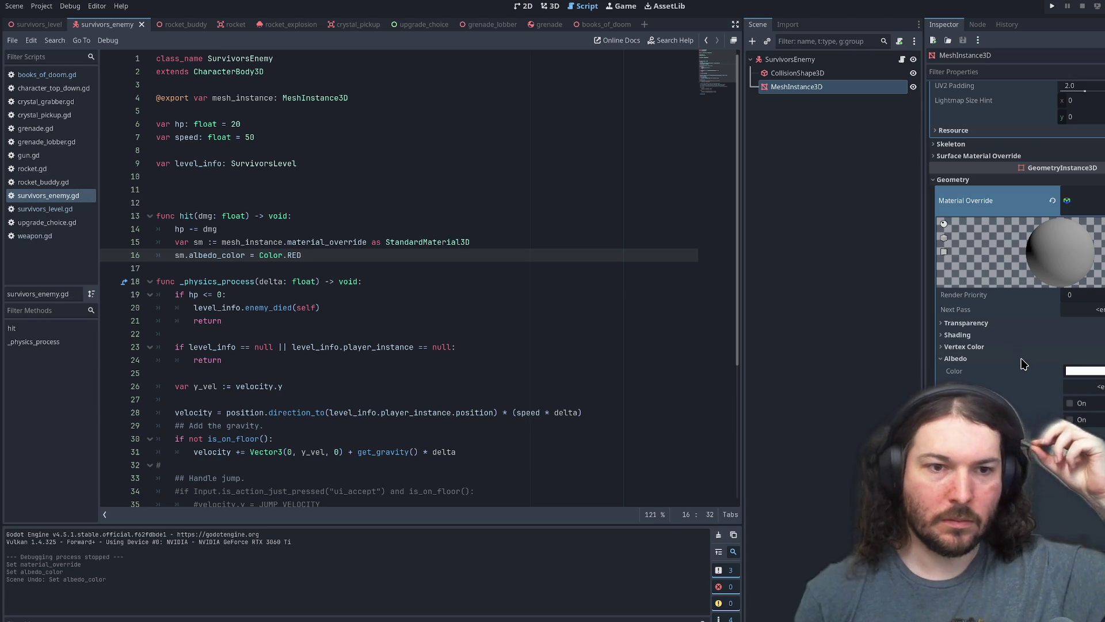
key(Return)
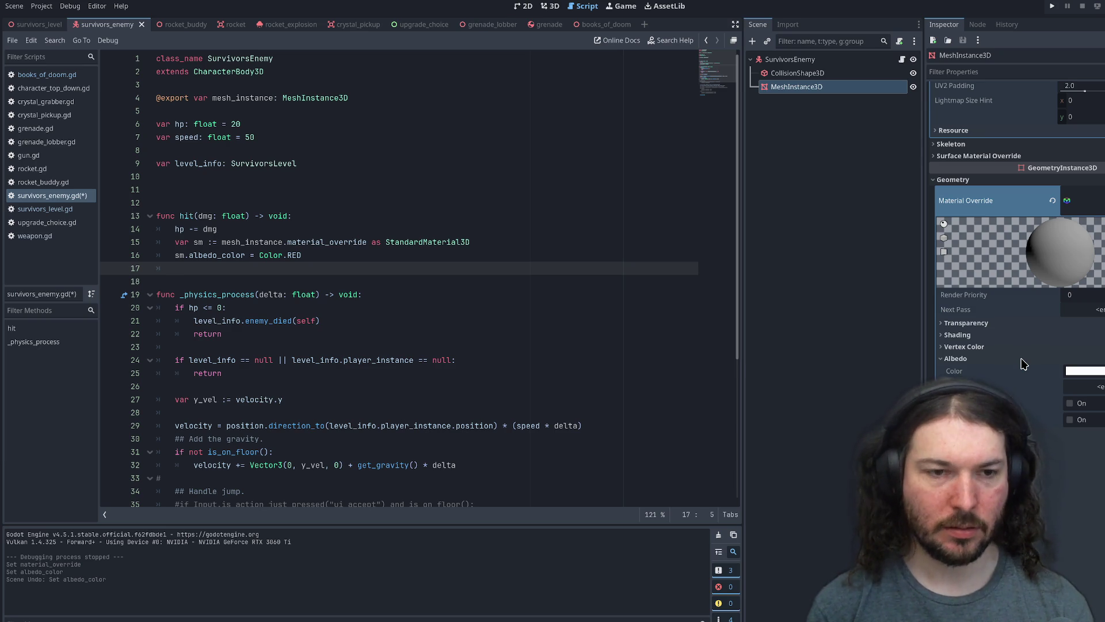
key(Up)
key(Up)
key(Up)
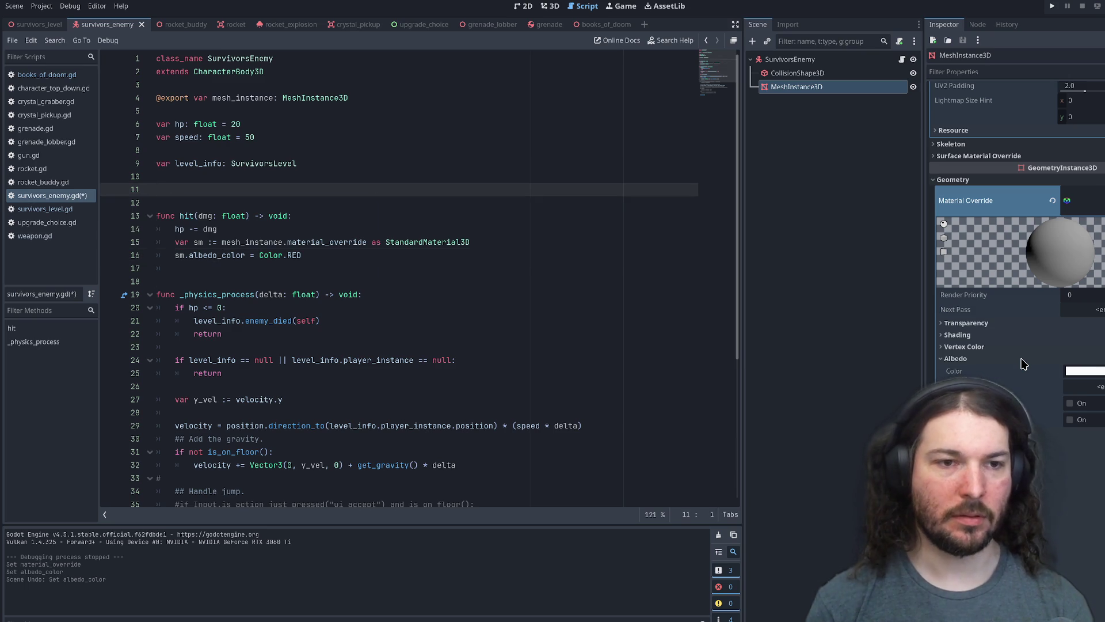
- Declare 'var is_red: bool = false' and set 'is_red = true' at the end of hit()
text(var is_red: bo)
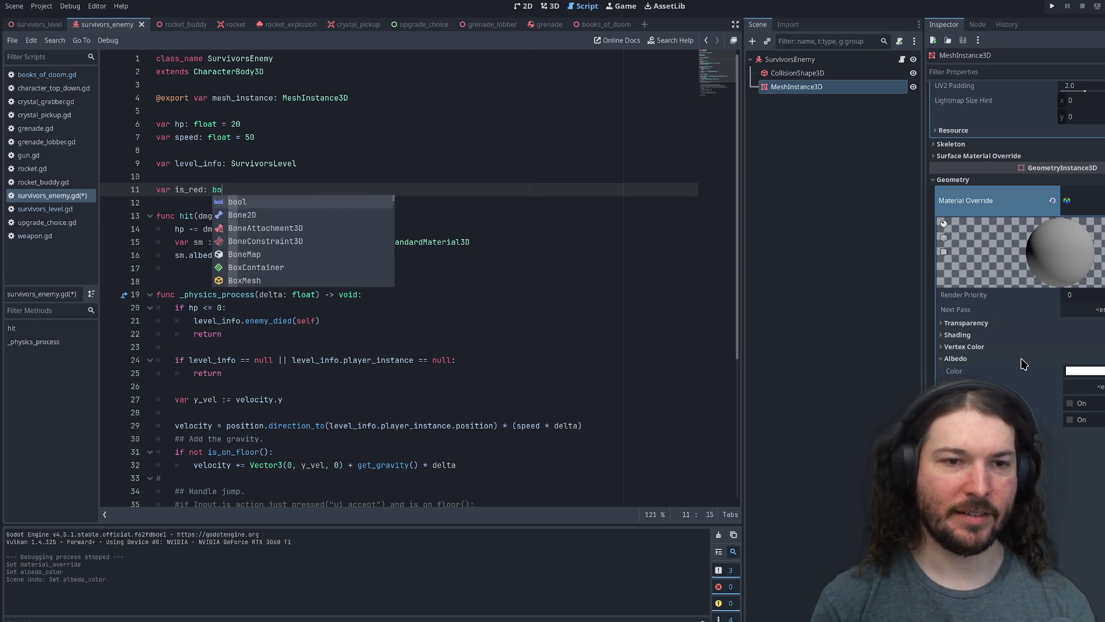
text(ol = false)
key(Down)
key(Down)
key(Down)
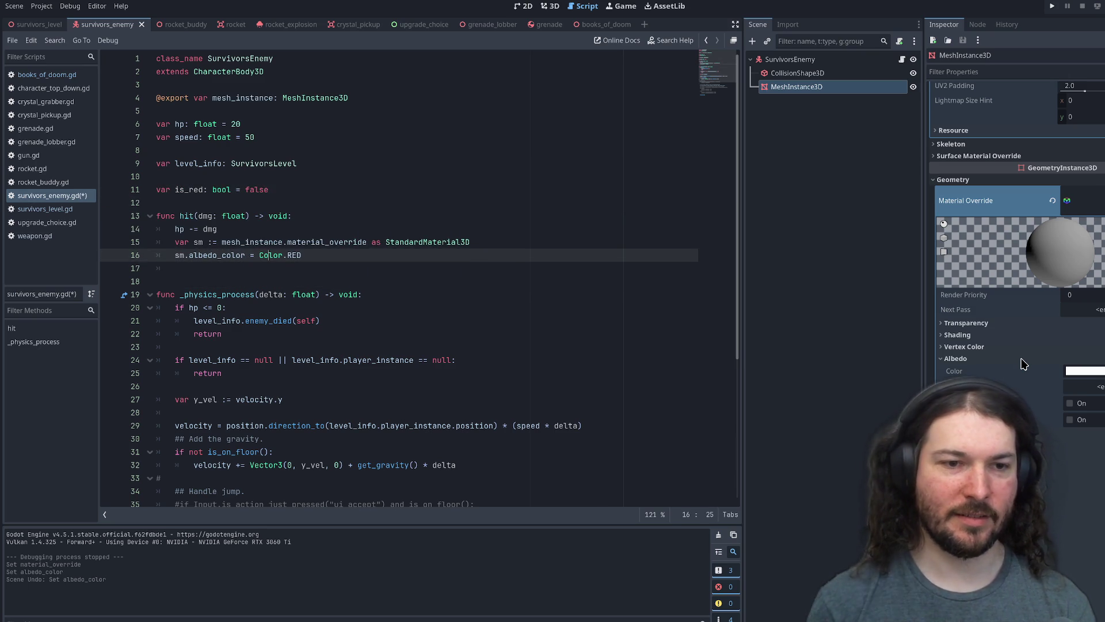
key(Down)
text(is_red = )
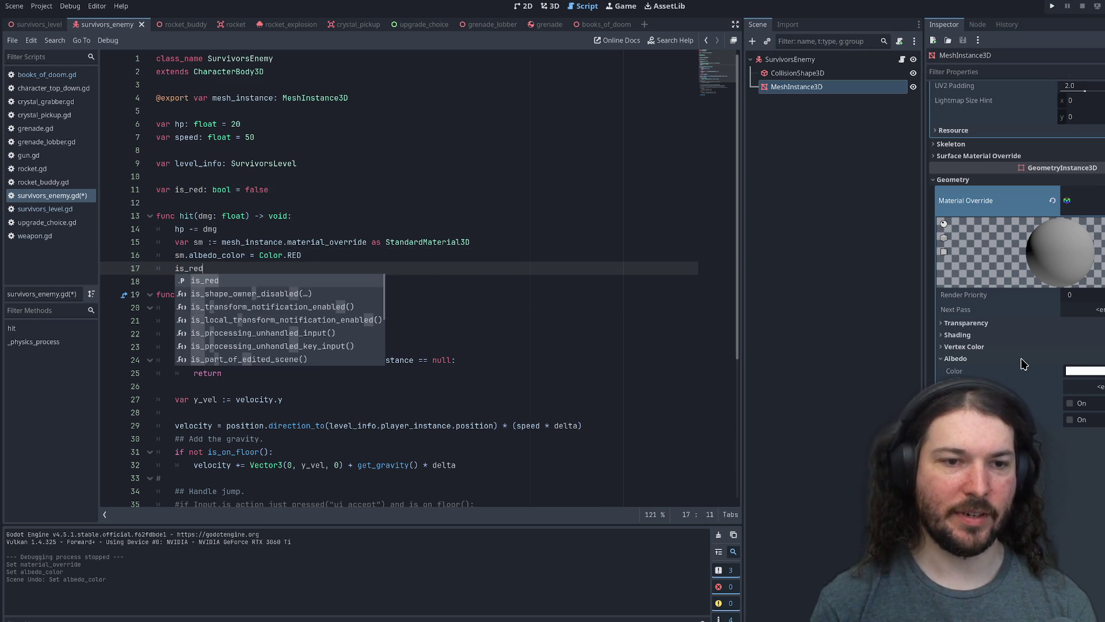
text(true)
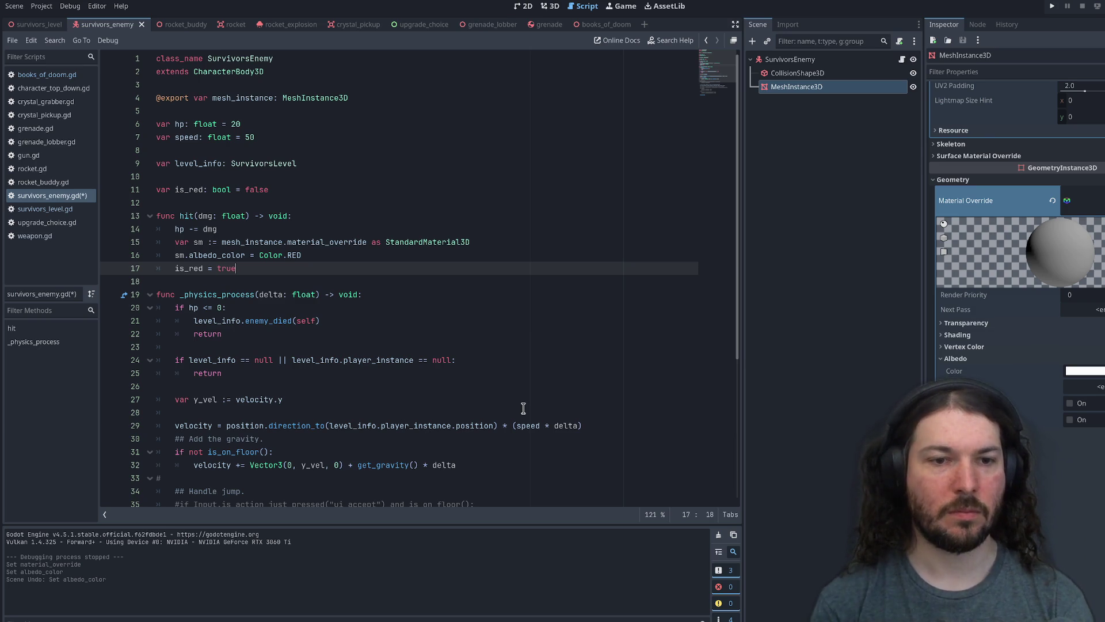
scroll(481, 407, down, 5)
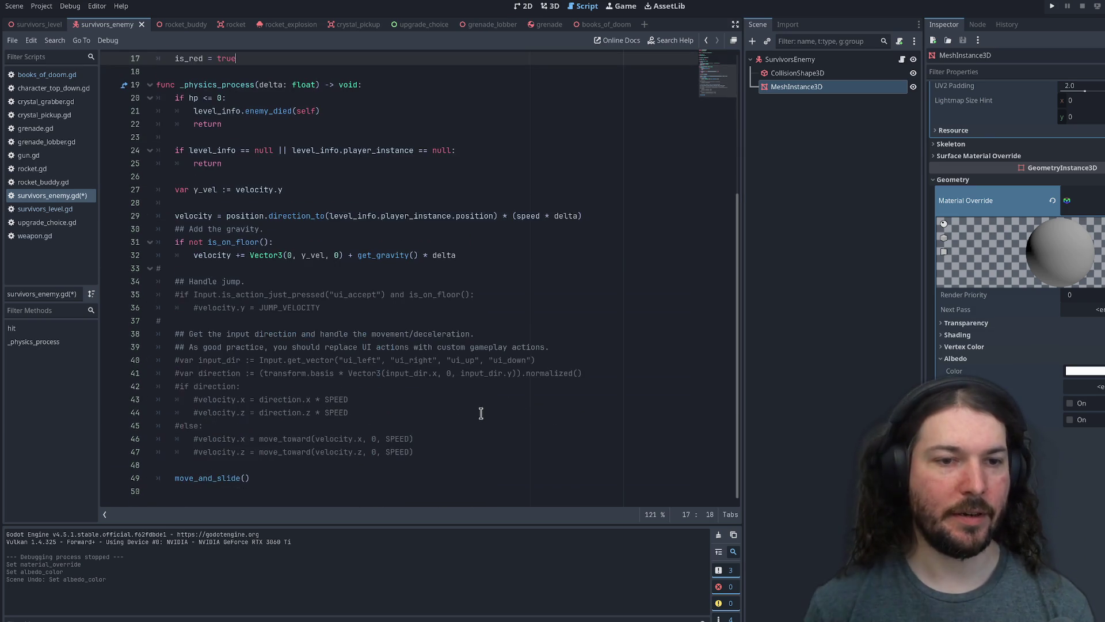
scroll(481, 407, up, 4)
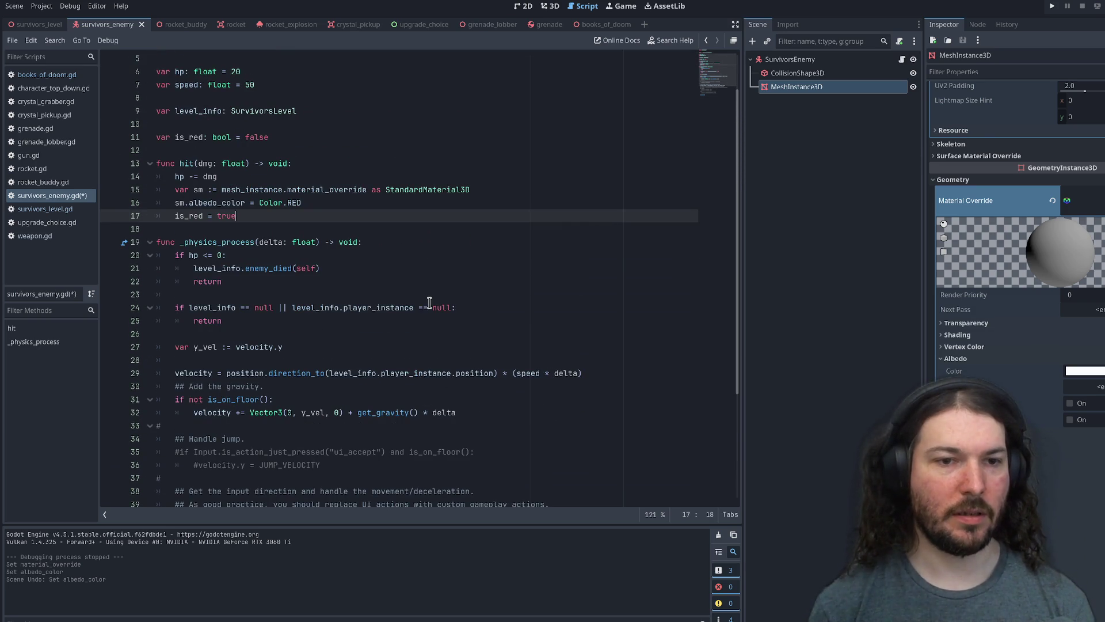
- Add a _process function whose body starts with 'if is_red:'
key(Return)
key(Return)
key(BackSpace)
text(process)
key(ctrl+BackSpace)
text(func _pro)
key(Return)
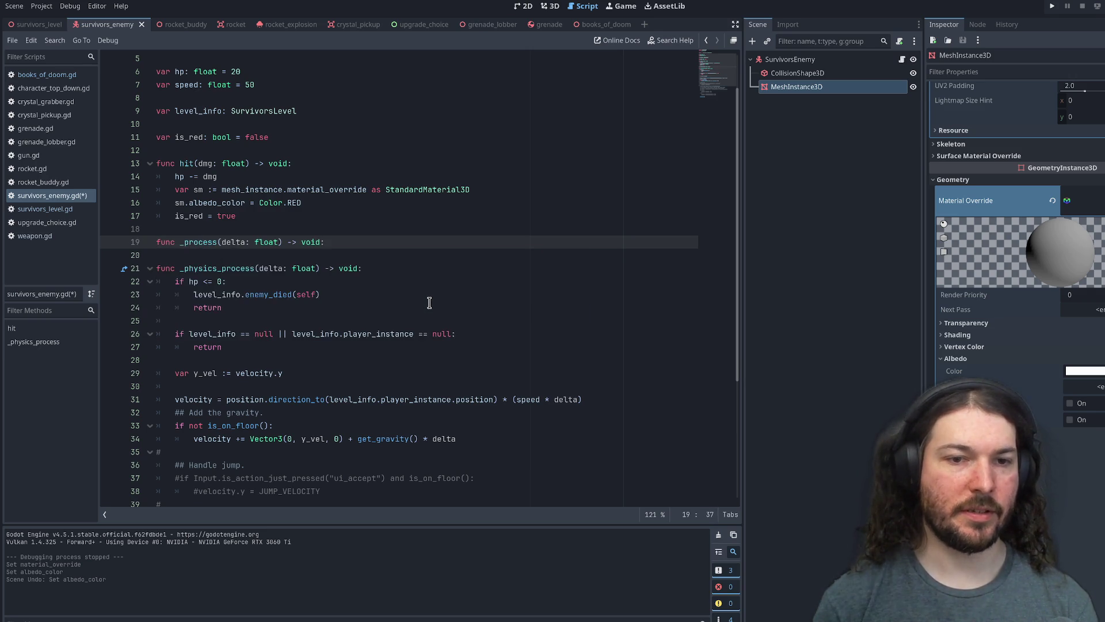
key(Return)
text(if is_red)
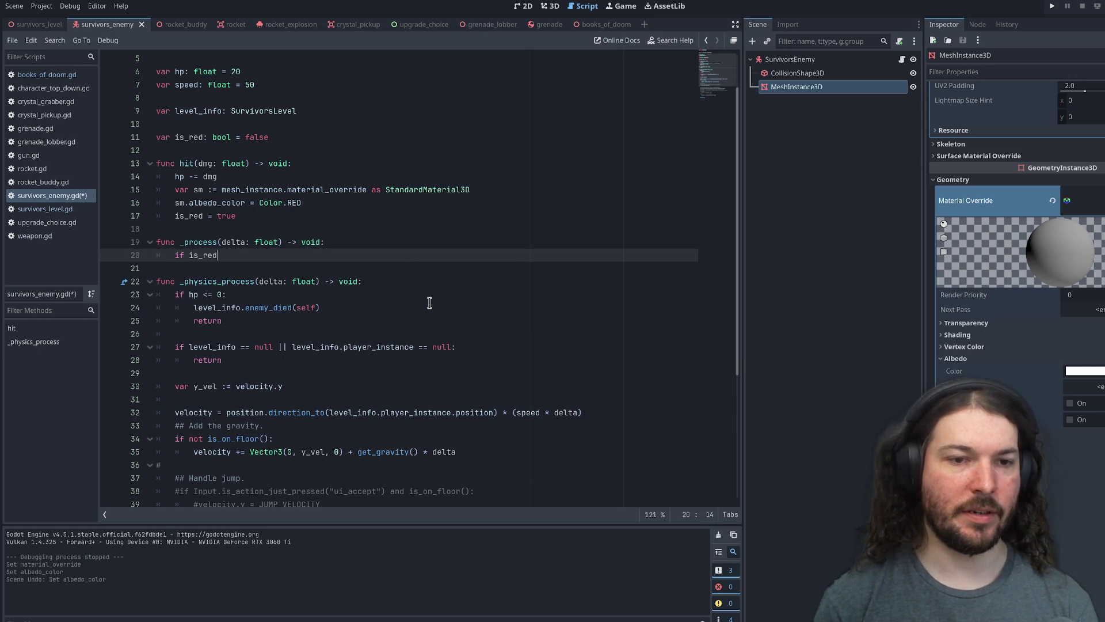
text(:)
key(Return)
- Copy the material cast and colour lines under 'if is_red:', change the colour to Color.WHITE, and save
key(Up)
key(Up)
key(Up)
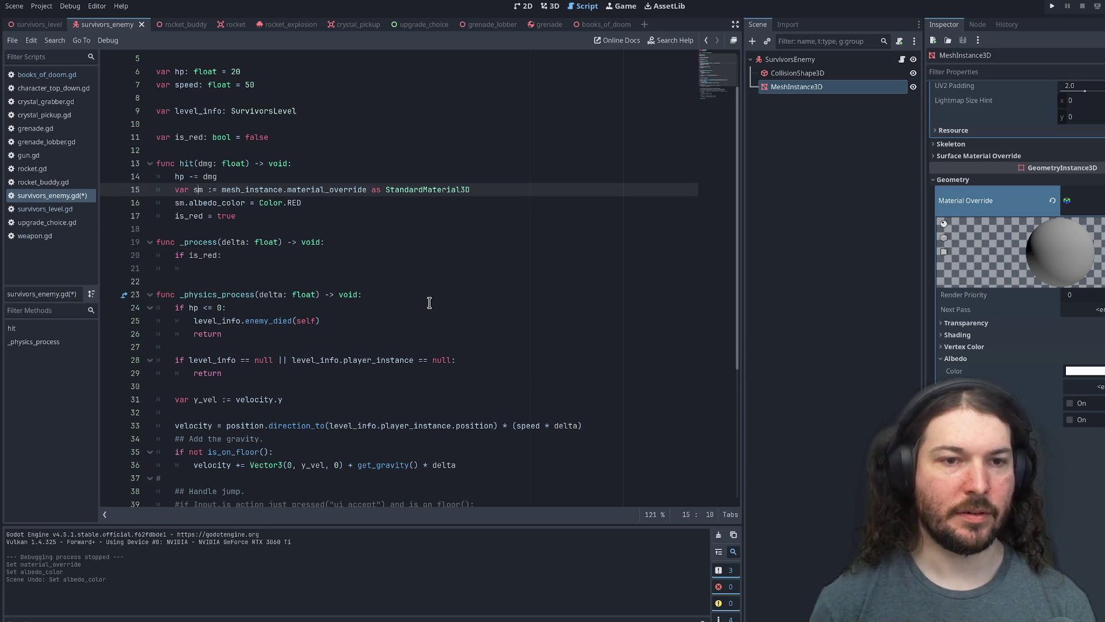
key(Right)
key(Right)
key(shift+Down)
key(shift+End)
key(ctrl+c)
key(Down)
key(Down)
key(Down)
key(ctrl+v)
key(shift+Home)
key(Tab)
key(End)
key(BackSpace)
key(BackSpace)
key(BackSpace)
text(WHI)
key(Return)
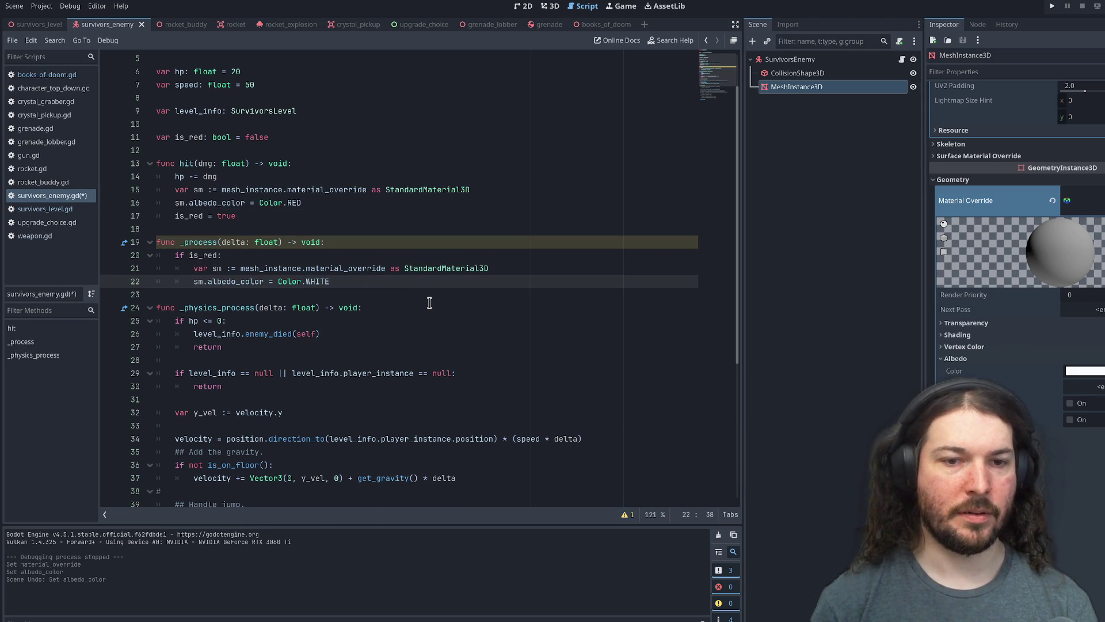
key(ctrl+s)
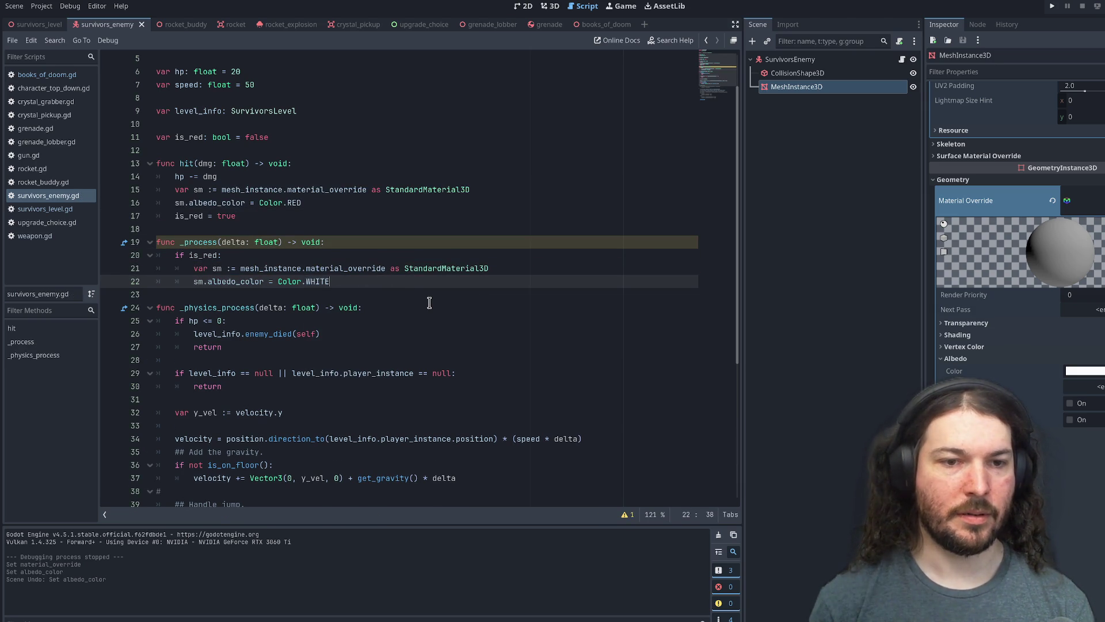
- Rename the _process parameter from delta to _delta to clear the unused-parameter warning
key(Up)
key(Up)
key(Up)
text(_)
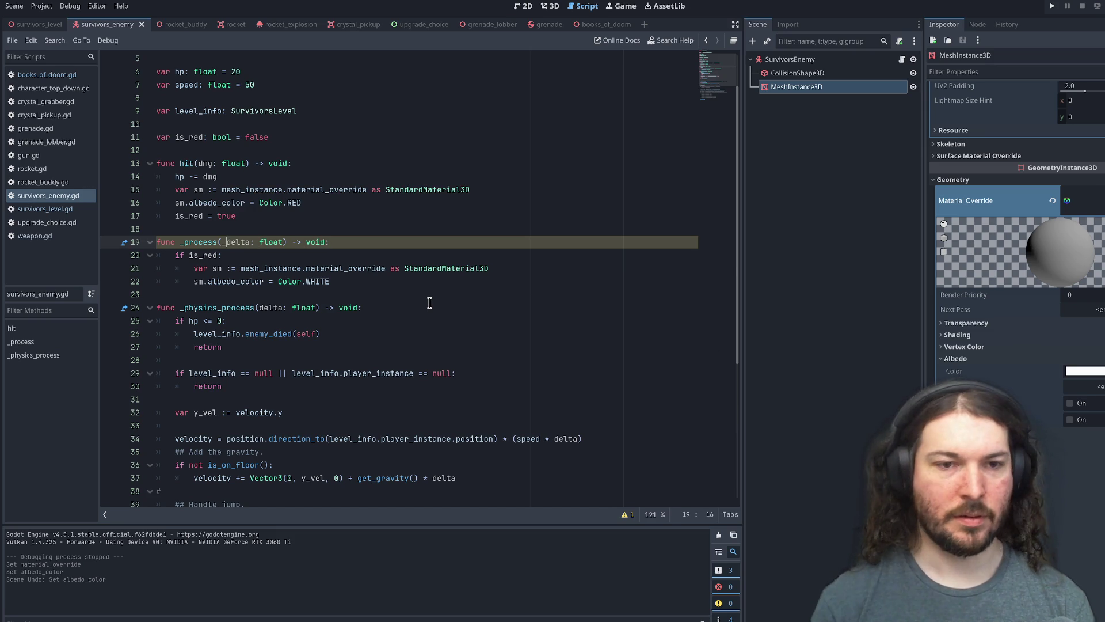
click(429, 302)
key(Up)
key(Up)
key(Up)
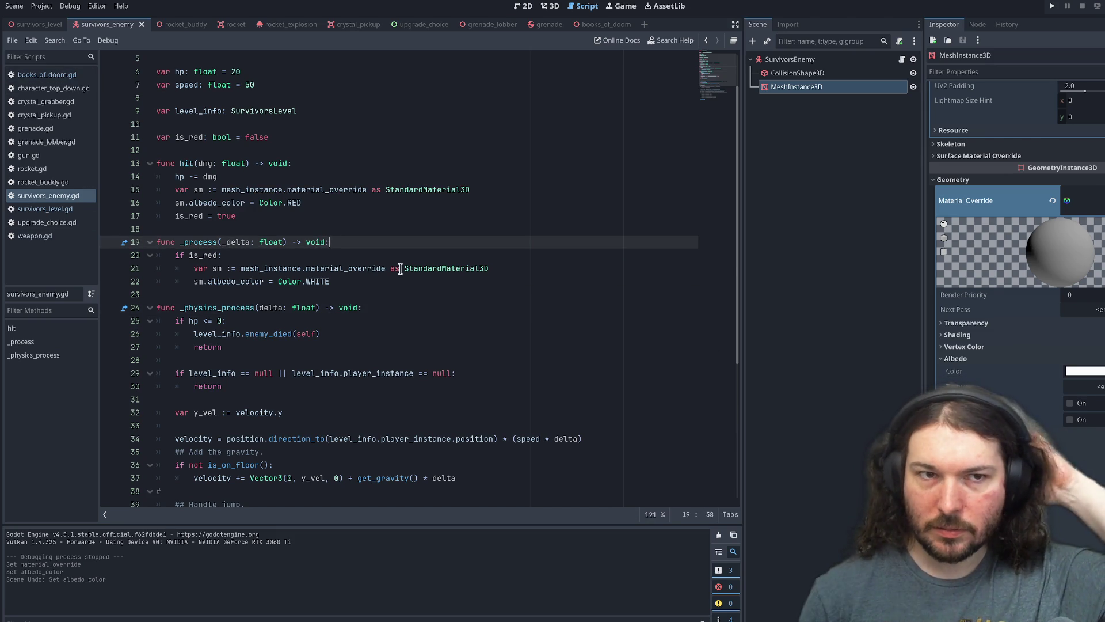
click(39, 75)
- In books_of_doom.gd, replace 'hp -= 10' with 'hit(10)'
click(221, 360)
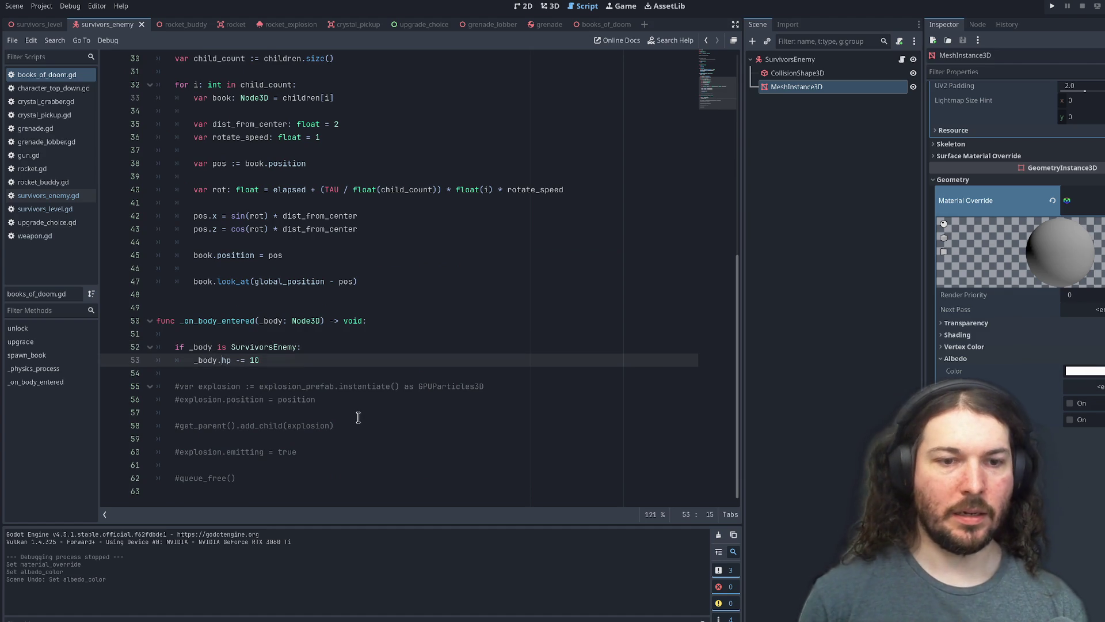
key(Delete)
key(Delete)
text(hit)
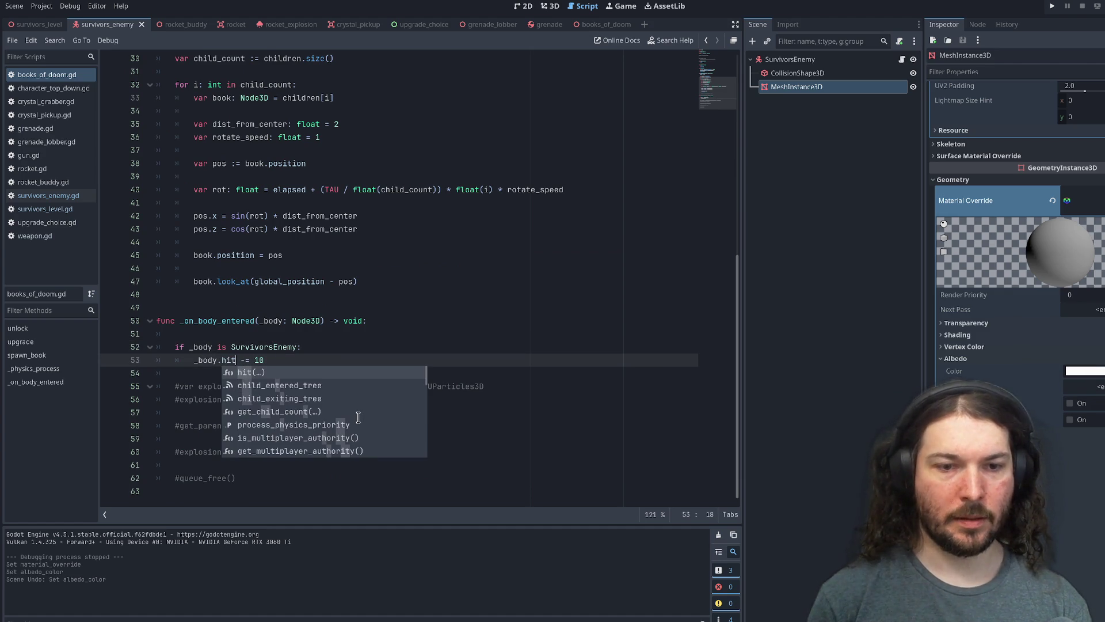
text((10)
key(shift+End)
key(Delete)
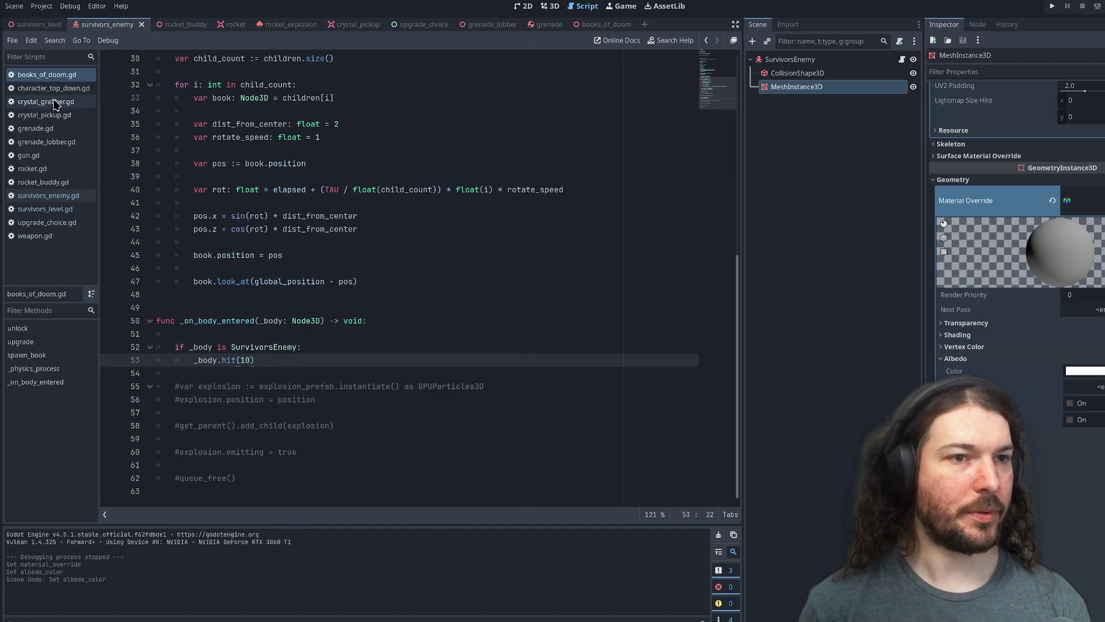
- In grenade.gd, replace 'collider.hp -= 10' with a hit() call
click(72, 128)
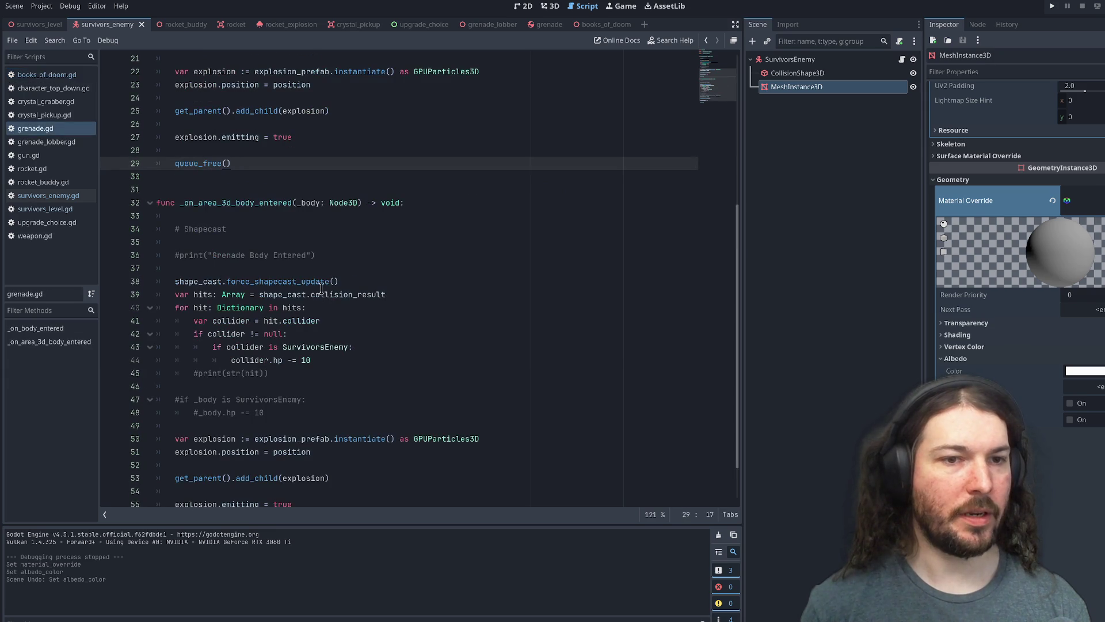
click(334, 358)
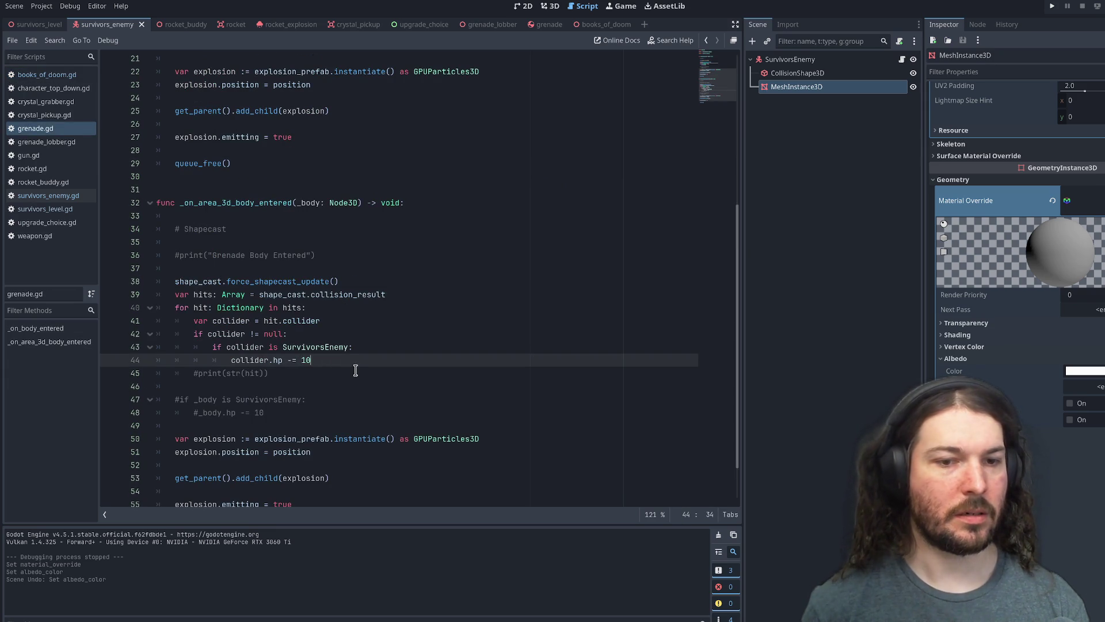
key(BackSpace)
key(BackSpace)
key(BackSpace)
text(hit(19)
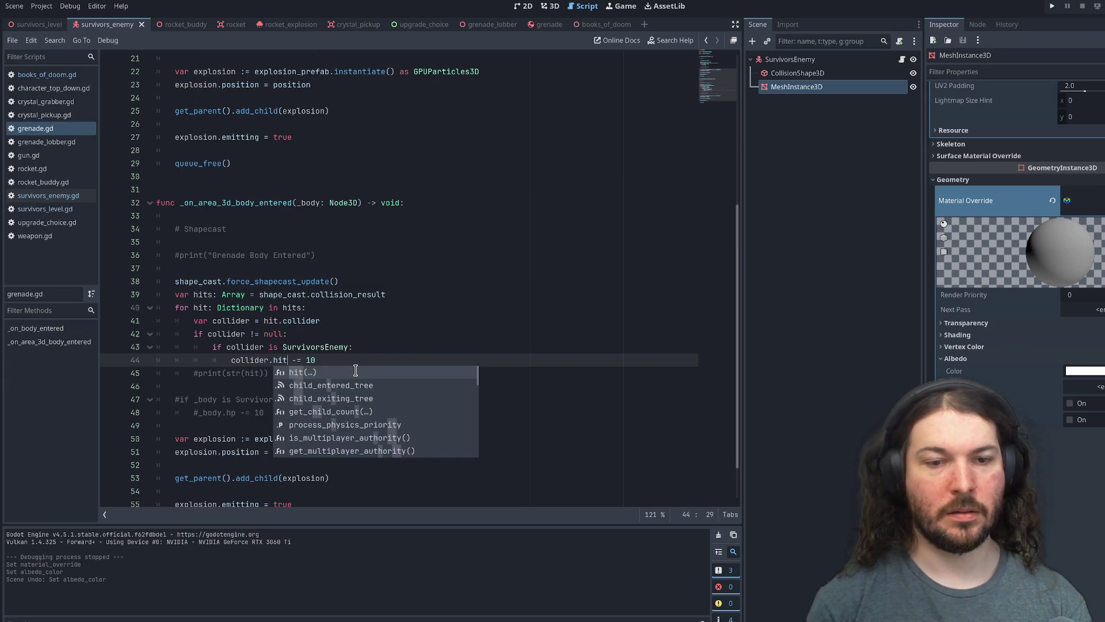
key(End)
key(BackSpace)
key(BackSpace)
key(BackSpace)
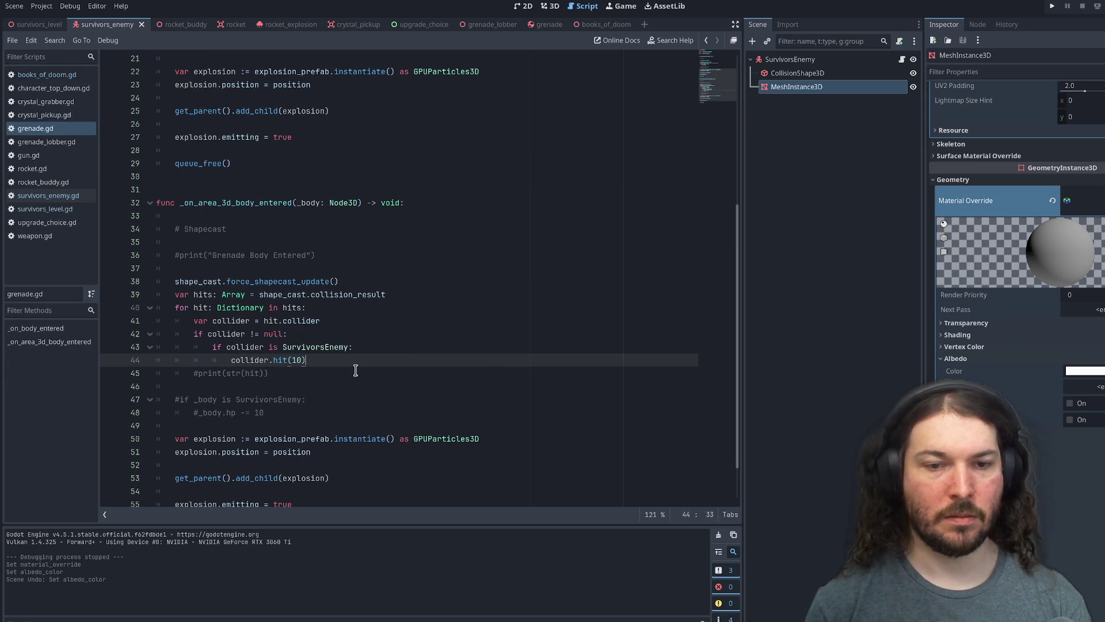
- In rocket.gd, make line 20 call '_body.hit(10)', save, and run the game to test
click(52, 155)
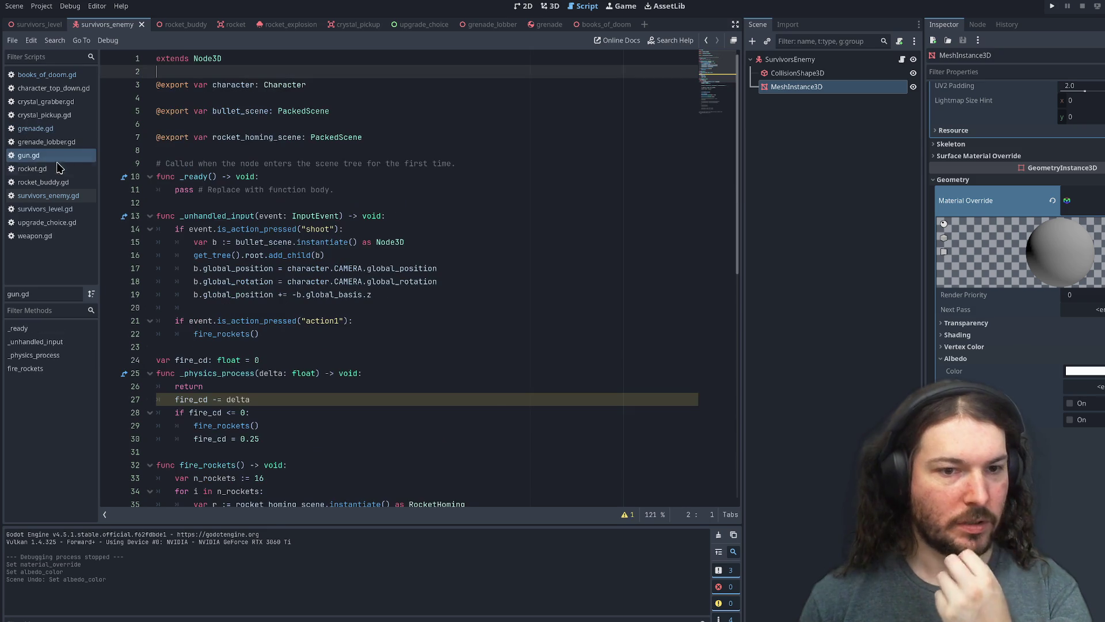
click(54, 168)
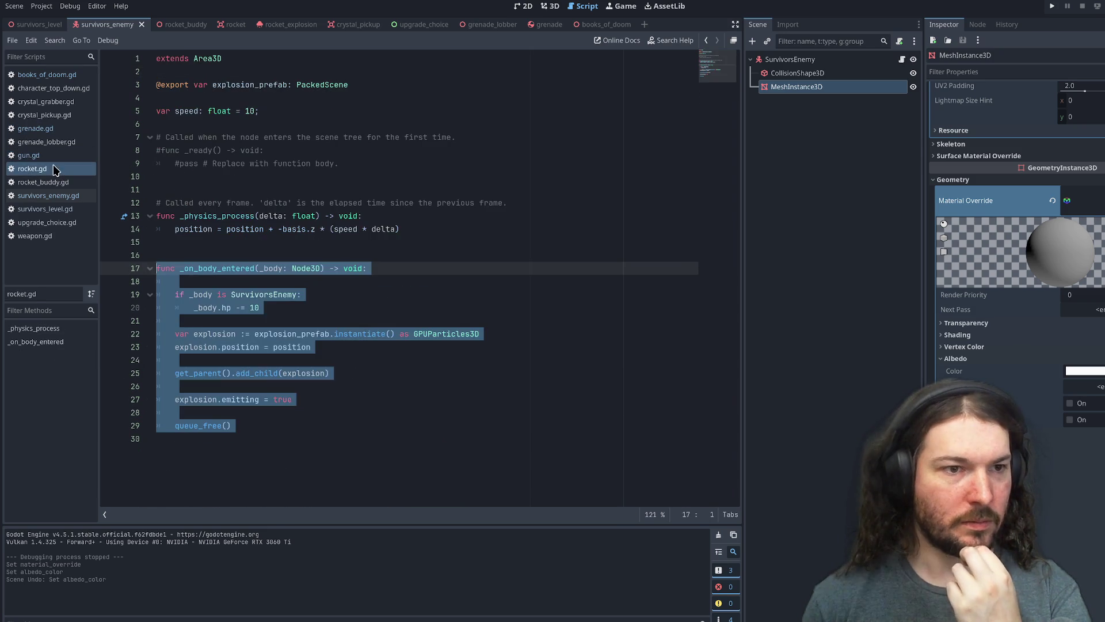
click(347, 321)
key(Up)
key(Up)
key(Return)
text(+)
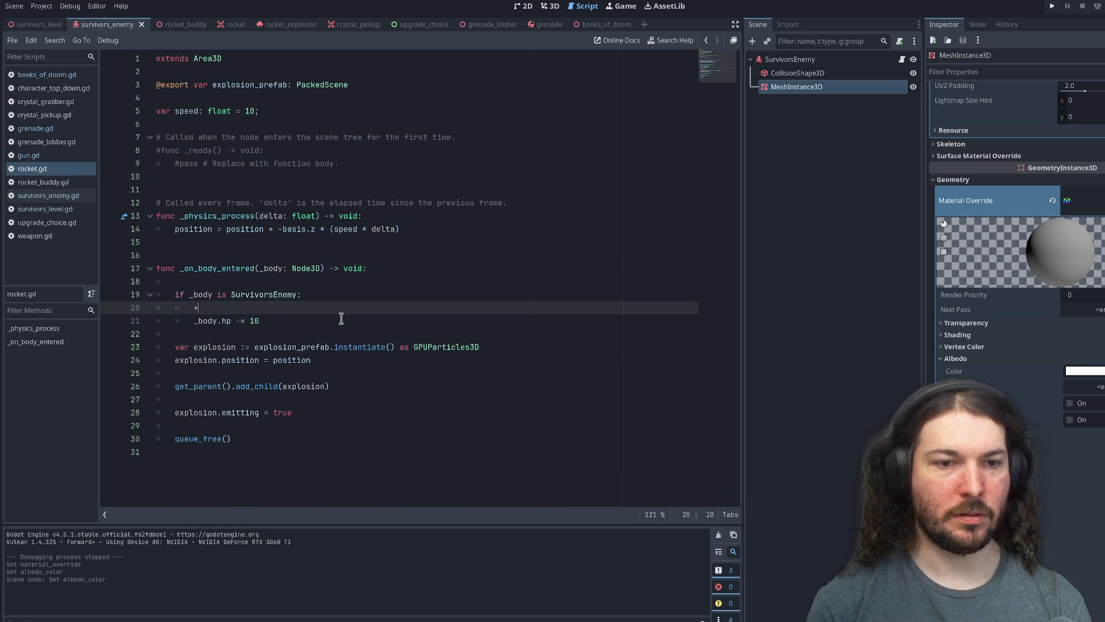
key(ctrl+shift+k)
key(Delete)
key(Delete)
key(Delete)
text(.h)
key(Return)
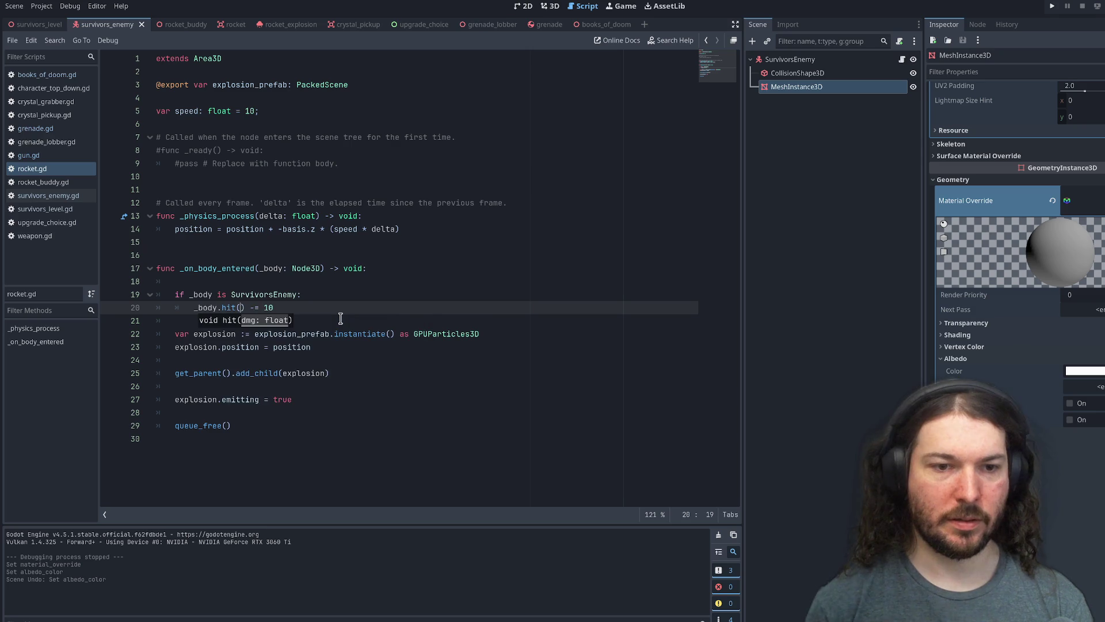
key(Delete)
key(Delete)
key(Delete)
key(End)
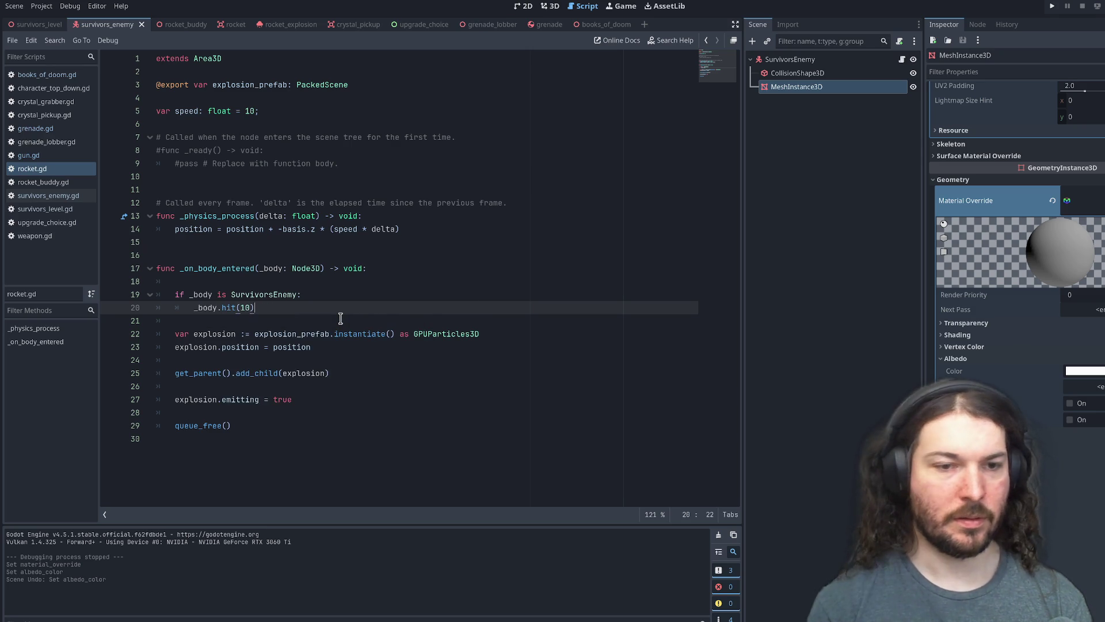
key(ctrl+s)
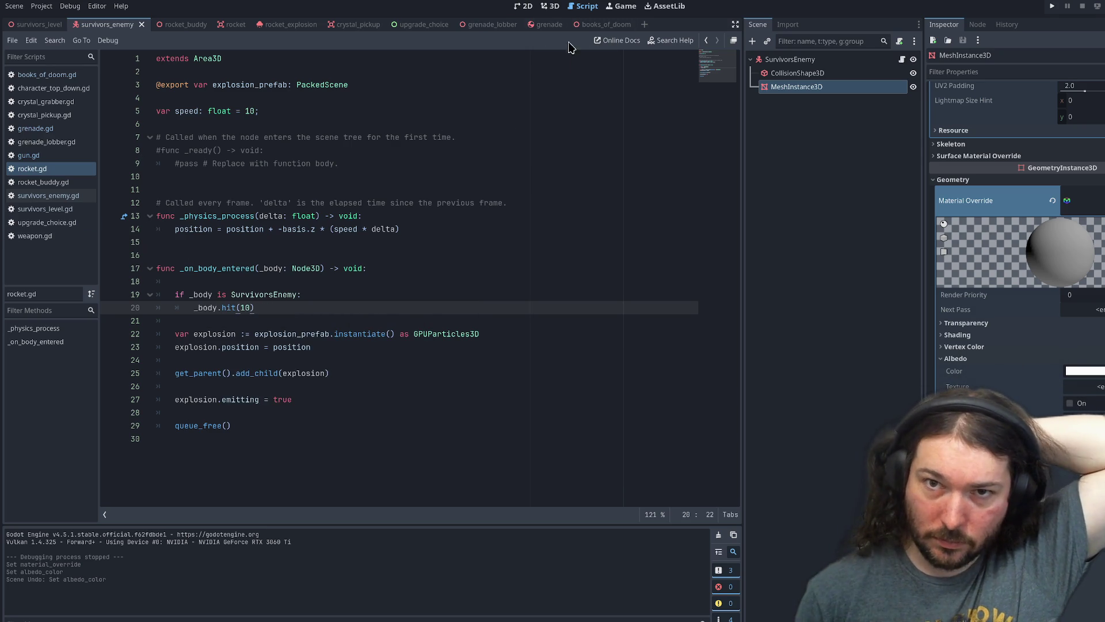
key(F5)
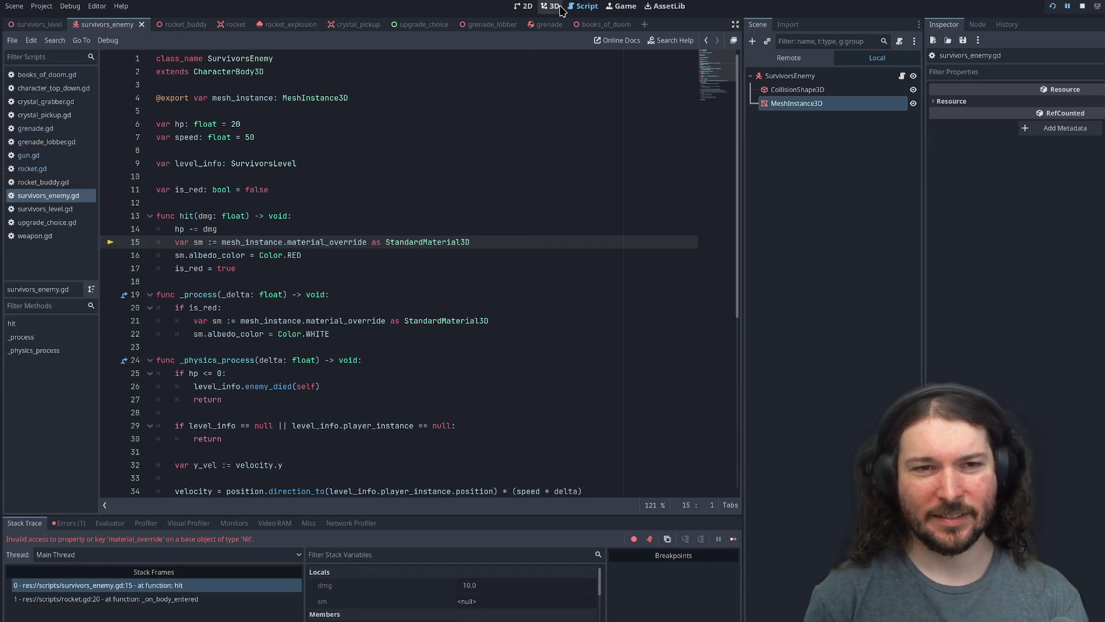
- Assign MeshInstance3D to SurvivorsEnemy's Mesh Instance property and rerun the game to confirm enemies turn red
click(1082, 5)
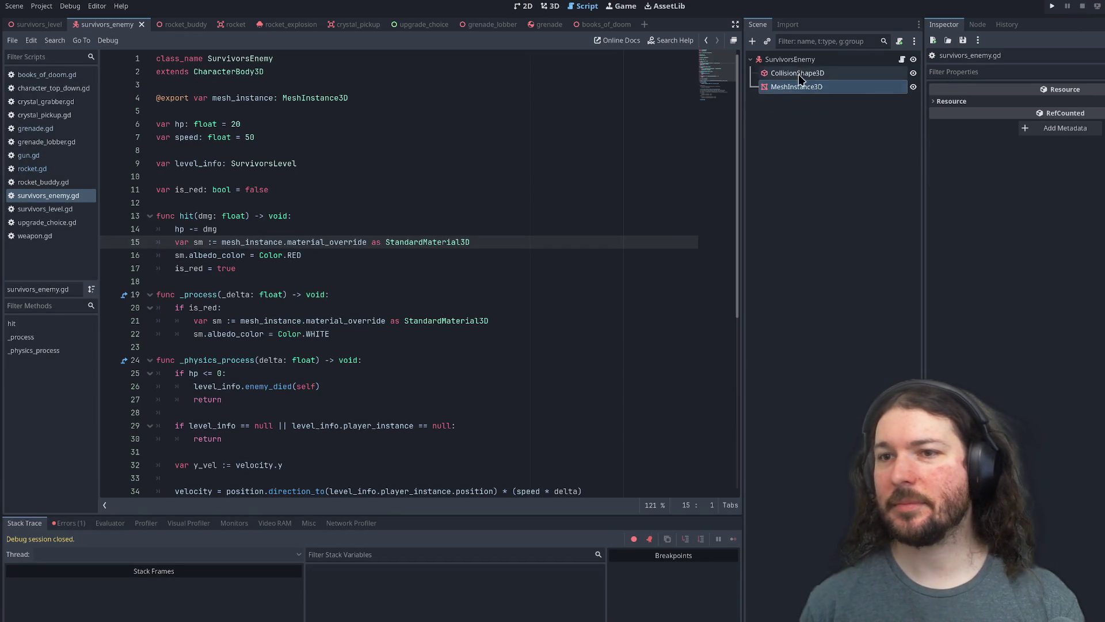
click(823, 61)
mouse_move(806, 87)
mouse_down()
mouse_move(1065, 149)
mouse_move(1080, 103)
mouse_up()
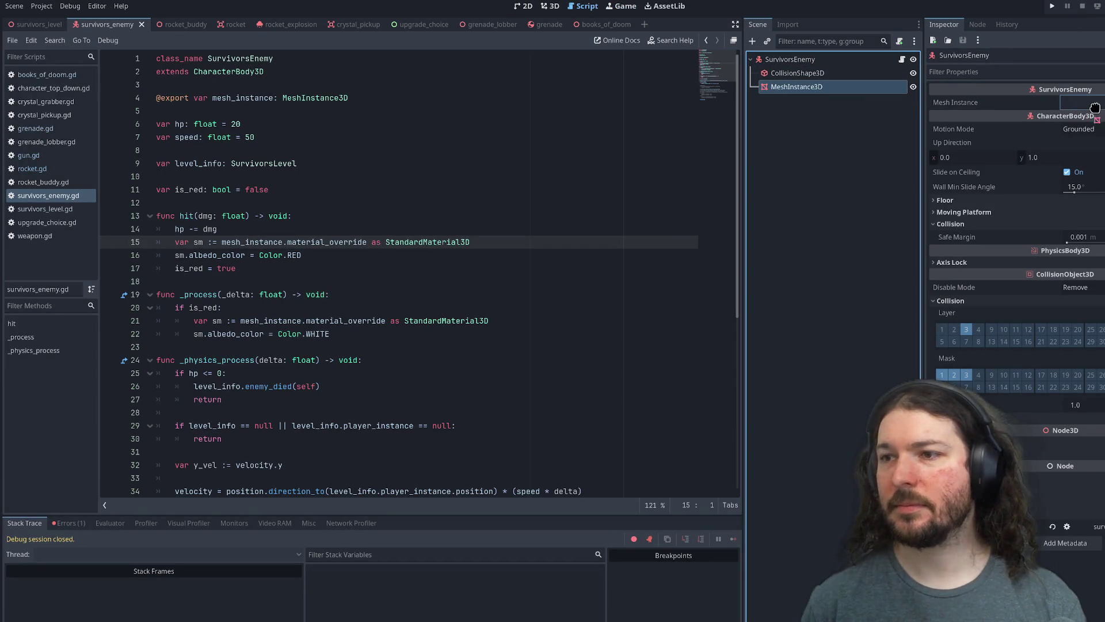
key(F5)
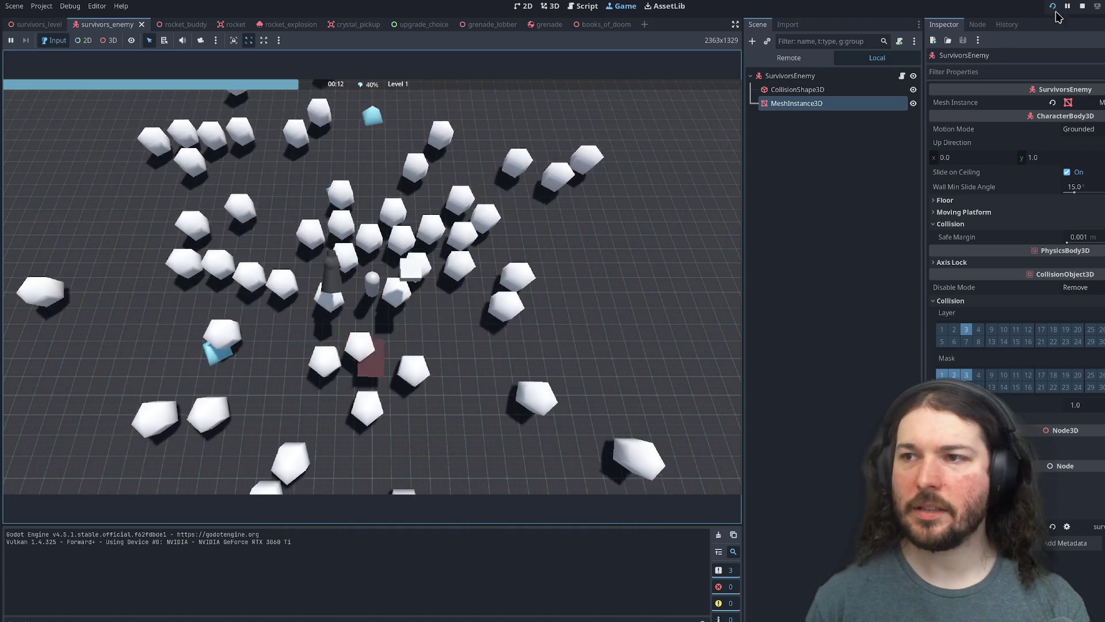
click(1082, 7)
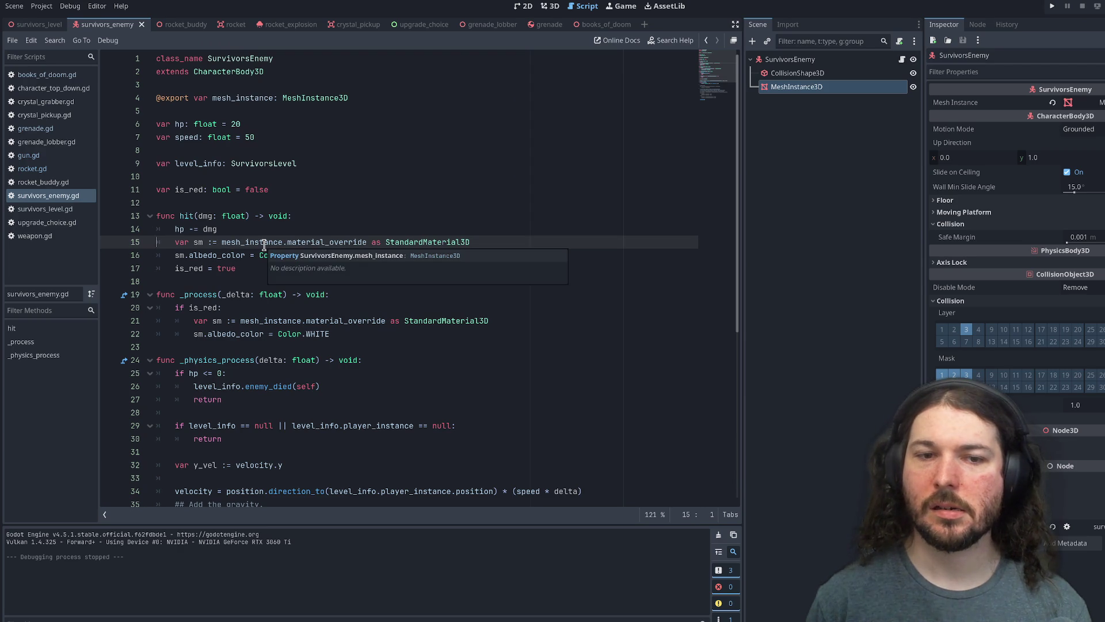
click(289, 241)
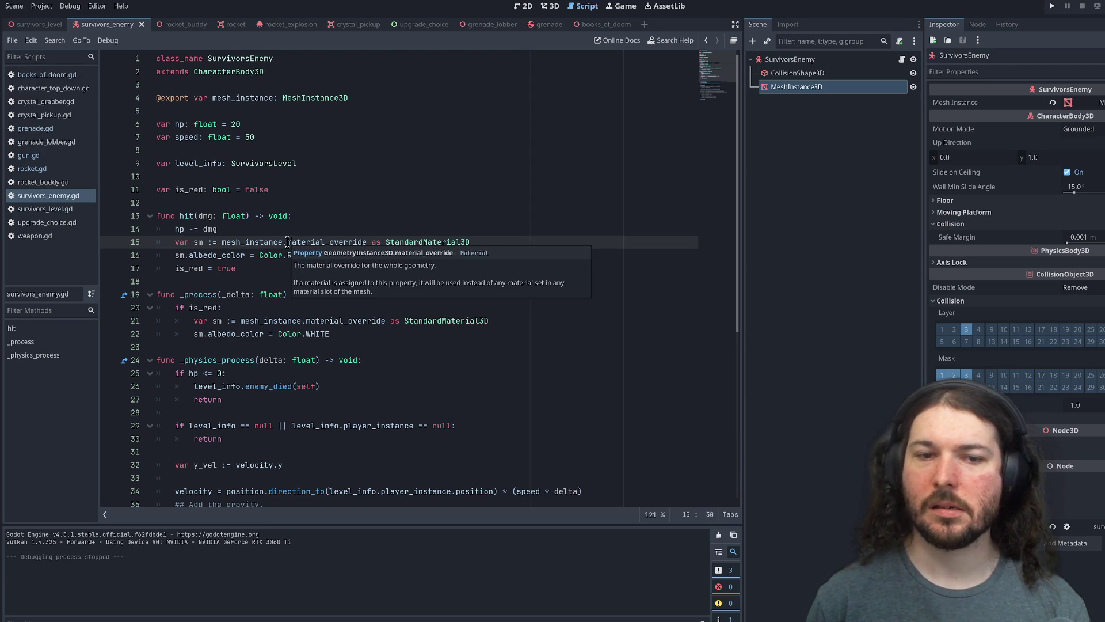
key(alt+Tab)
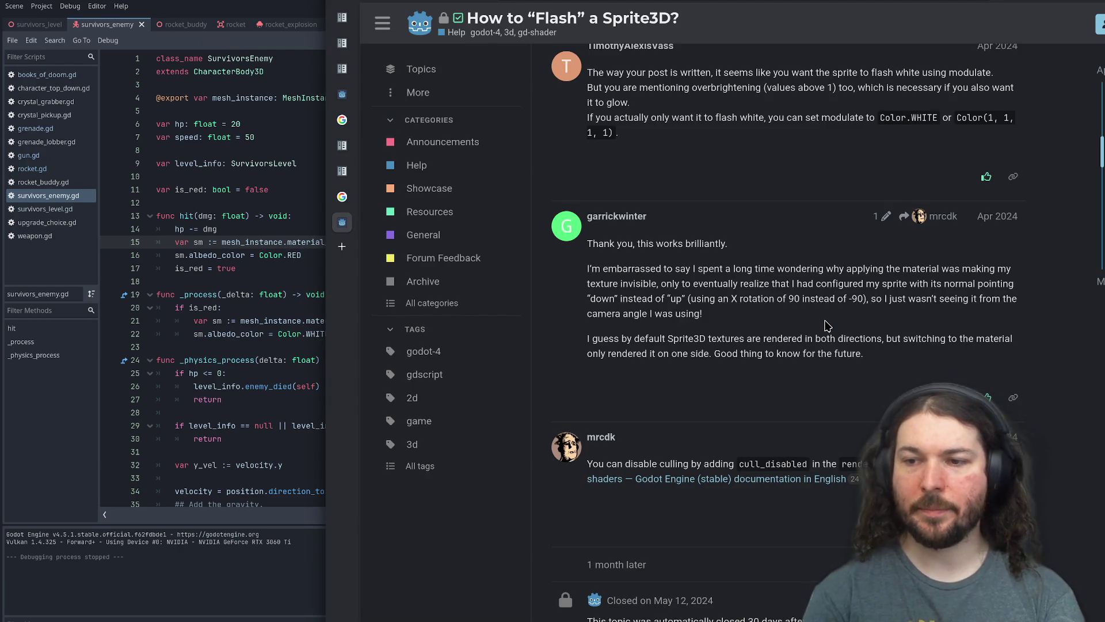
- Read the forum thread and the r/godot thread on emission-based hit flashes, then return to Godot
scroll(826, 326, down, 5)
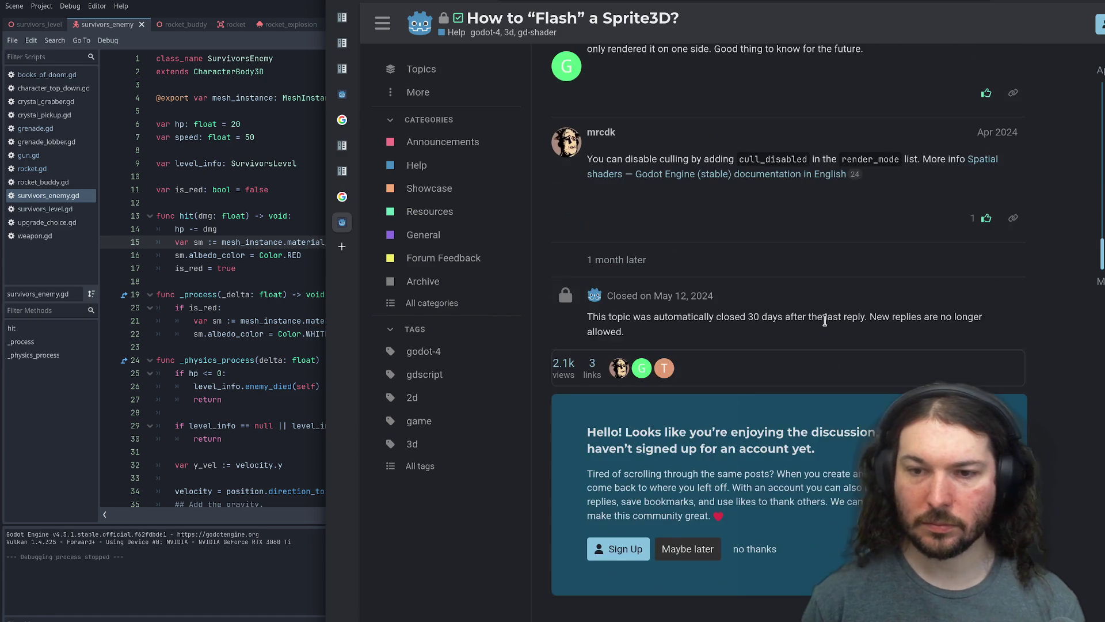
click(342, 196)
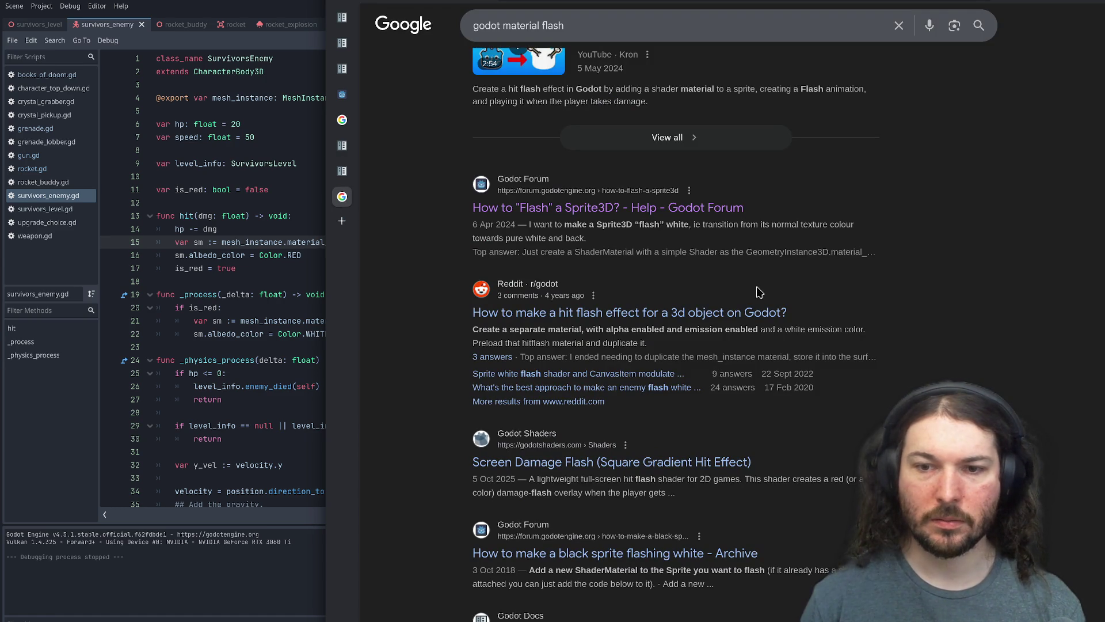
middle_click(756, 312)
click(343, 218)
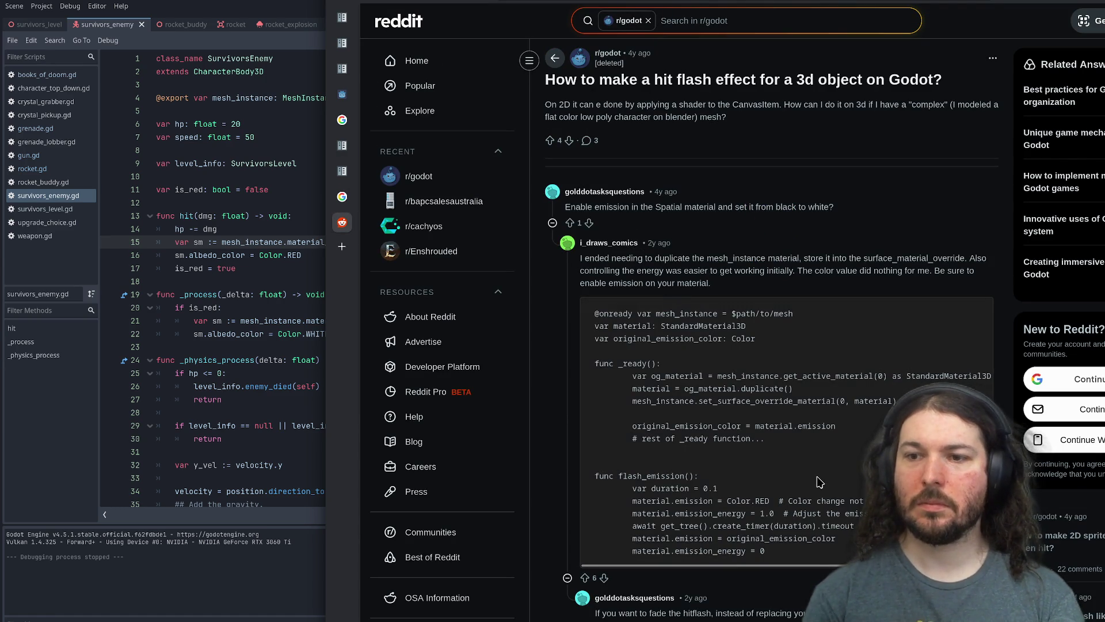
scroll(819, 482, down, 5)
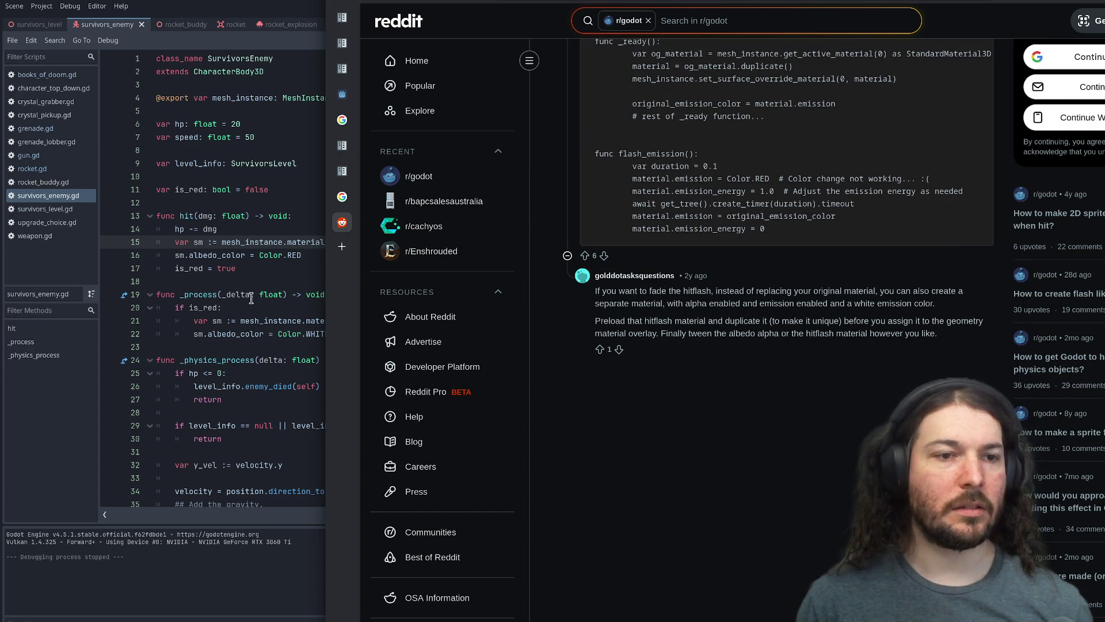
click(269, 273)
click(276, 283)
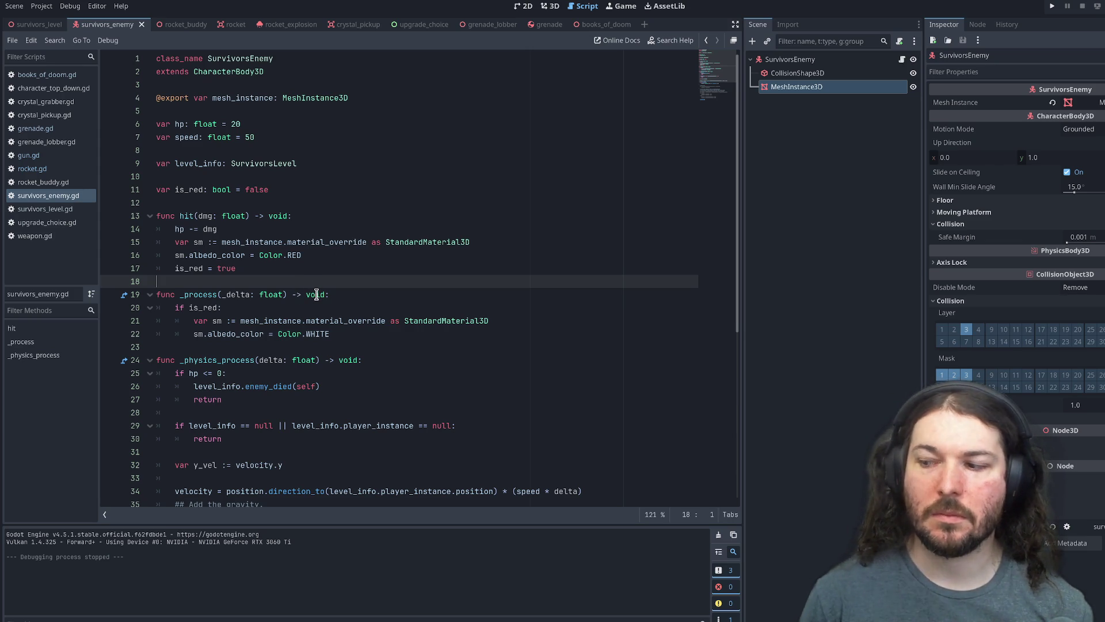
- Enlarge the FileSystem dock in the bottom panel and show the res://materials folder
key(Up)
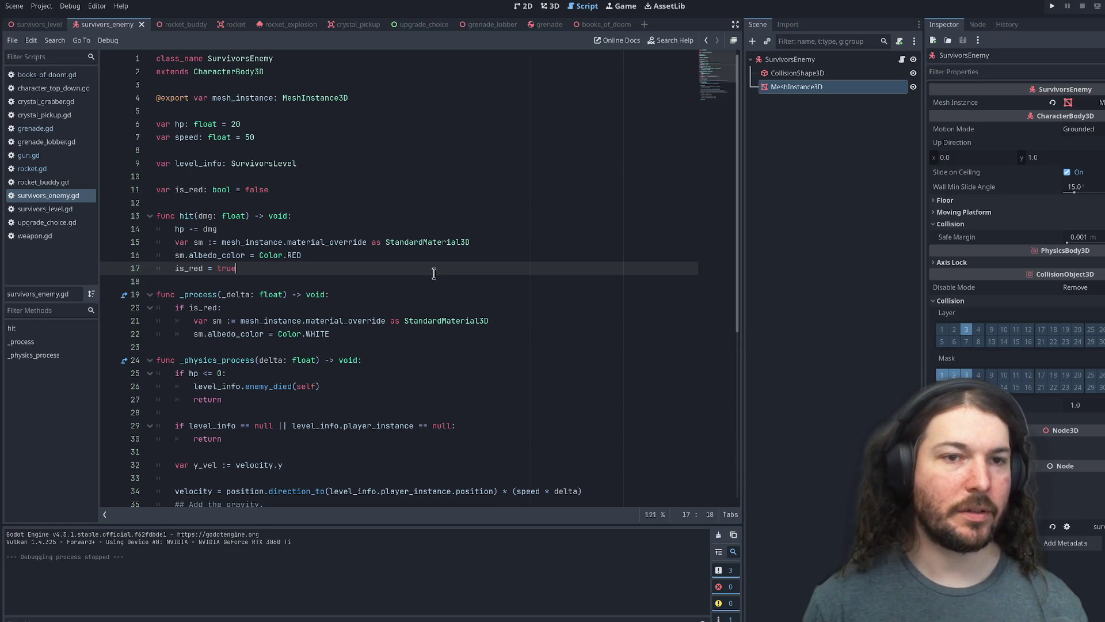
click(282, 98)
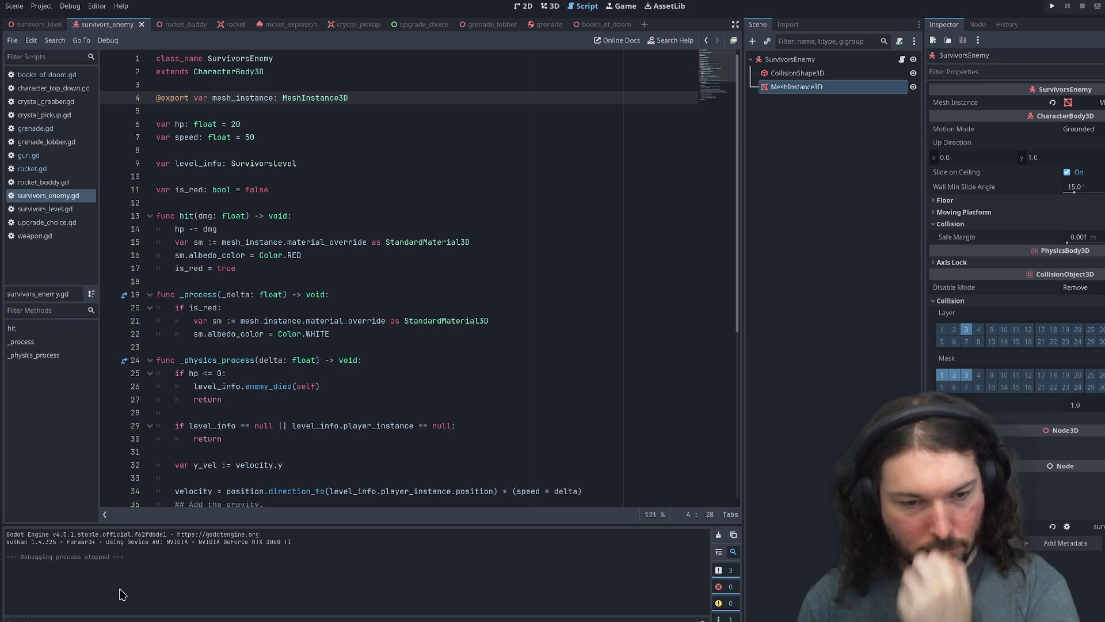
click(99, 618)
drag(232, 530, 236, 488)
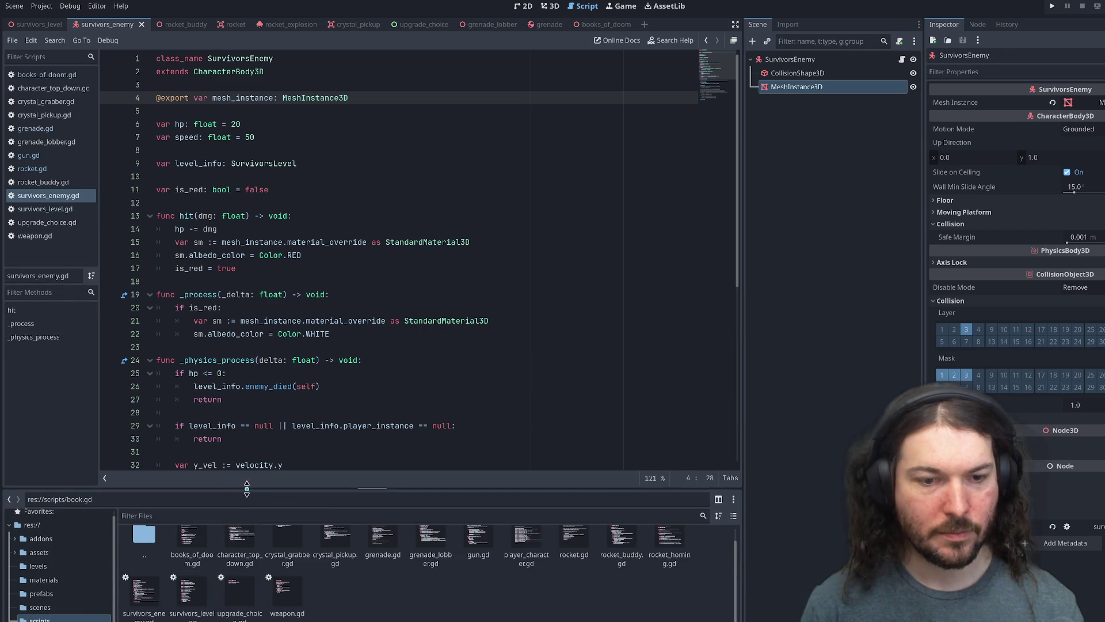
click(97, 581)
- Save the MeshInstance3D's Material Override as res://materials/enemy_normal.tres
right_click(385, 585)
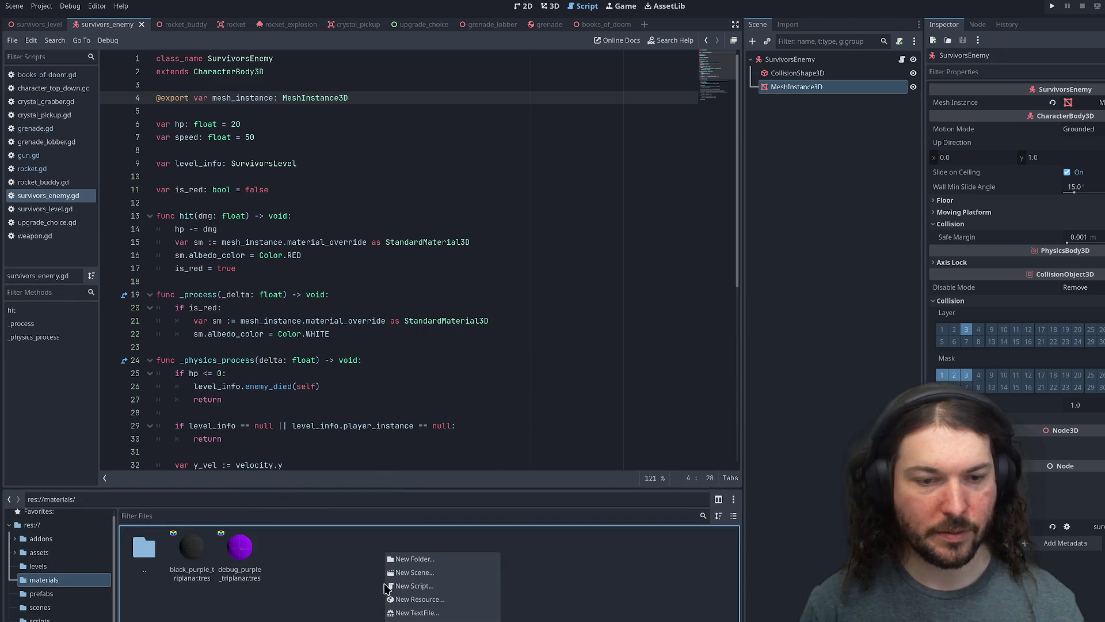
click(347, 574)
click(836, 87)
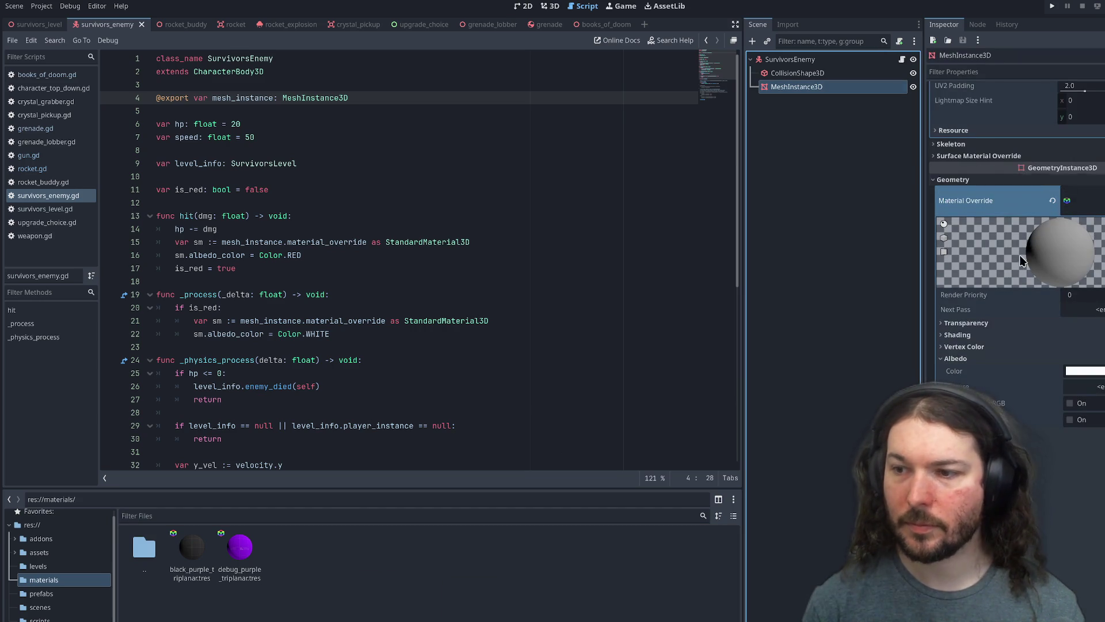
click(1101, 201)
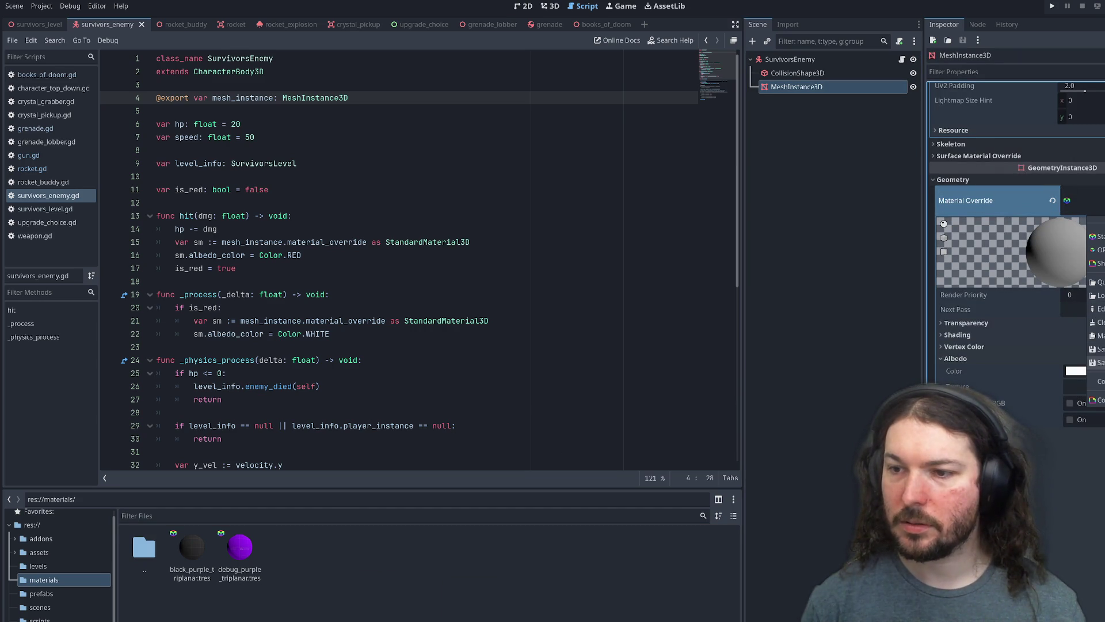
click(1096, 362)
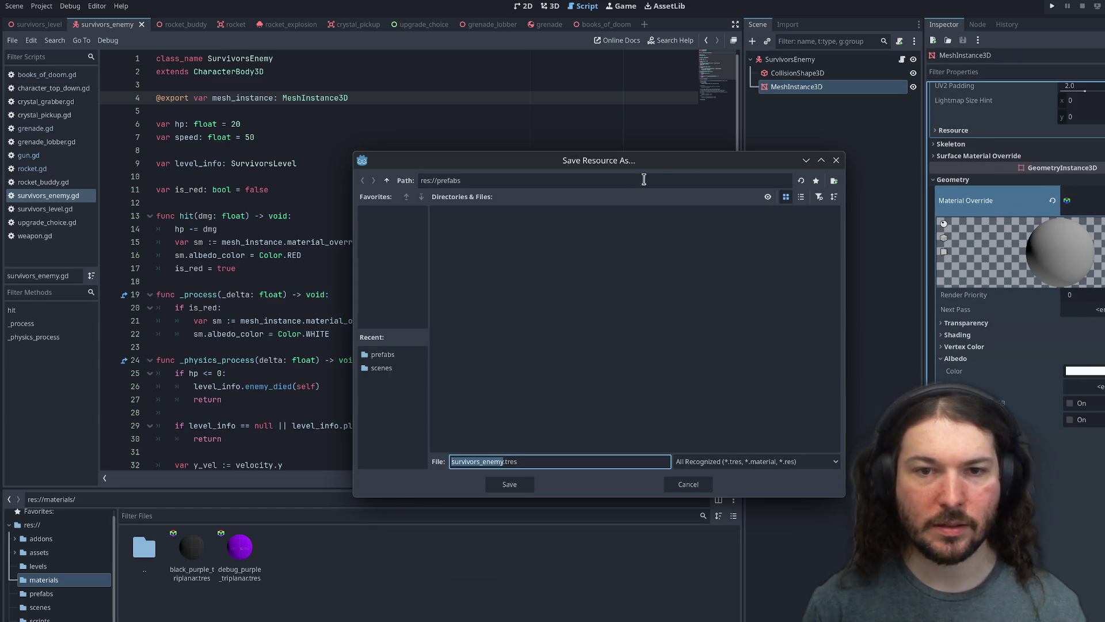
click(386, 181)
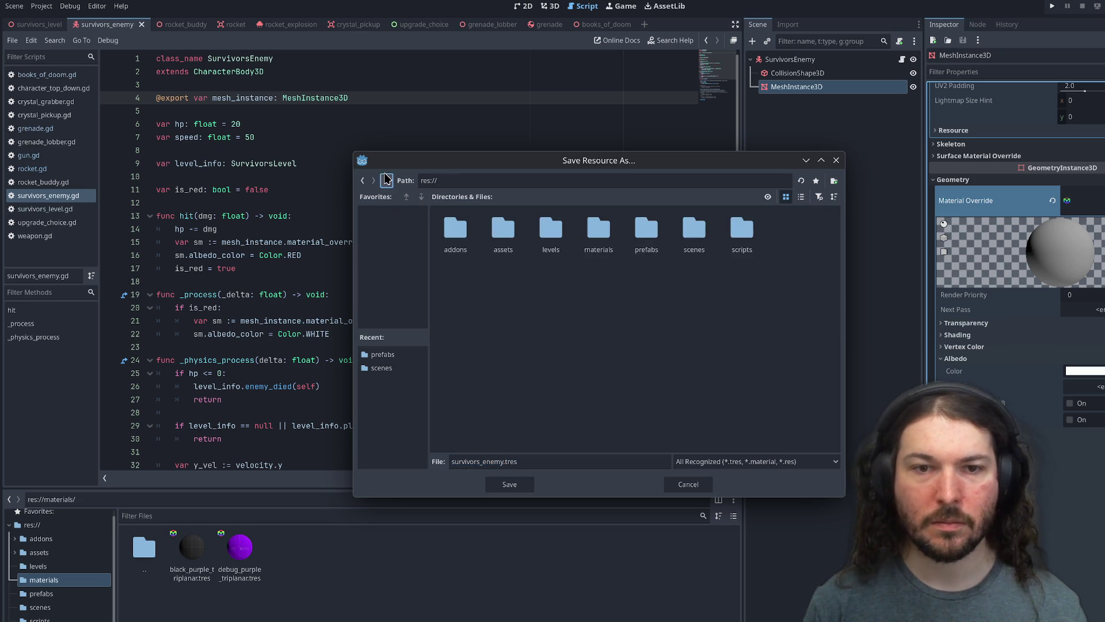
double_click(599, 230)
click(519, 461)
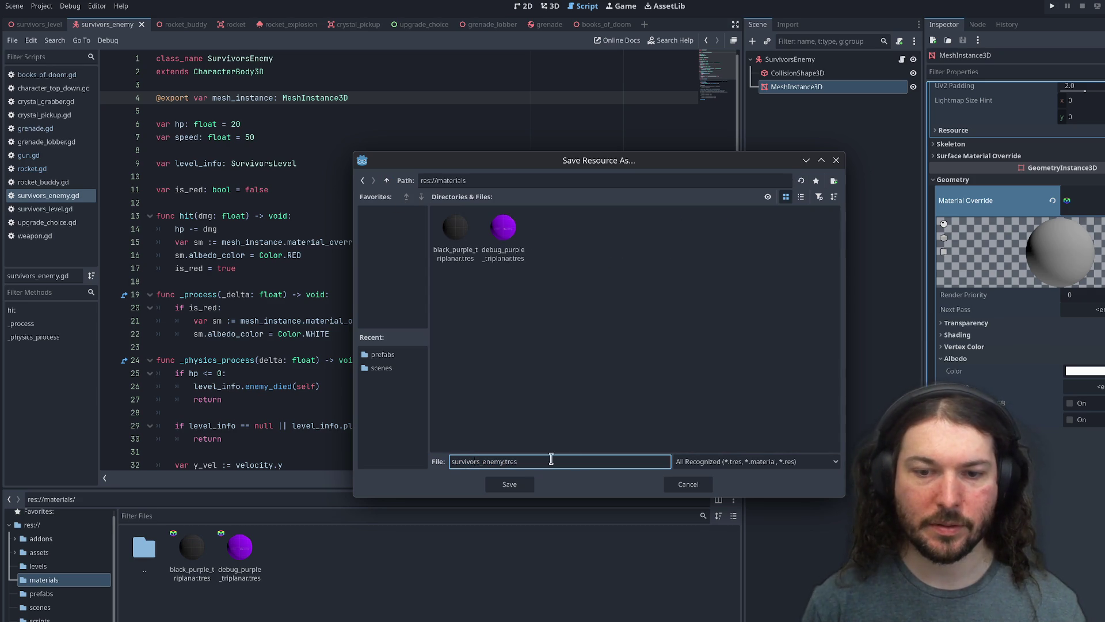
key(ctrl+shift+Left)
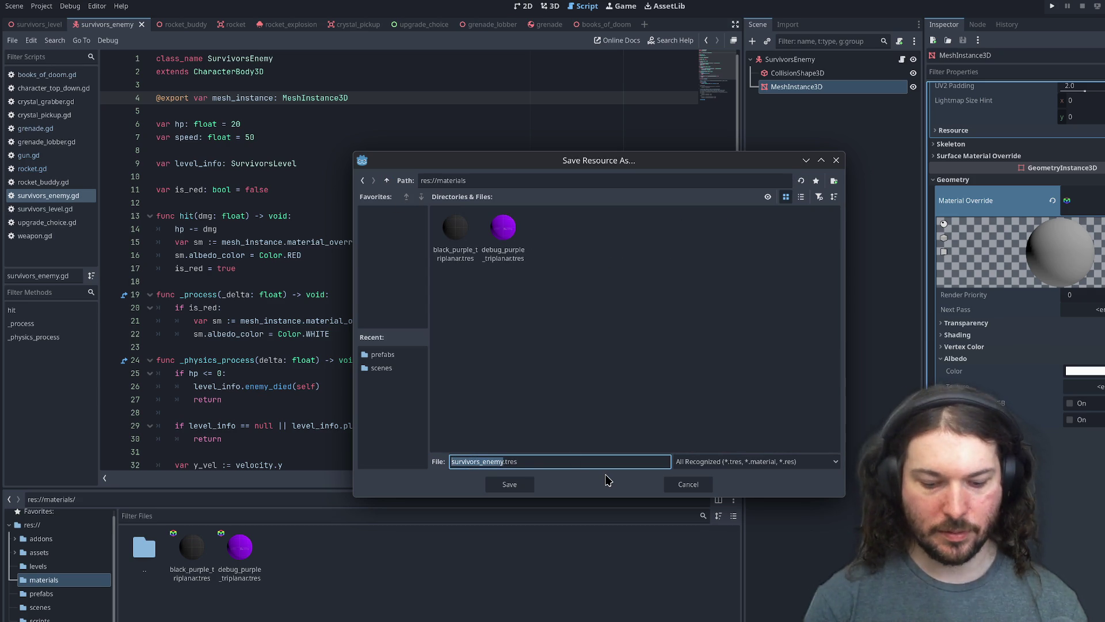
text(enemy_normal)
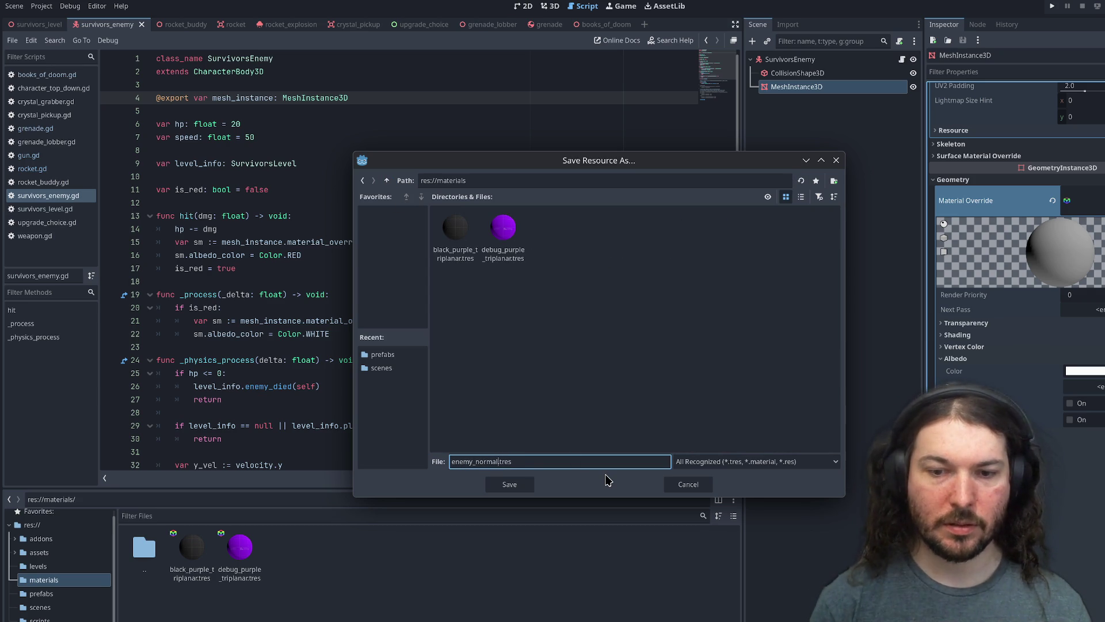
click(523, 487)
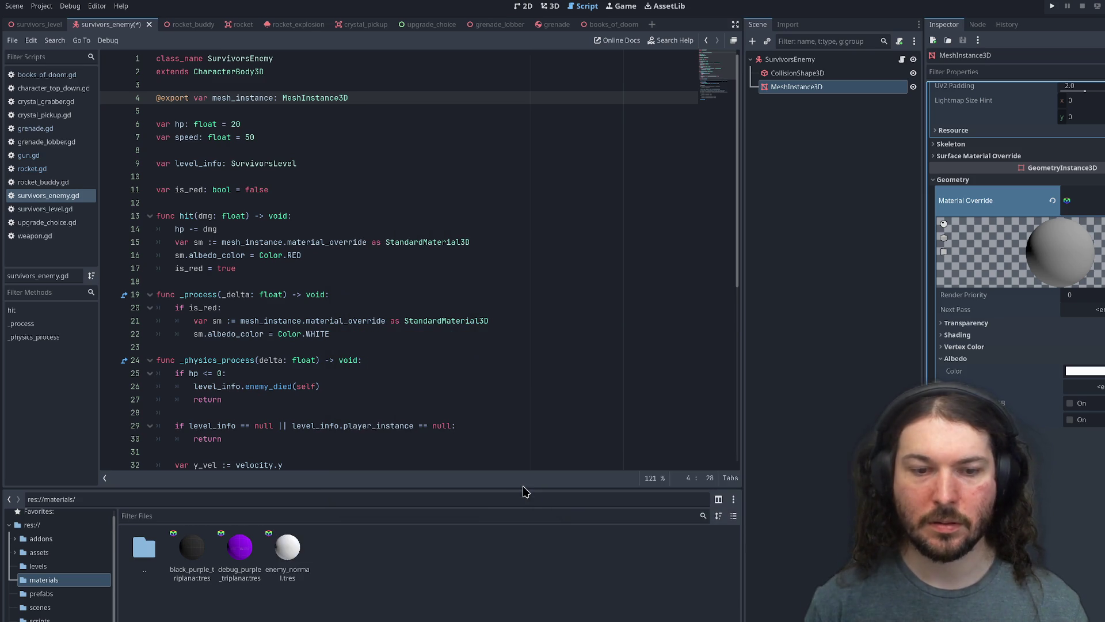
- Duplicate enemy_normal.tres as enemy_hit.tres, set its Albedo Color to ff0000, and save
right_click(295, 553)
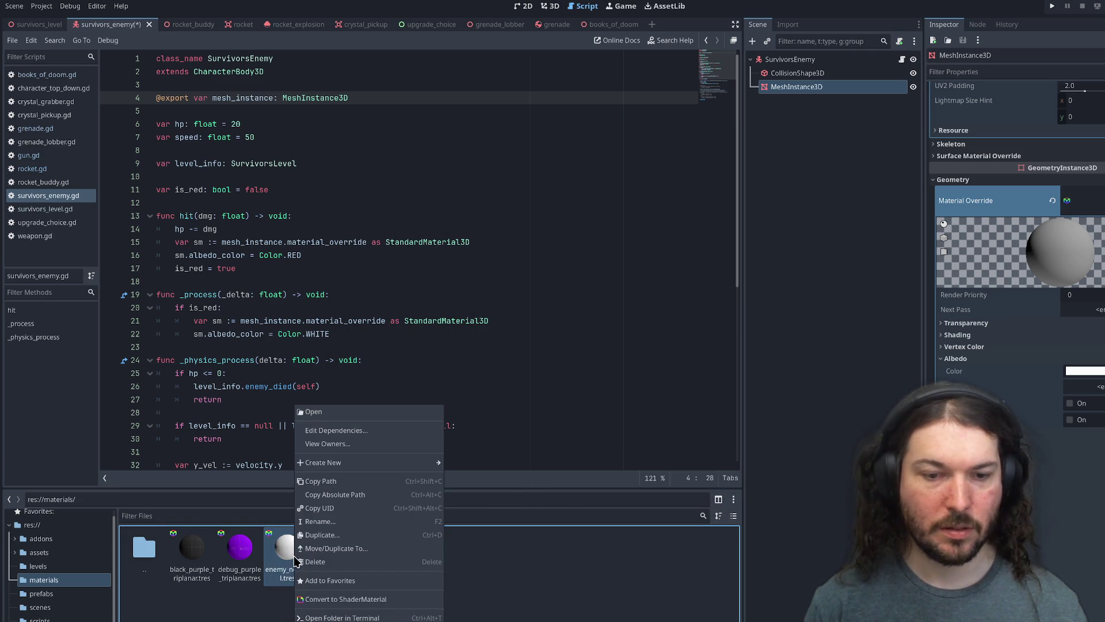
click(322, 535)
text(enemy_normal.tres)
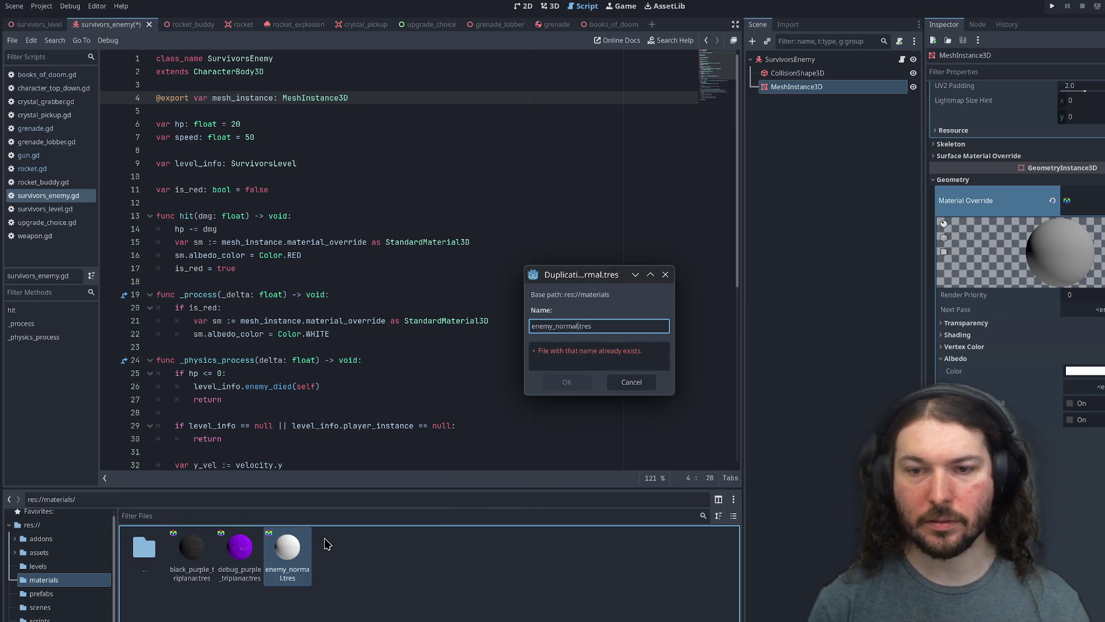
text(hit)
key(Return)
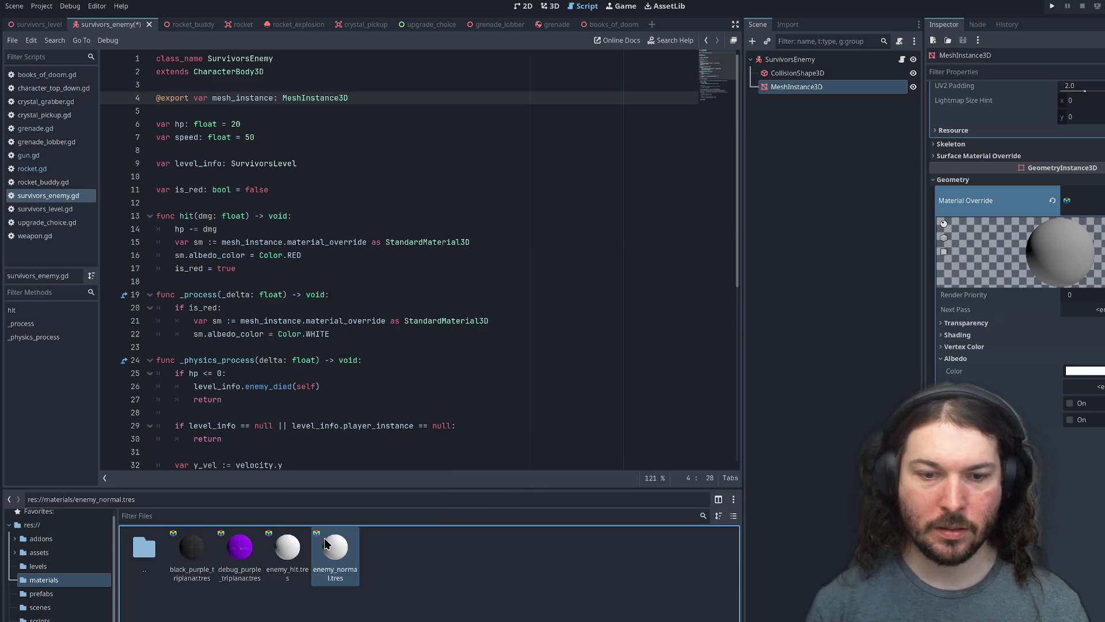
click(287, 550)
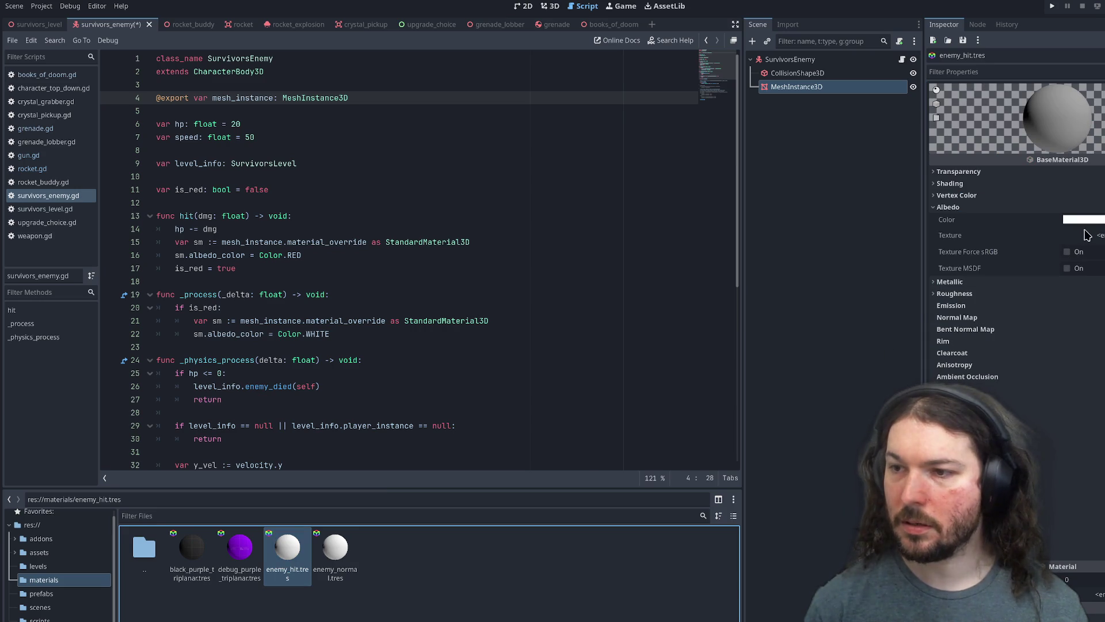
click(1084, 220)
text(ff0000)
key(Return)
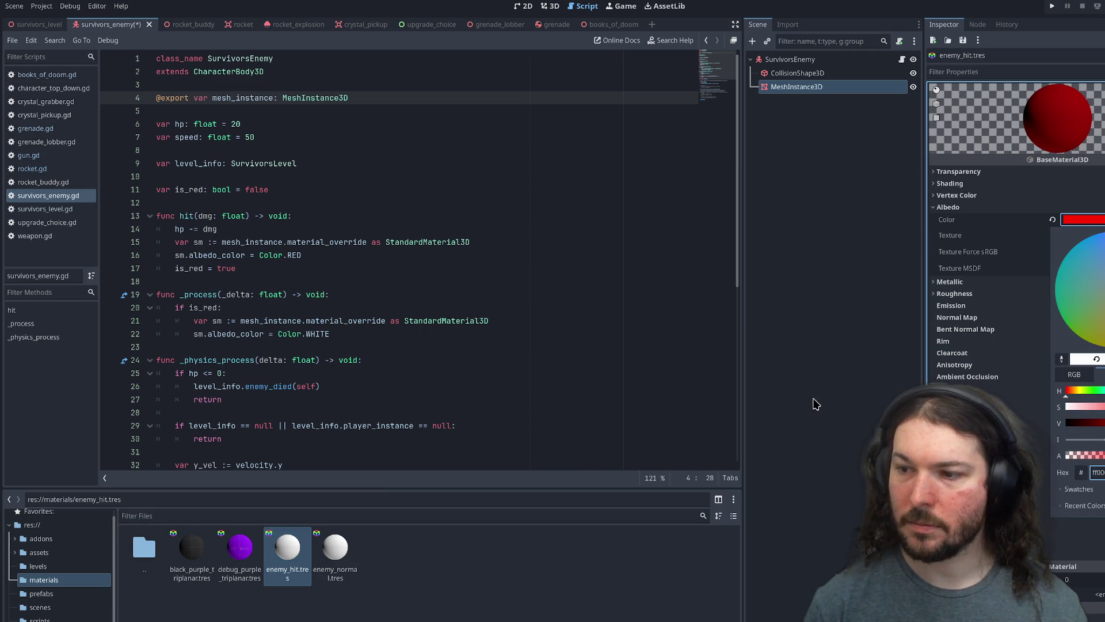
click(815, 403)
key(ctrl+s)
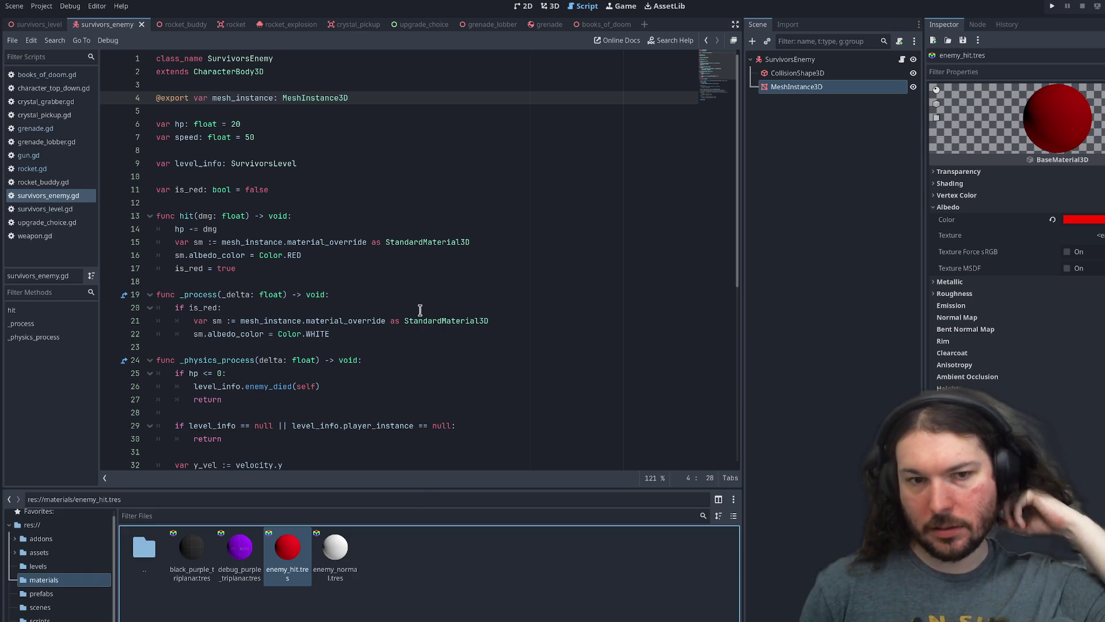
click(367, 100)
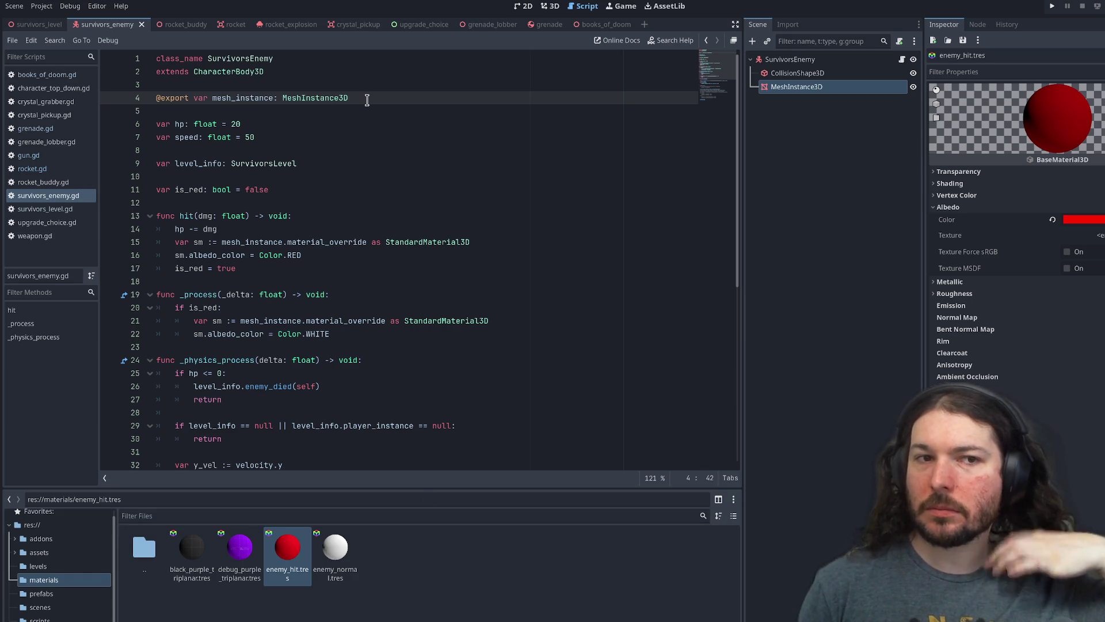
key(Return)
text(@export var)
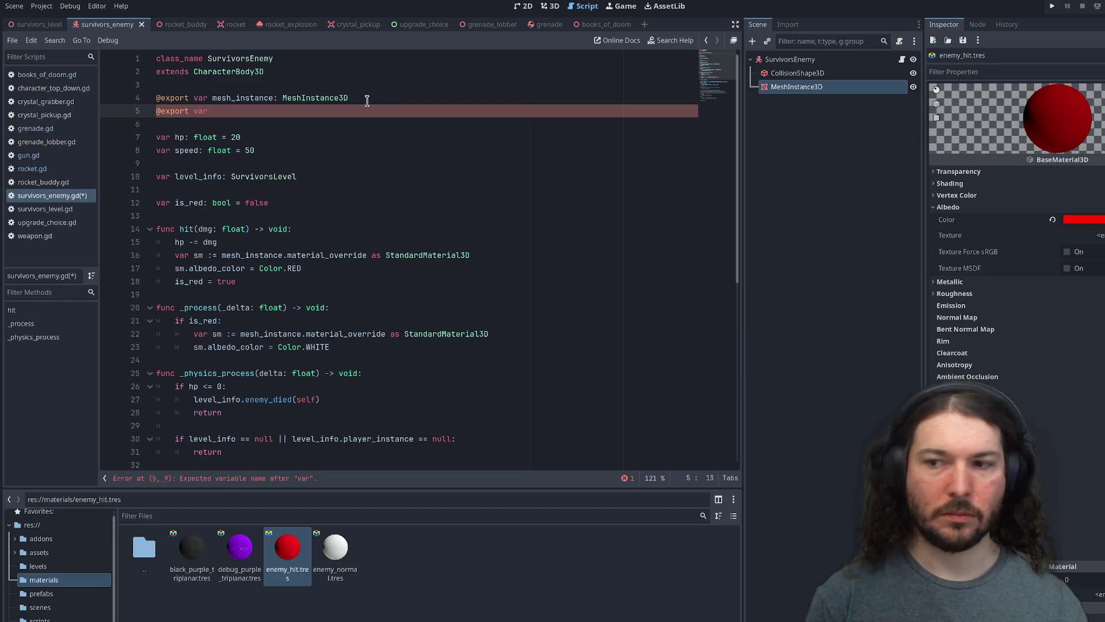
text(:)
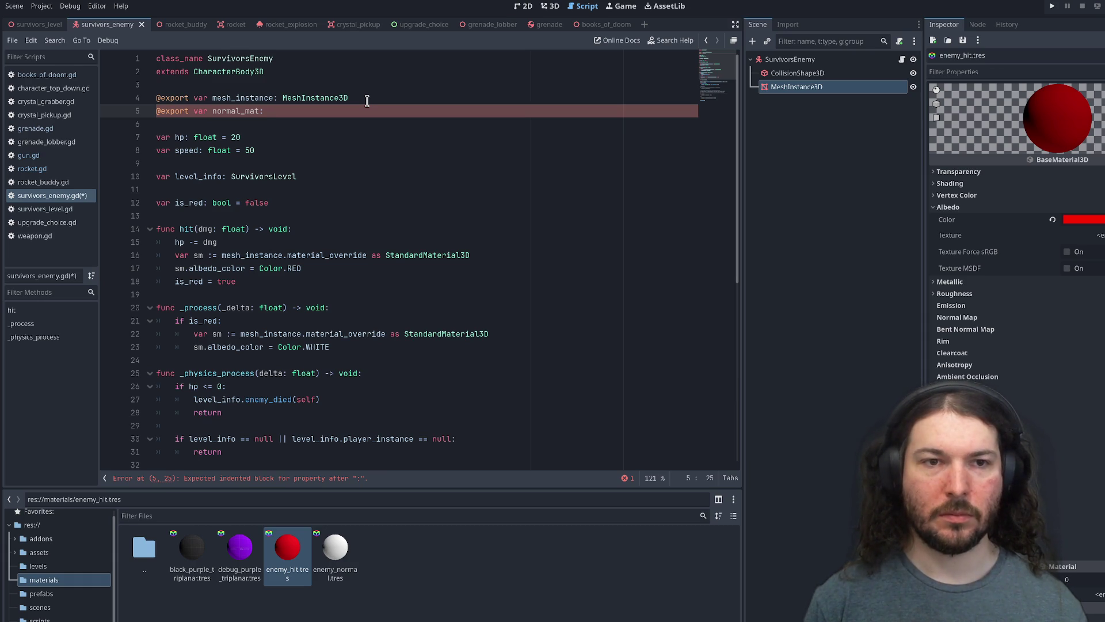
key(ctrl+BackSpace)
key(ctrl+BackSpace)
key(ctrl+BackSpace)
text(@expor)
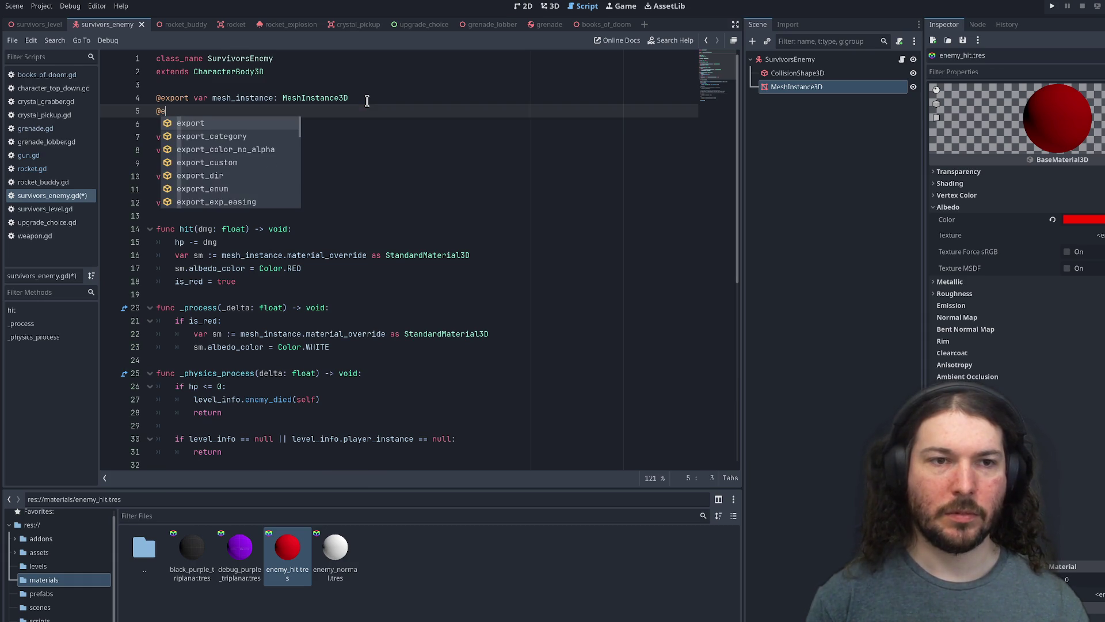
text(t var hit_material: )
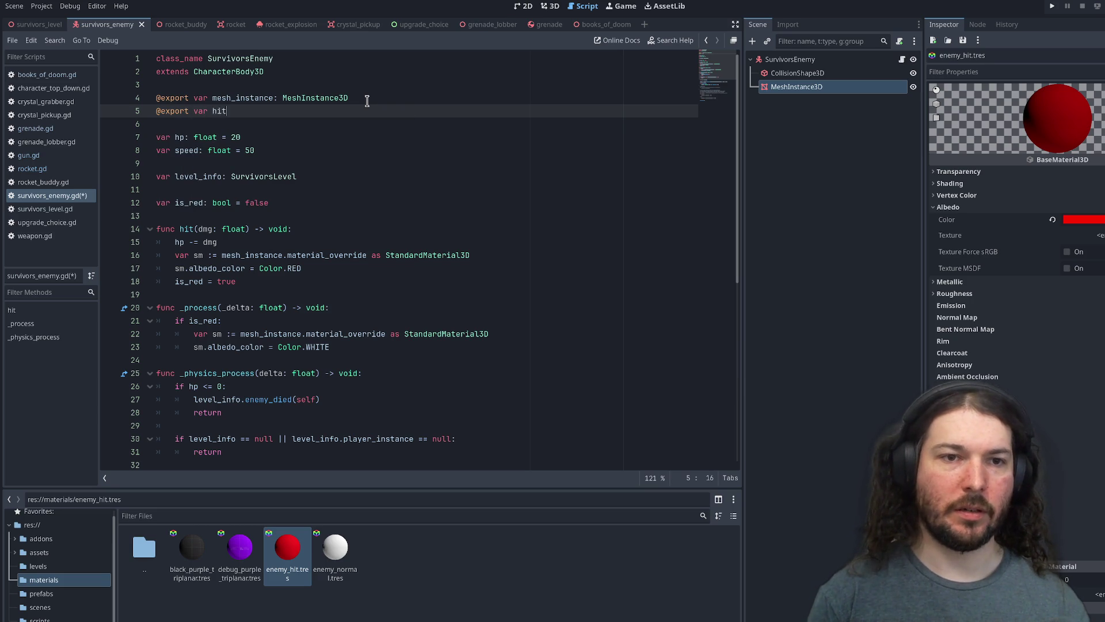
text(StandardMaterial3D)
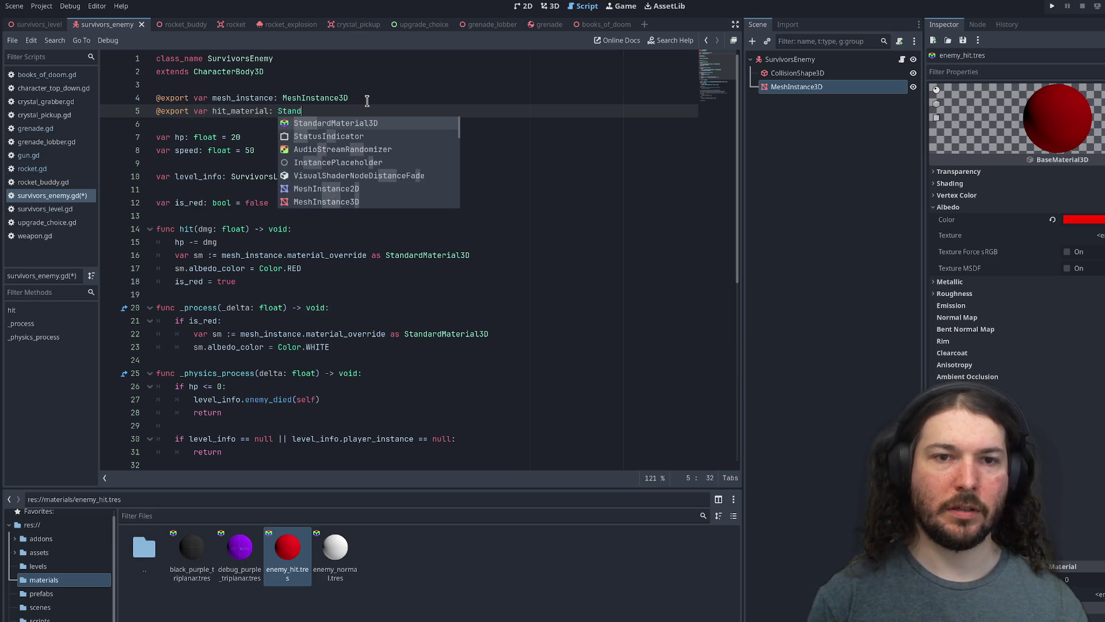
key(Return)
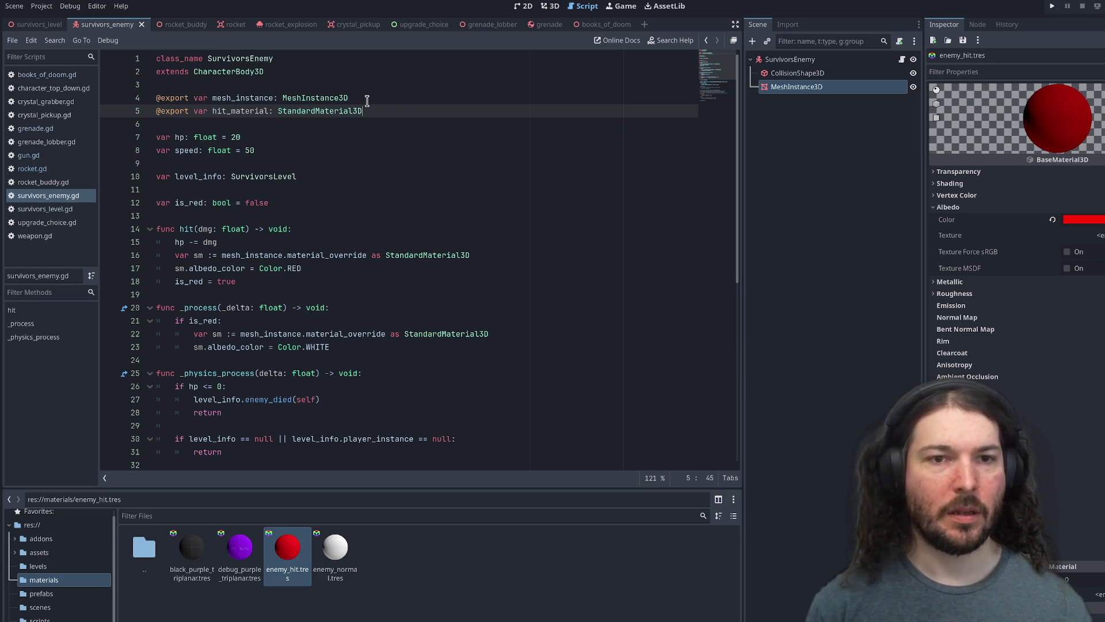
key(Return)
text(var normal_material)
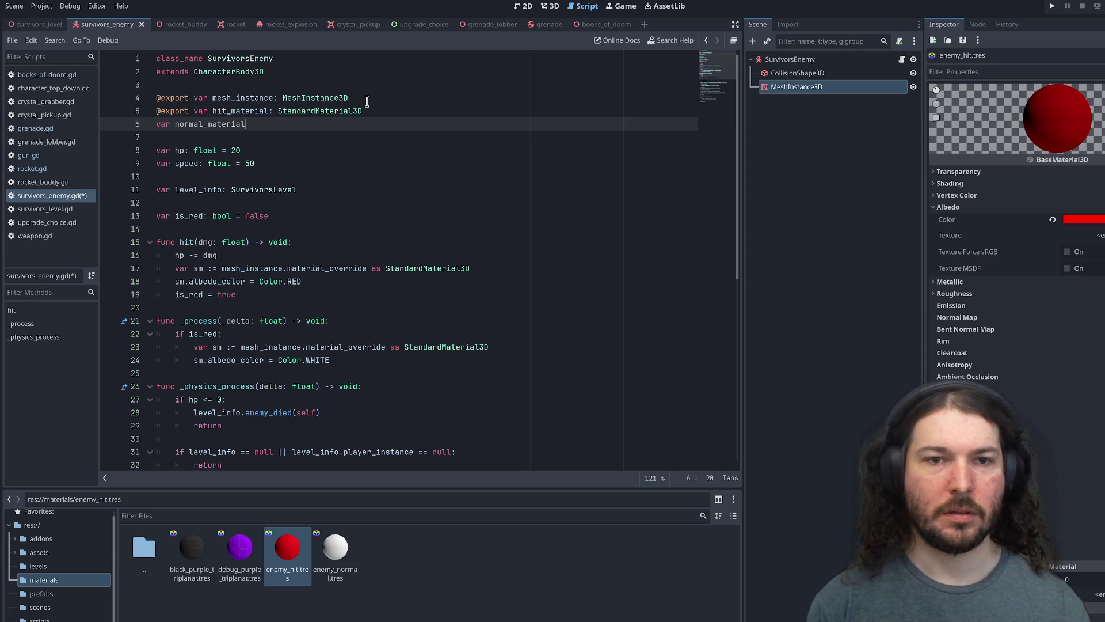
text(: St)
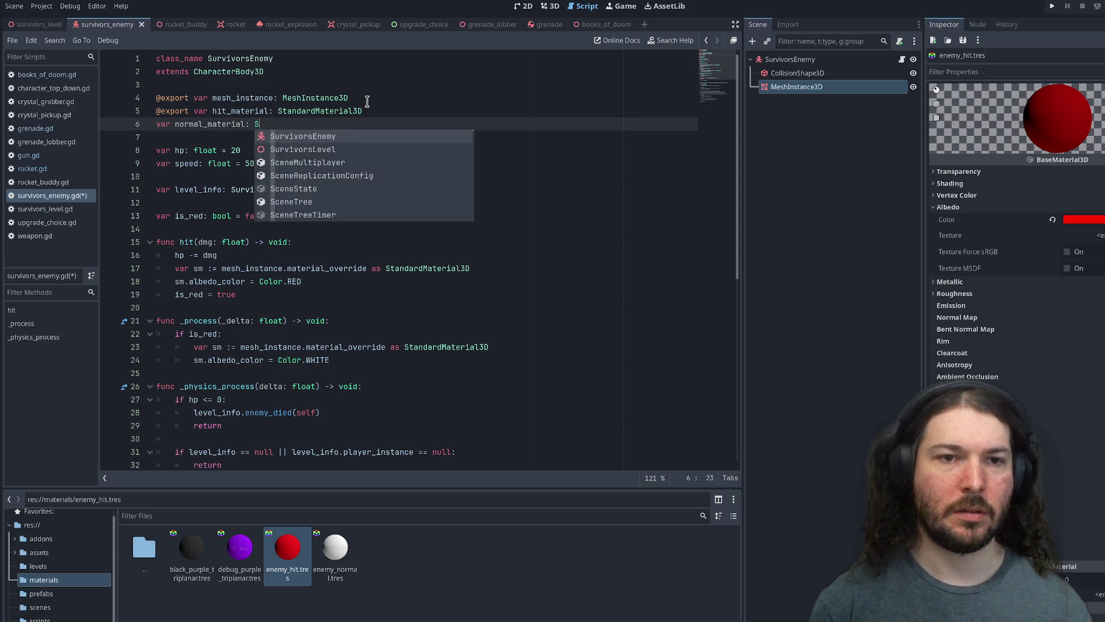
key(Return)
key(Down)
key(Down)
key(Down)
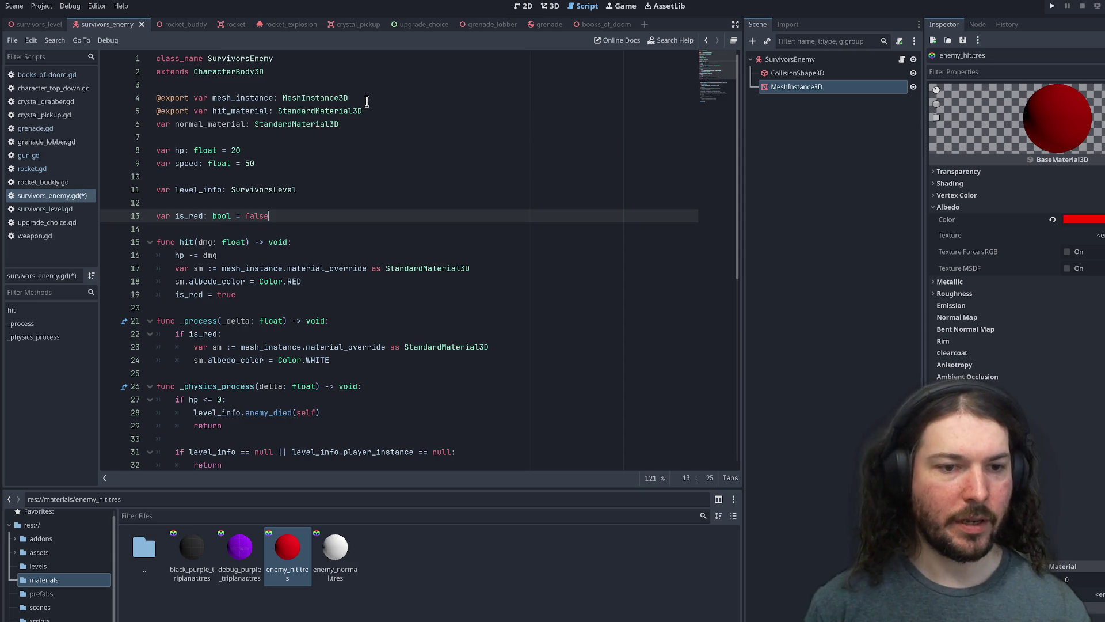
key(Return)
key(Return)
- Create a _ready() function and copy the material_override expression from hit()
text(func _Re)
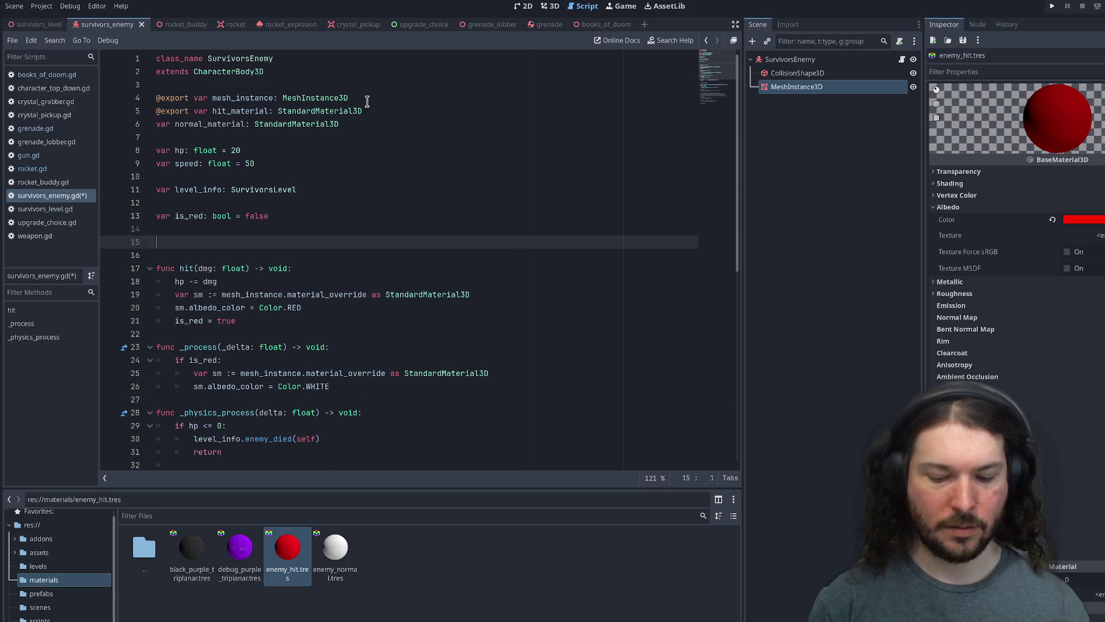
key(Return)
key(Return)
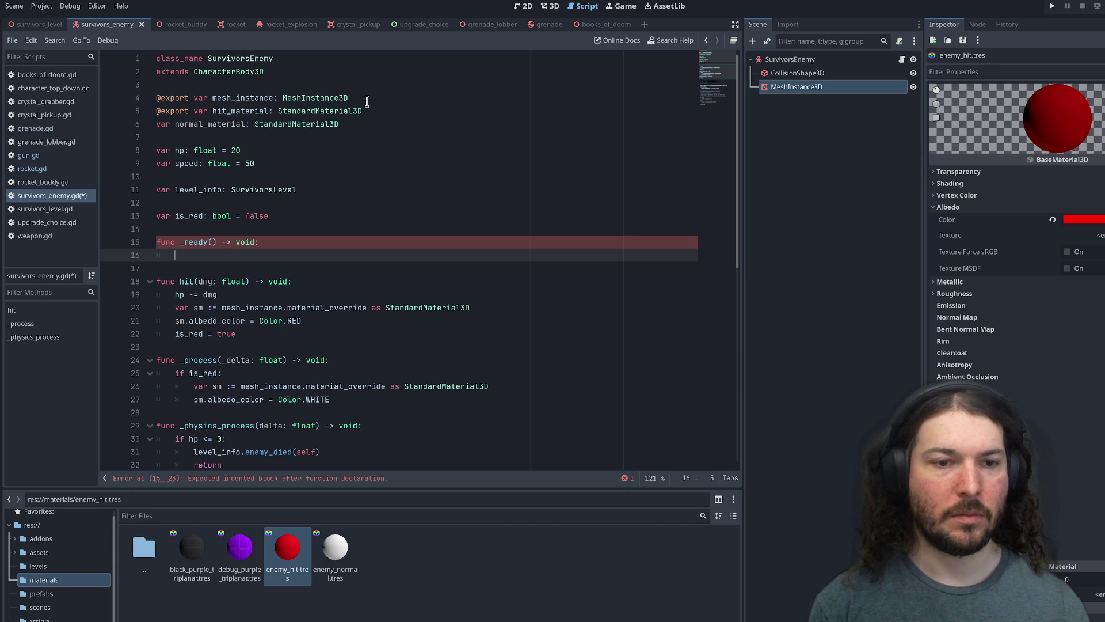
key(Down)
key(Down)
key(Down)
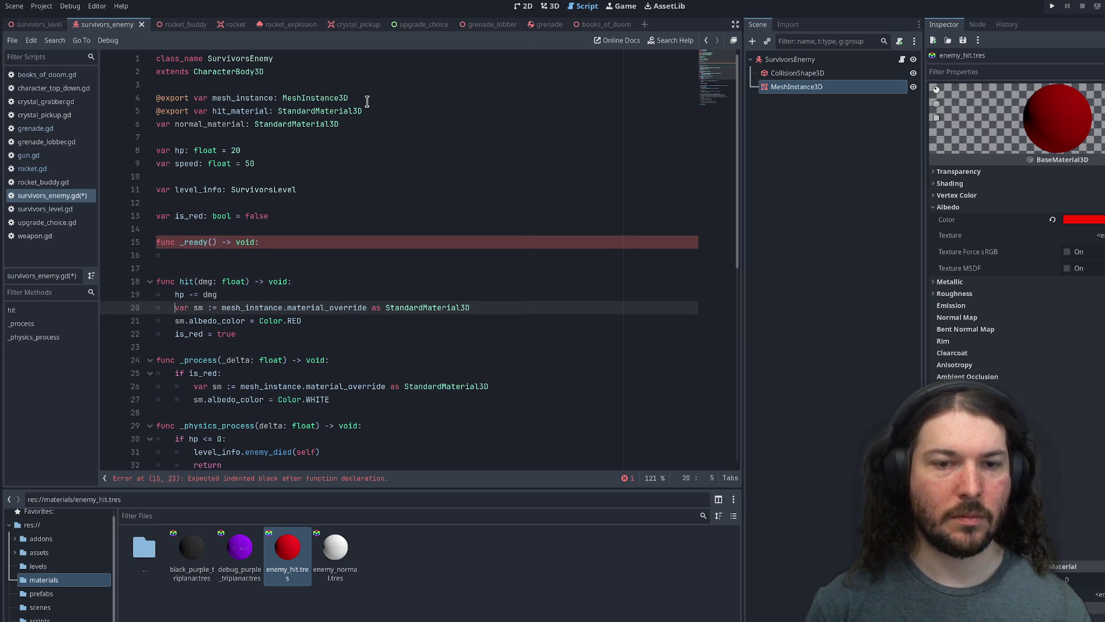
key(shift+End)
key(ctrl+c)
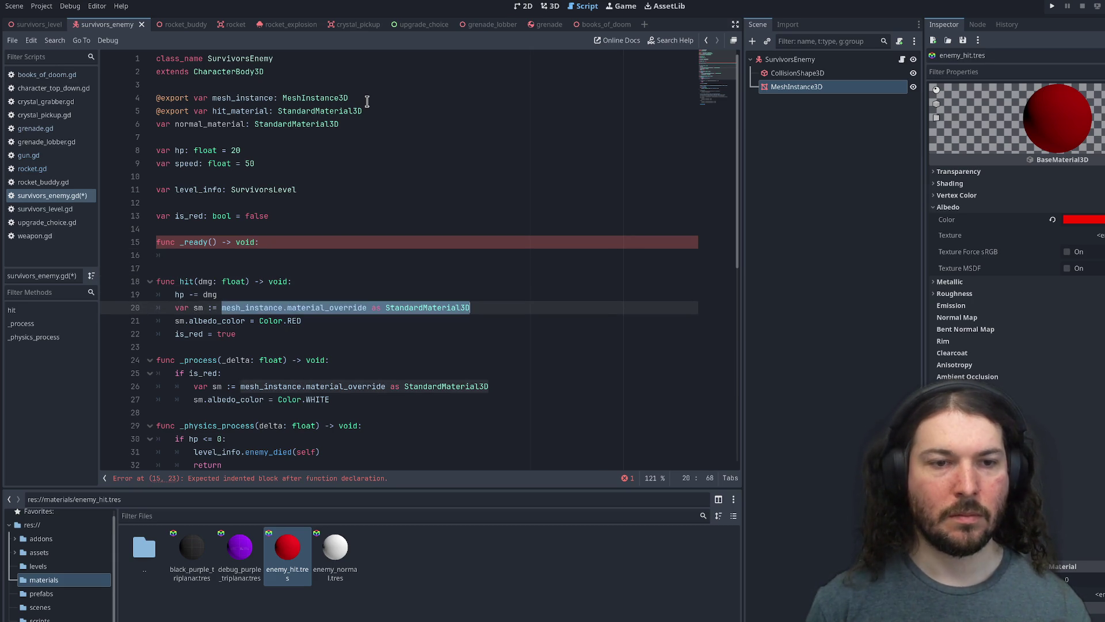
key(Up)
key(Up)
key(Up)
- Store that expression in normal_material inside _ready, save, and remove the redundant type cast
text(norm)
key(Return)
text(=)
key(ctrl+v)
key(Escape)
key(ctrl+s)
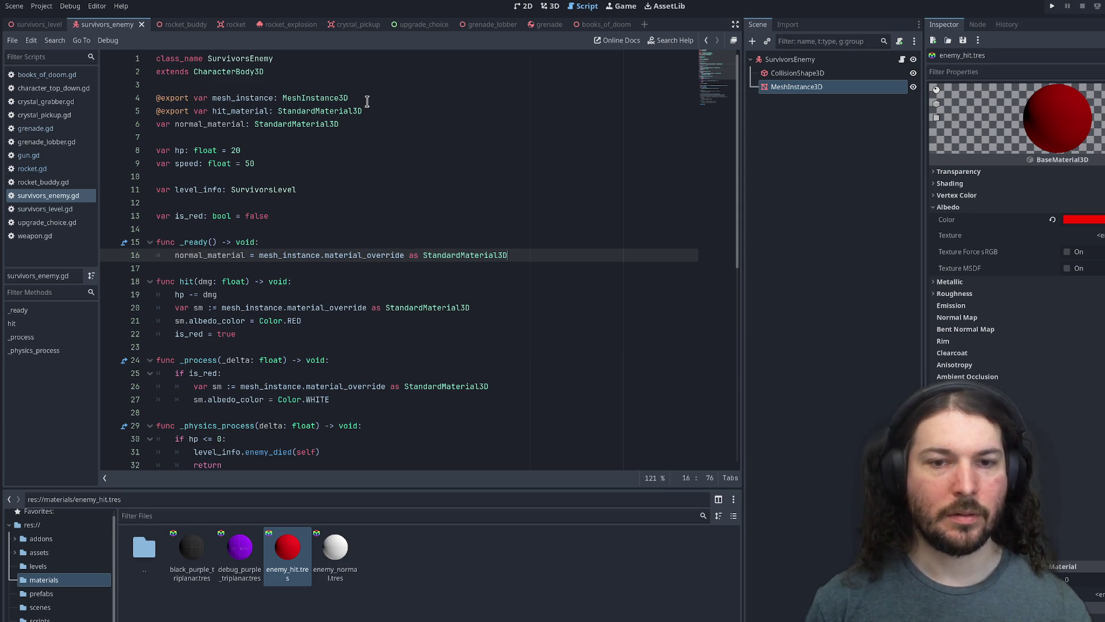
key(ctrl+BackSpace)
key(ctrl+BackSpace)
key(ctrl+BackSpace)
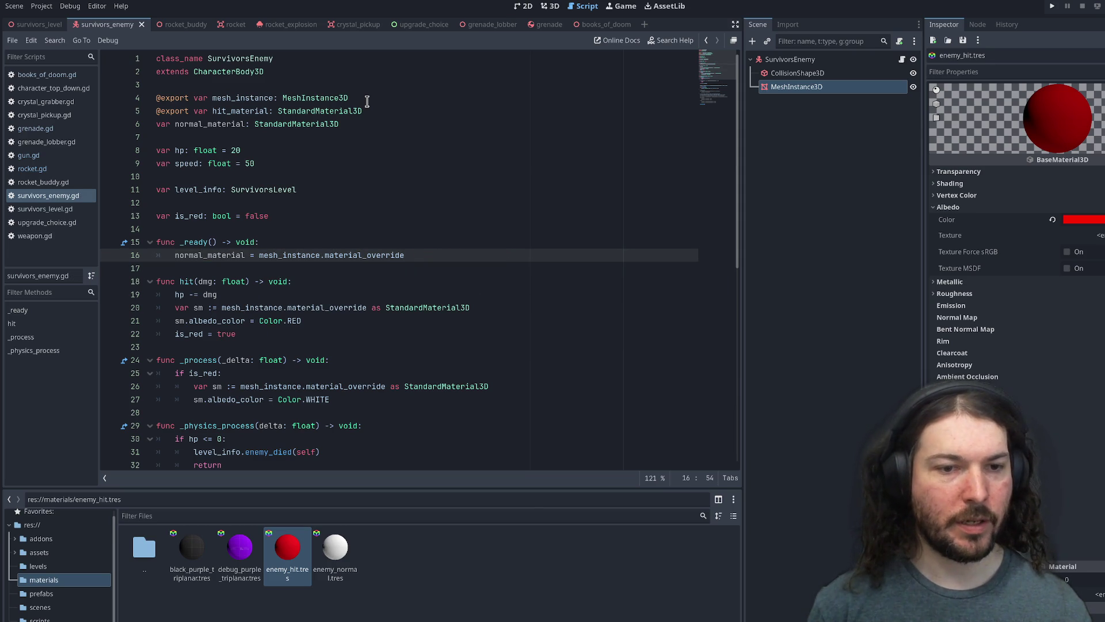
key(Down)
key(Down)
key(Down)
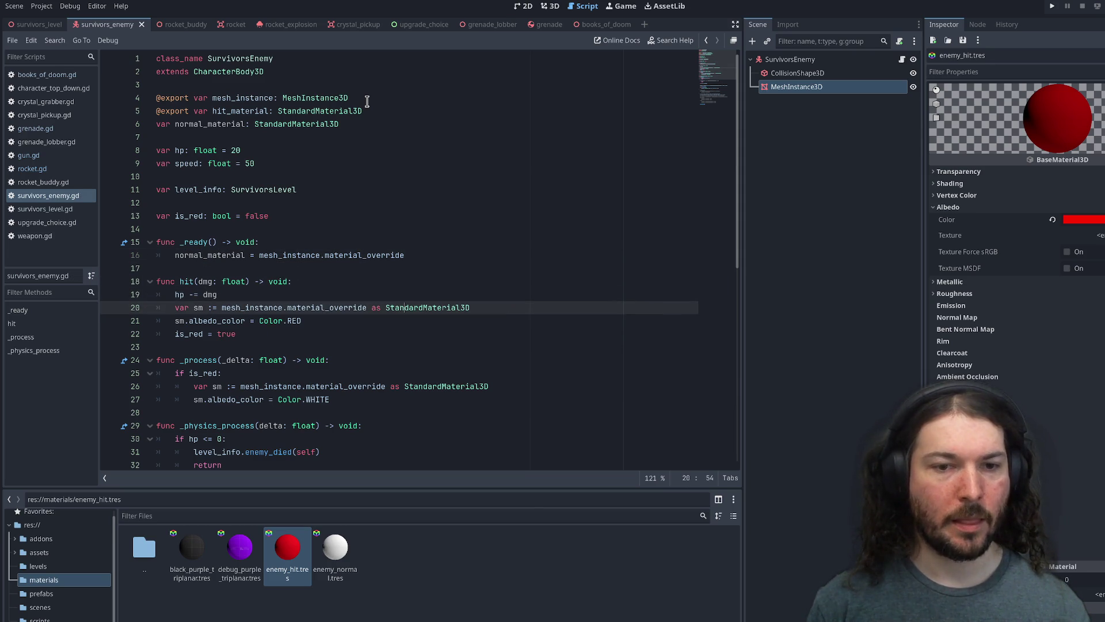
- In hit(), replace the sm albedo lines with material_override = hit_material
key(ctrl+Left)
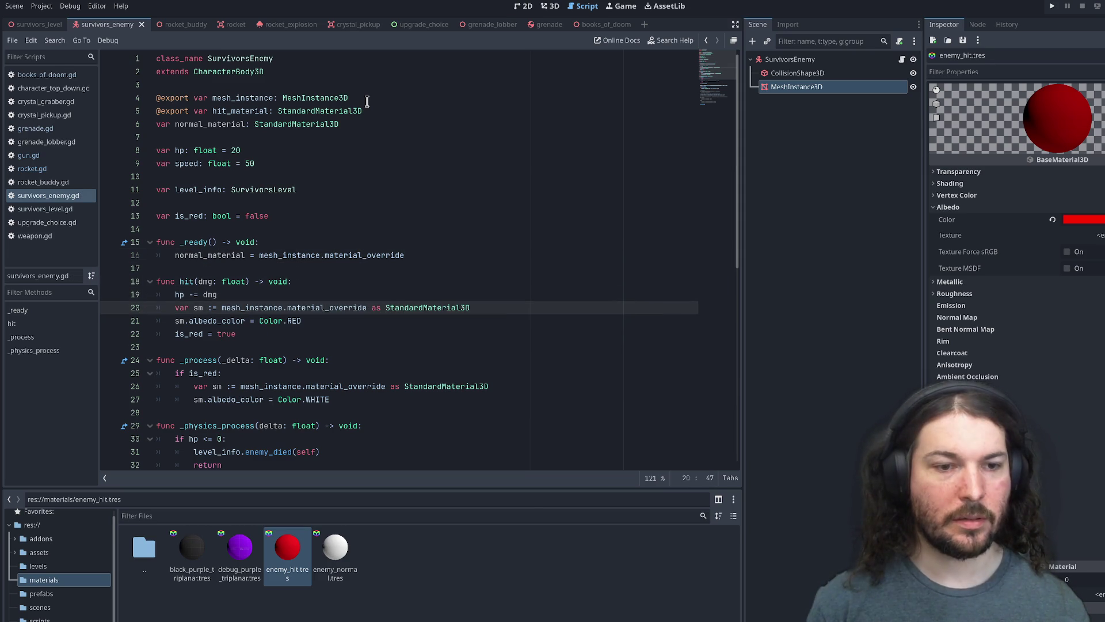
key(Delete)
key(Delete)
key(Delete)
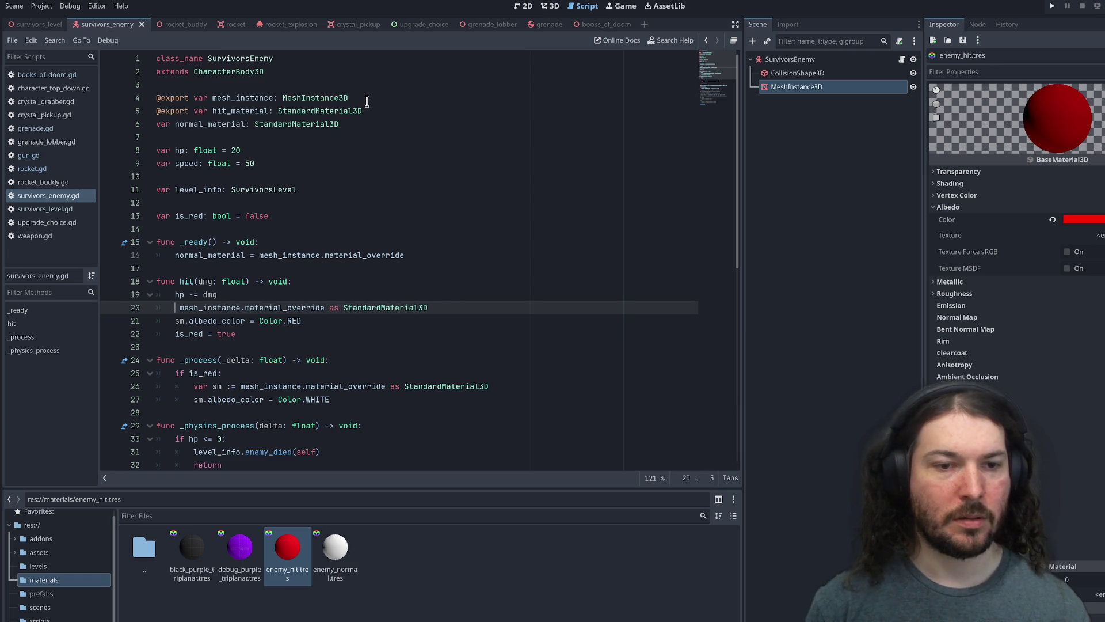
key(Down)
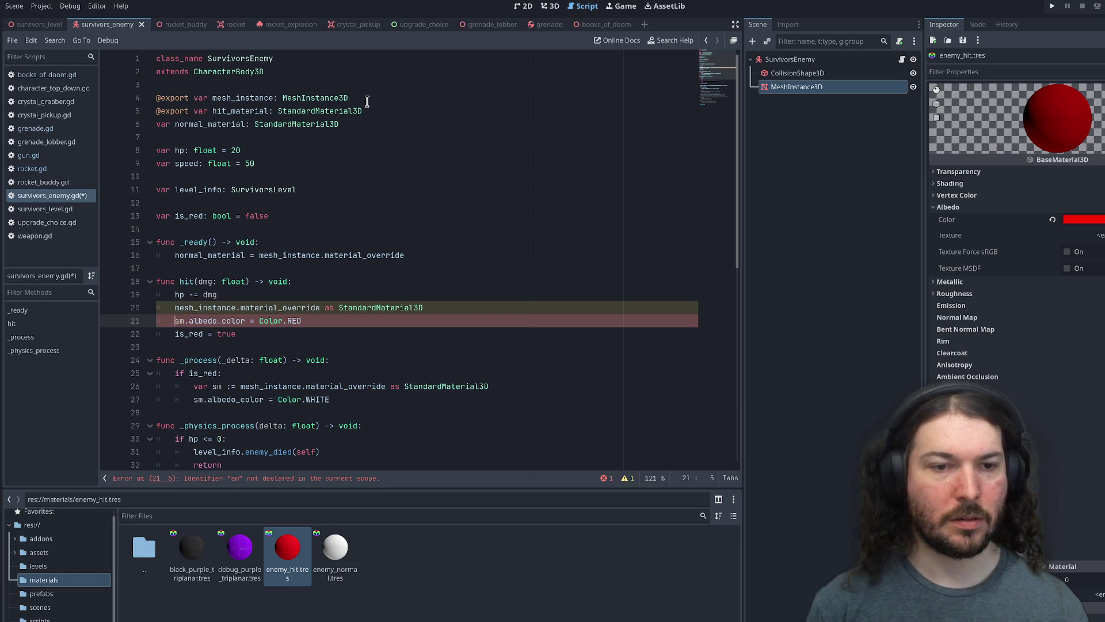
key(shift+End)
key(Delete)
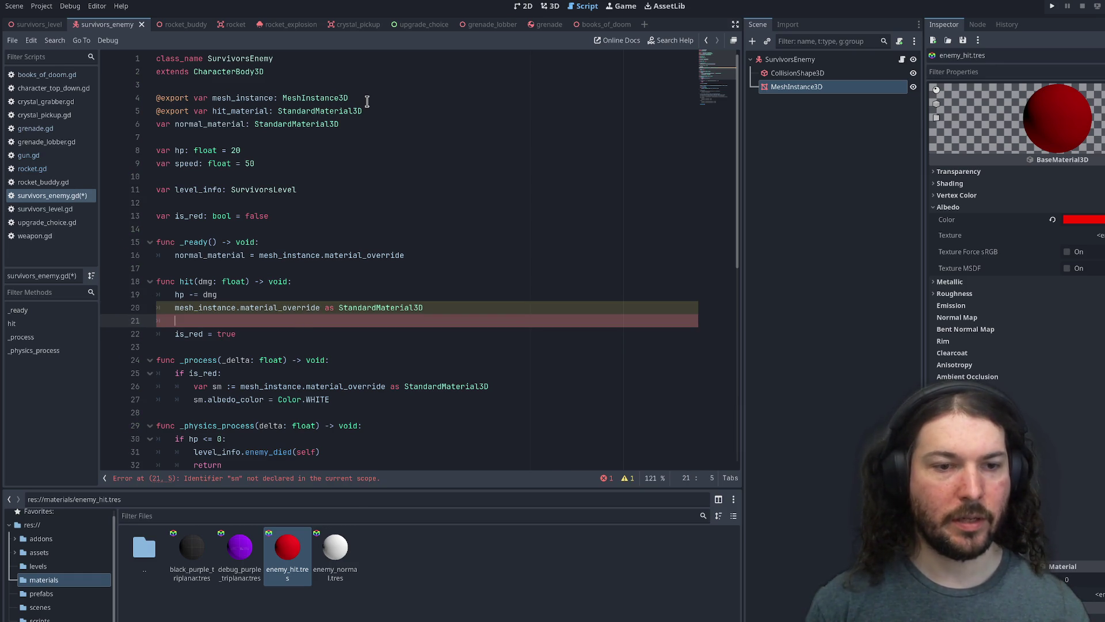
key(Up)
key(ctrl+Right)
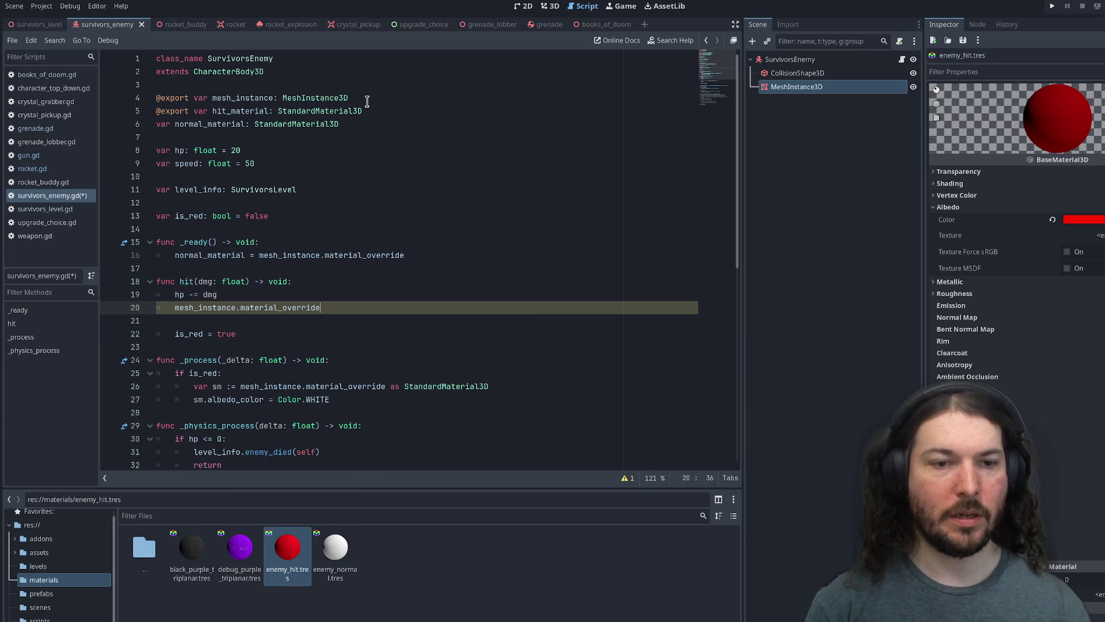
key(BackSpace)
text(= hit)
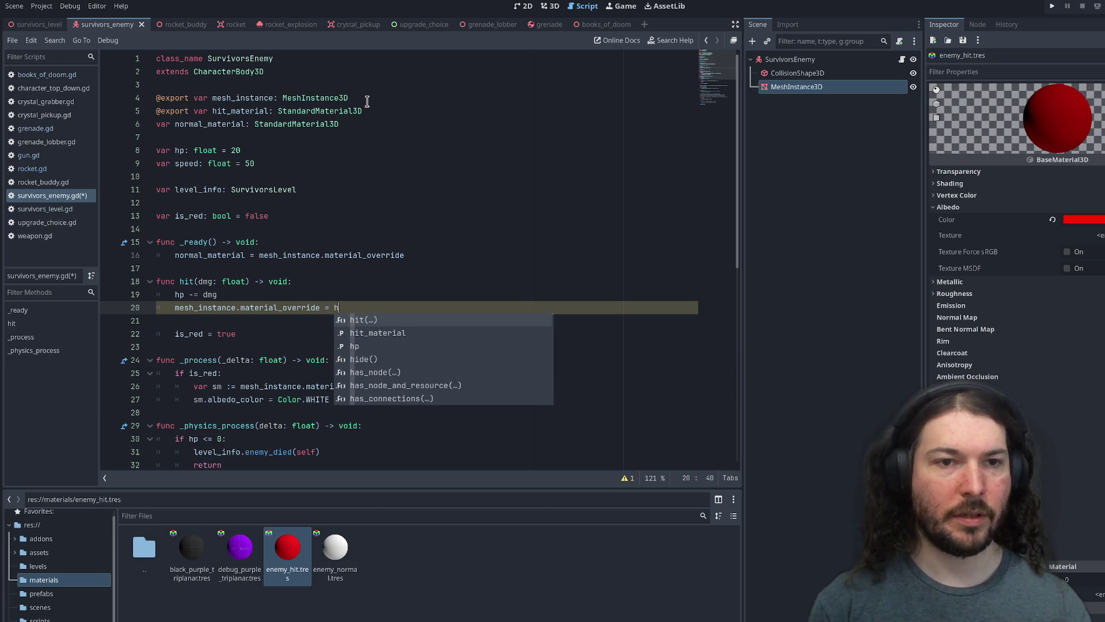
key(Down)
key(Return)
key(Down)
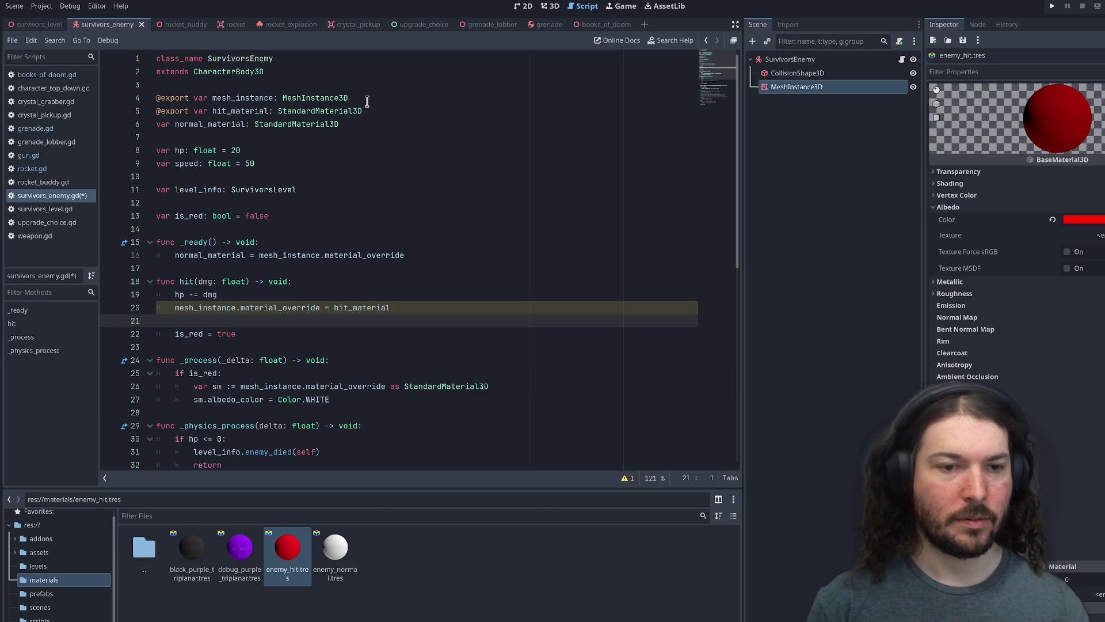
key(Delete)
- Rename is_red to is_hit on all three lines using multi-caret editing
key(Left)
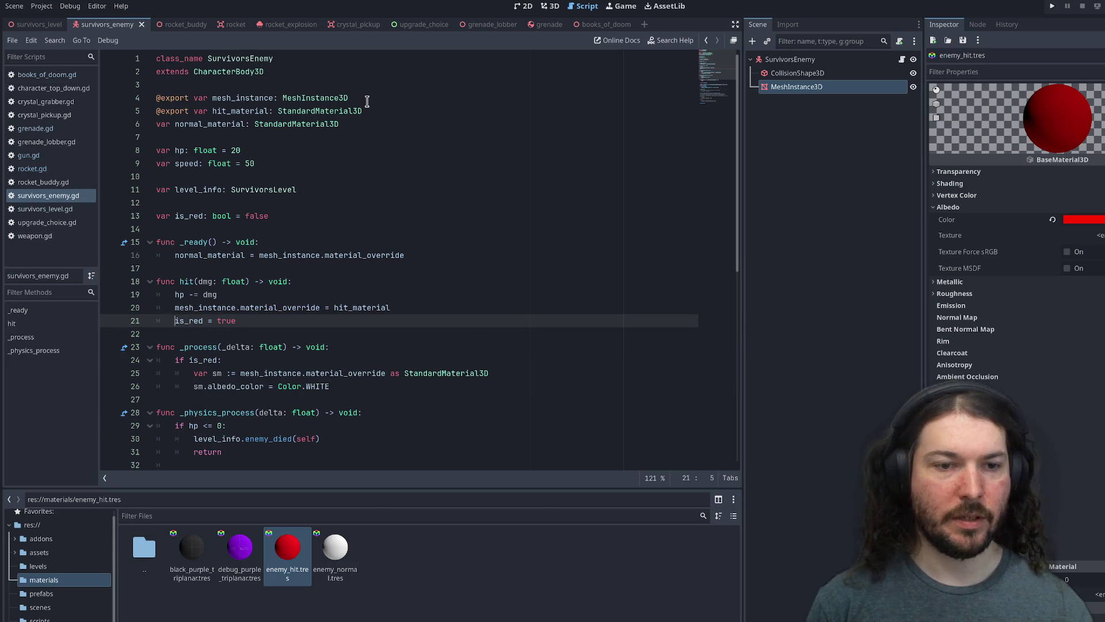
key(ctrl+d)
key(ctrl+d)
key(BackSpace)
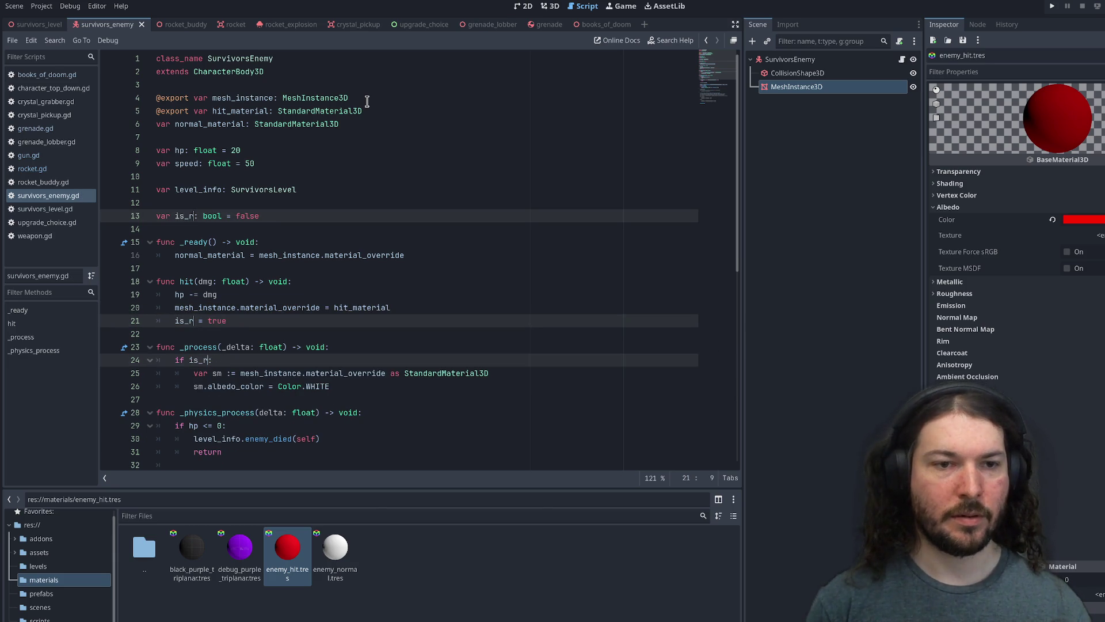
text(it)
key(Escape)
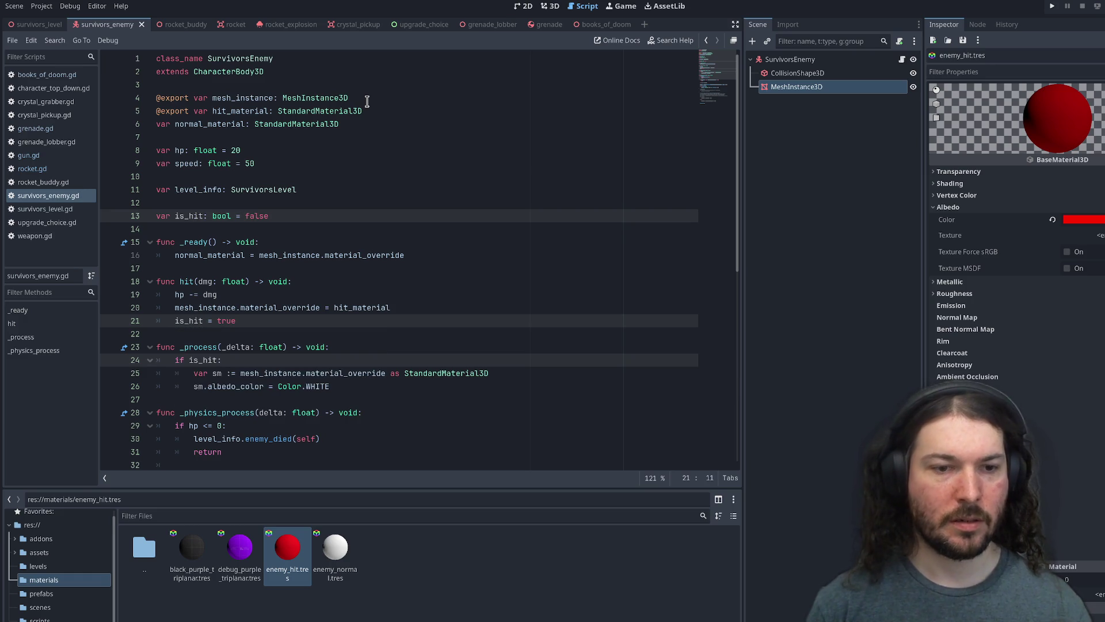
key(Escape)
key(Down)
key(Down)
key(Down)
- Add is_hit = false after the color reset in _process
key(Up)
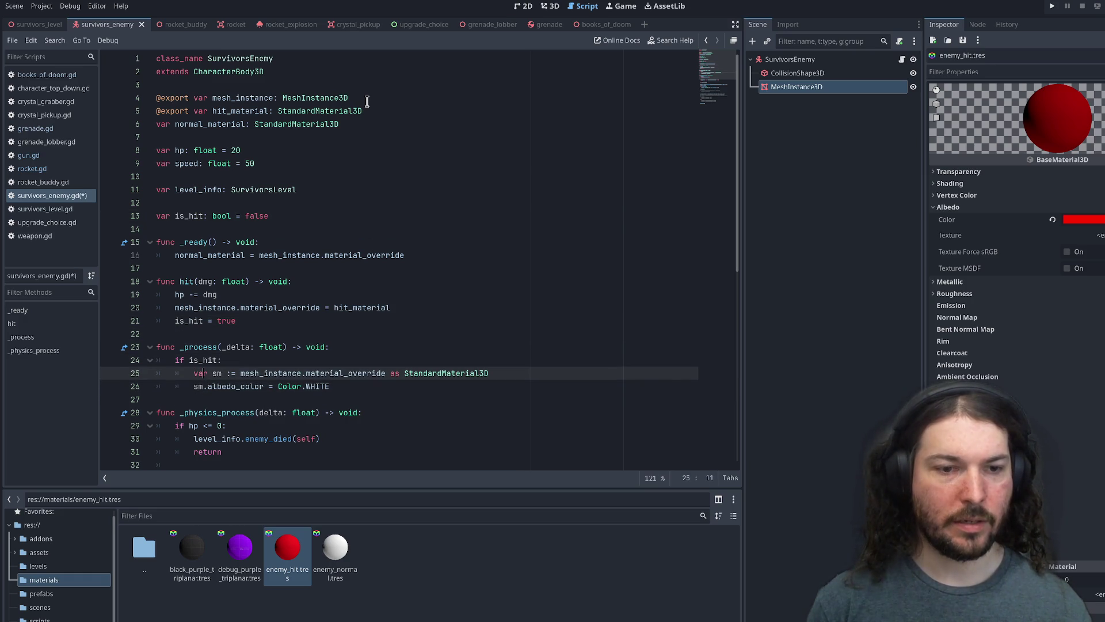
key(Down)
key(End)
key(Return)
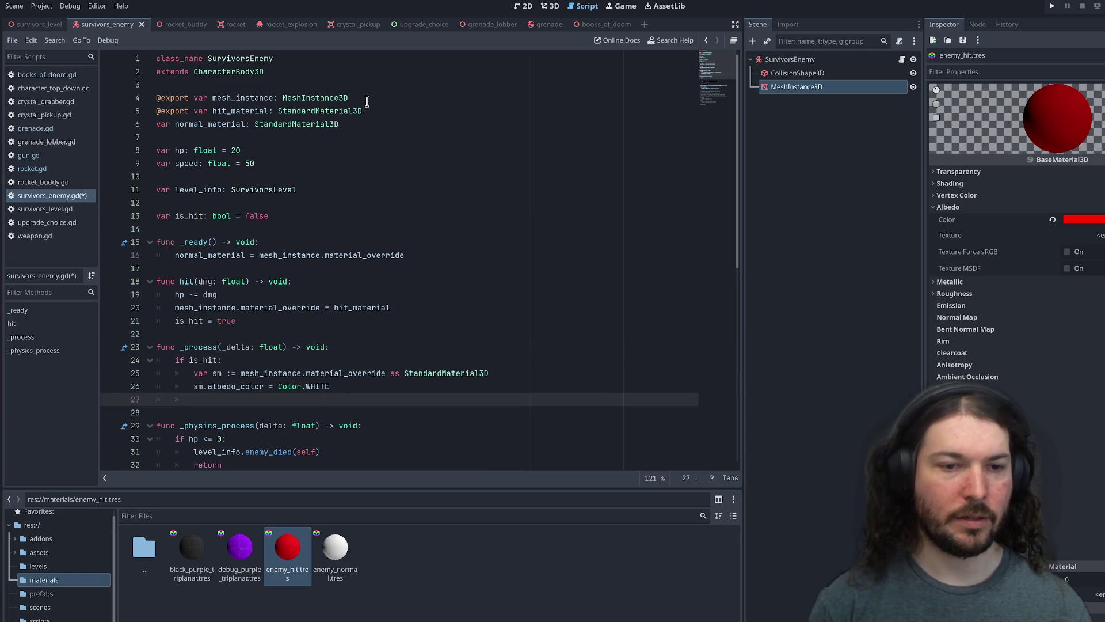
text(is_hit = false)
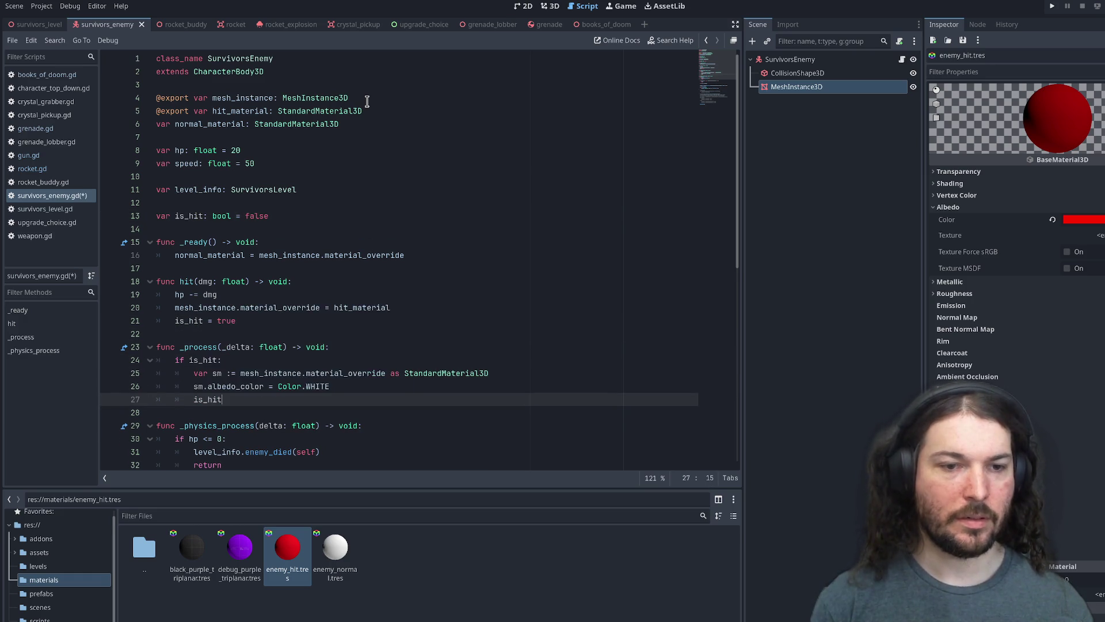
- Replace the _process color reset with material_override = normal_material, save, and run the game
key(Up)
key(Up)
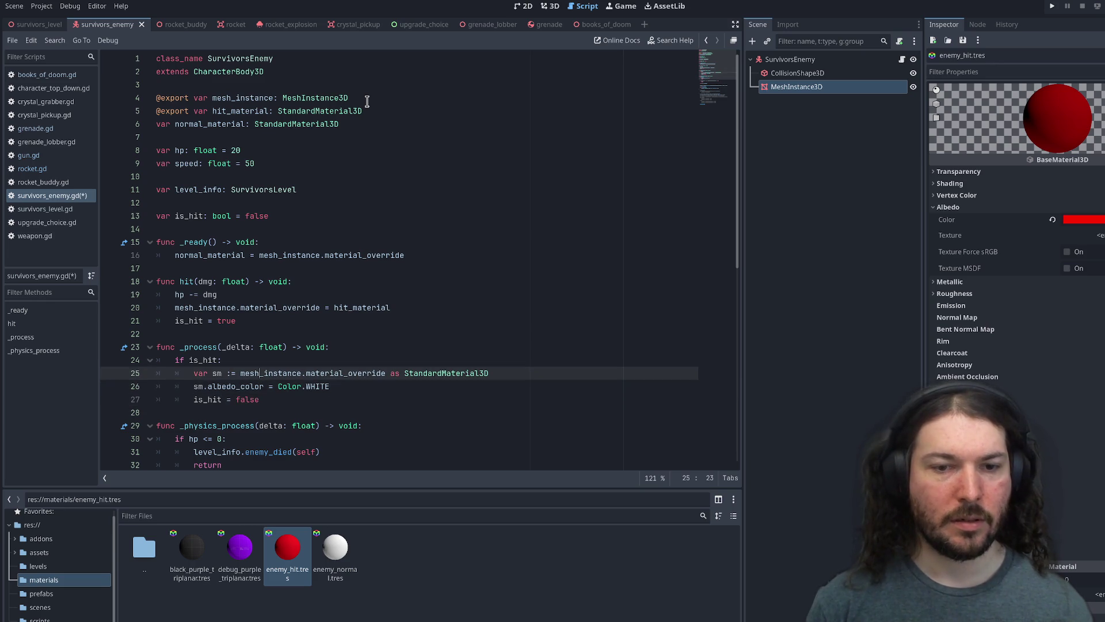
key(Up)
key(Up)
key(Up)
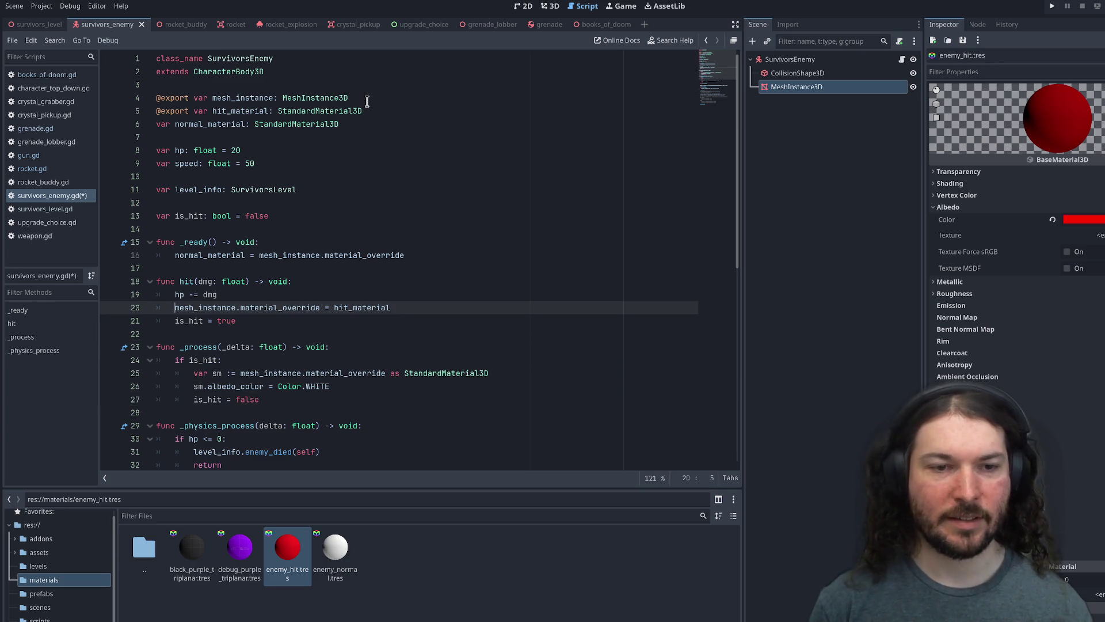
key(shift+End)
key(ctrl+c)
key(Down)
key(Down)
key(Down)
key(Home)
key(shift+Down)
key(shift+End)
key(ctrl+v)
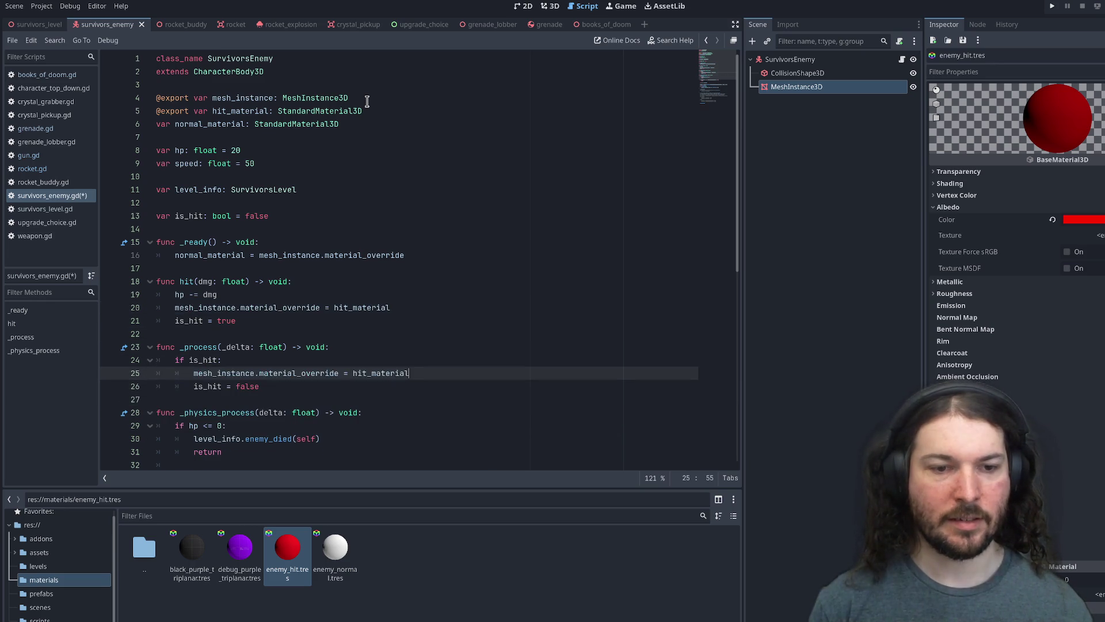
key(ctrl+BackSpace)
text(norm)
key(Return)
key(ctrl+s)
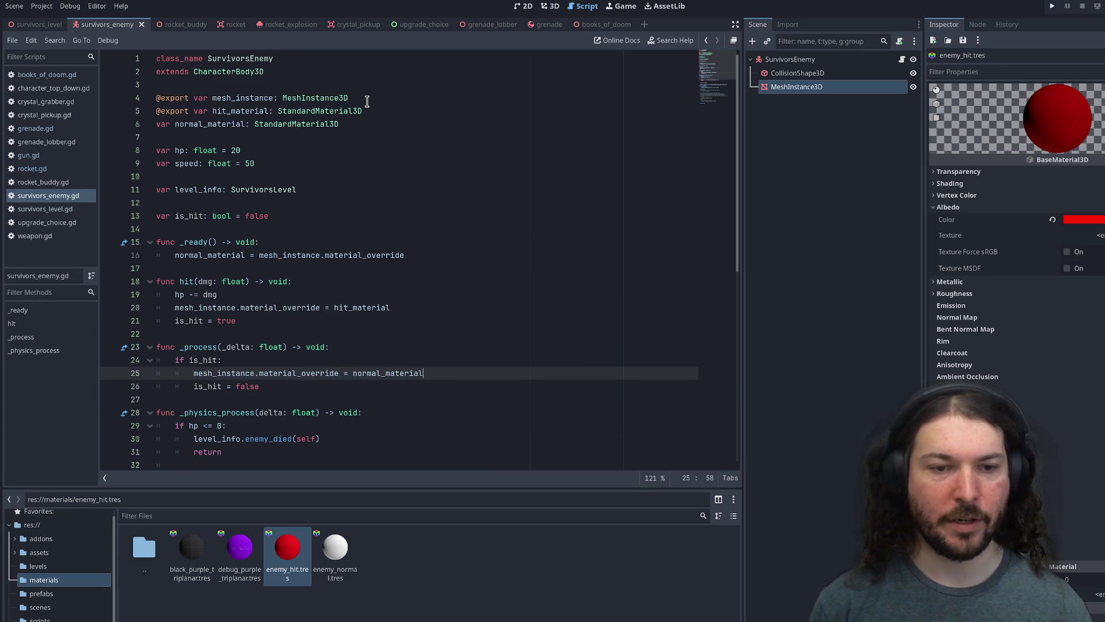
key(F5)
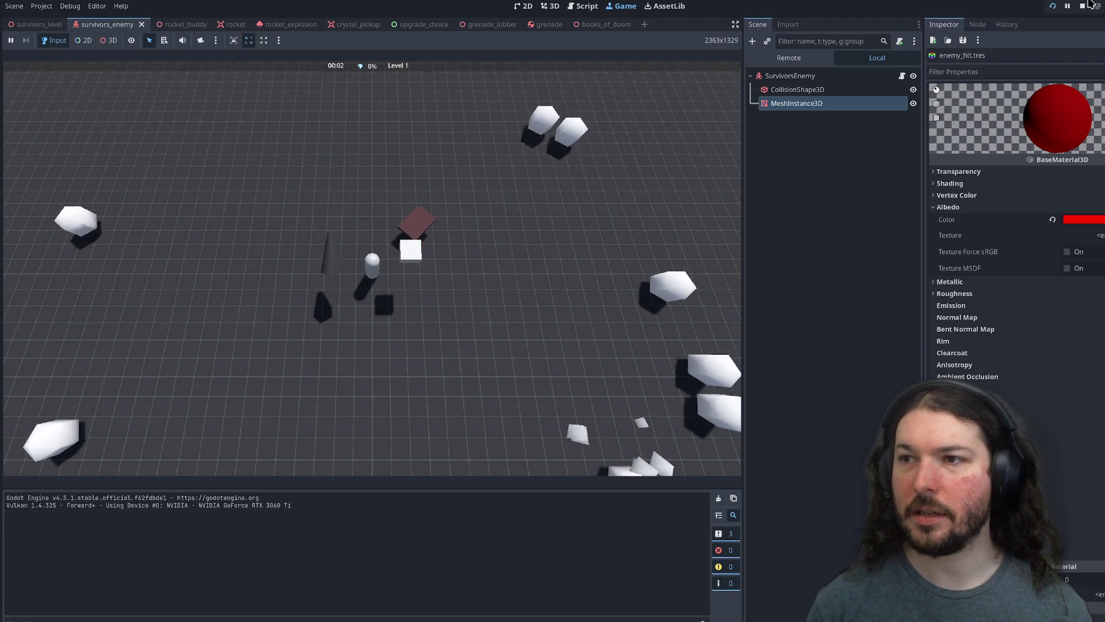
- Stop the game, drag enemy_hit.tres into SurvivorsEnemy's Hit Material slot, then test-run and stop
key(F8)
click(820, 62)
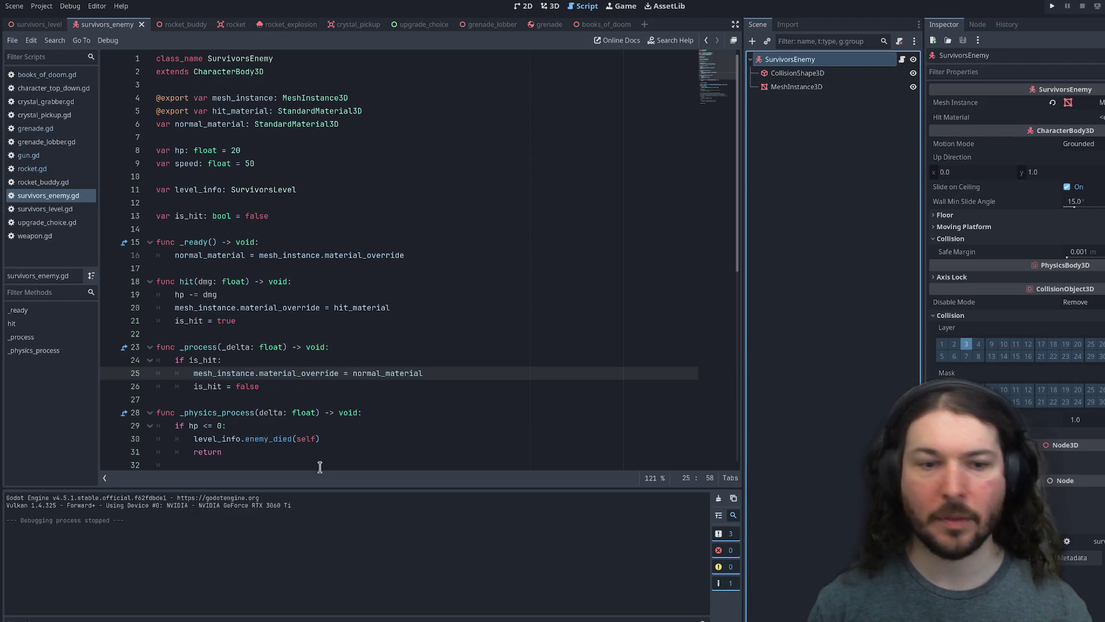
key(alt+f)
mouse_move(288, 570)
mouse_down()
mouse_move(1100, 122)
mouse_move(1079, 119)
mouse_up()
key(F5)
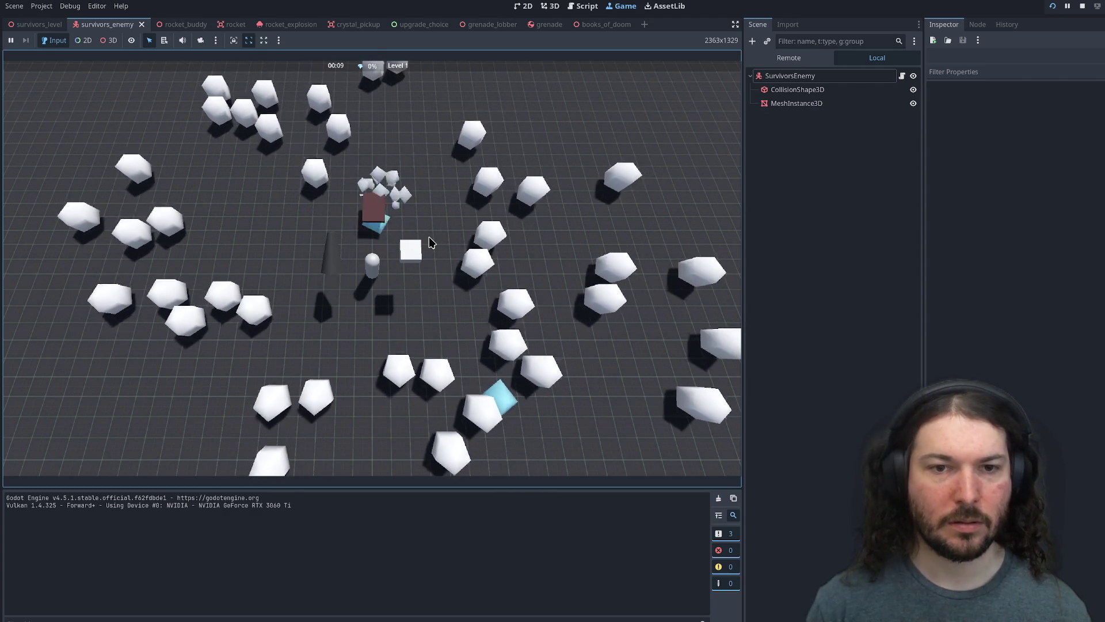
click(1081, 7)
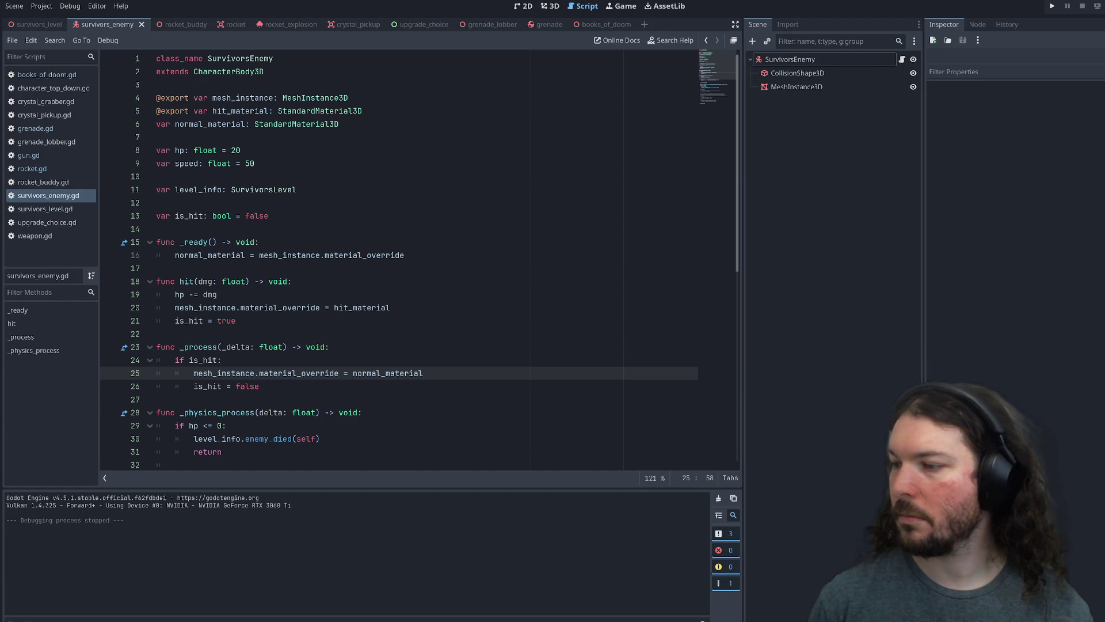
click(327, 336)
click(330, 318)
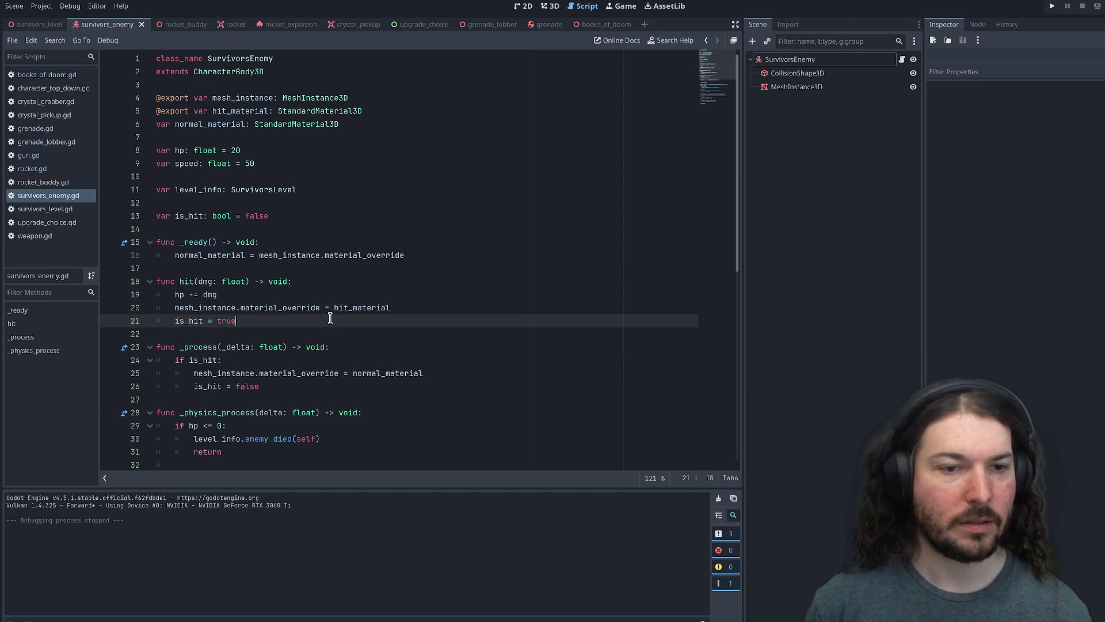
click(356, 359)
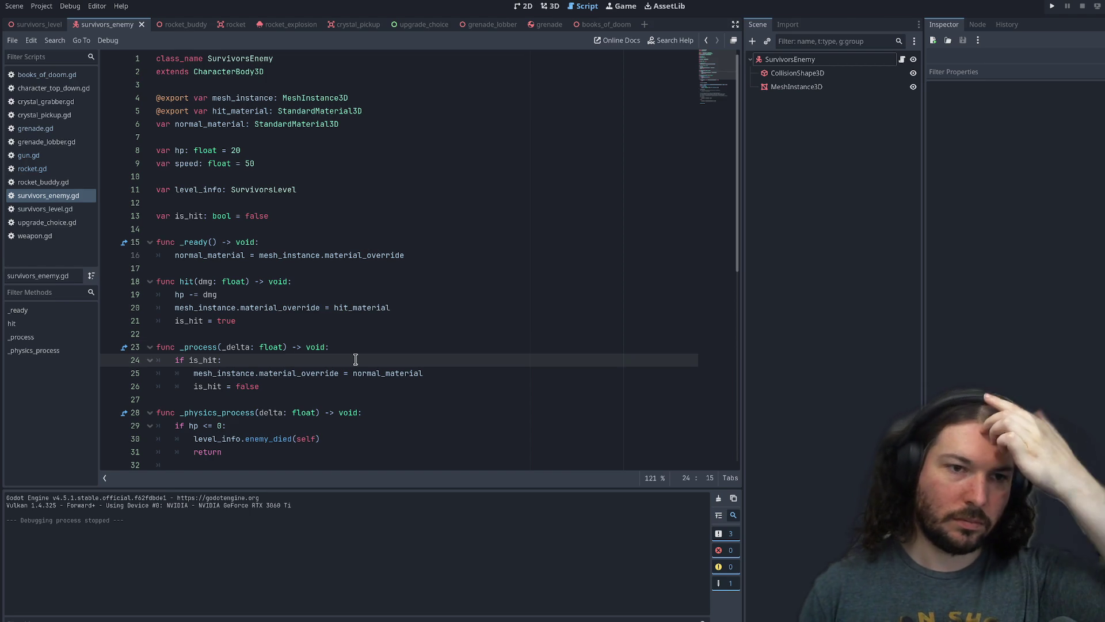
key(Up)
key(Up)
key(Up)
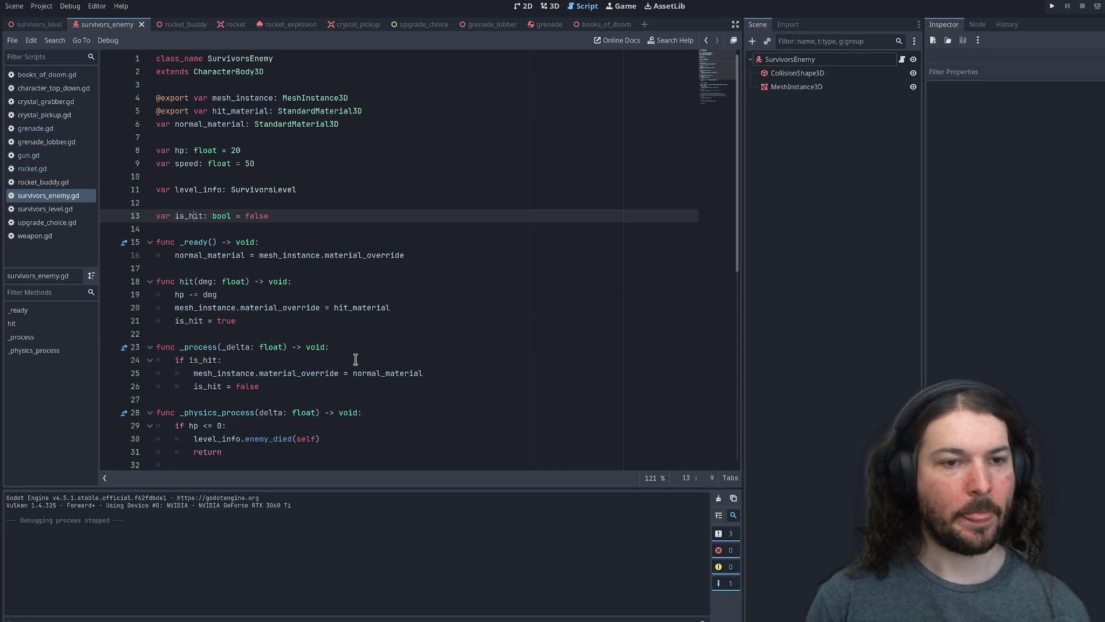
key(Left)
key(shift+End)
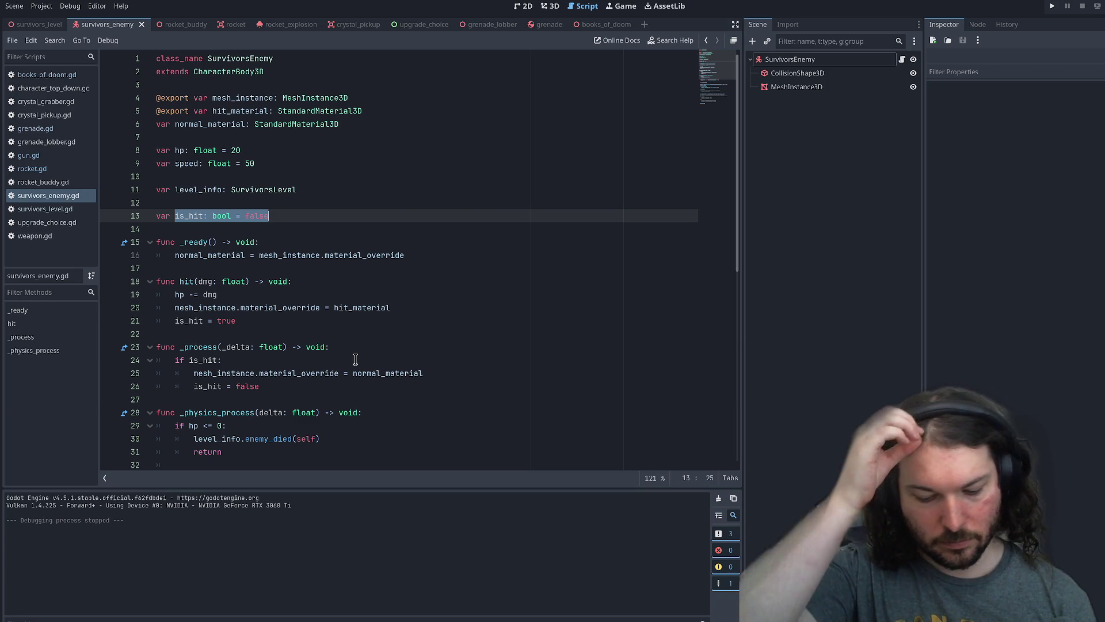
text(hit_duration:)
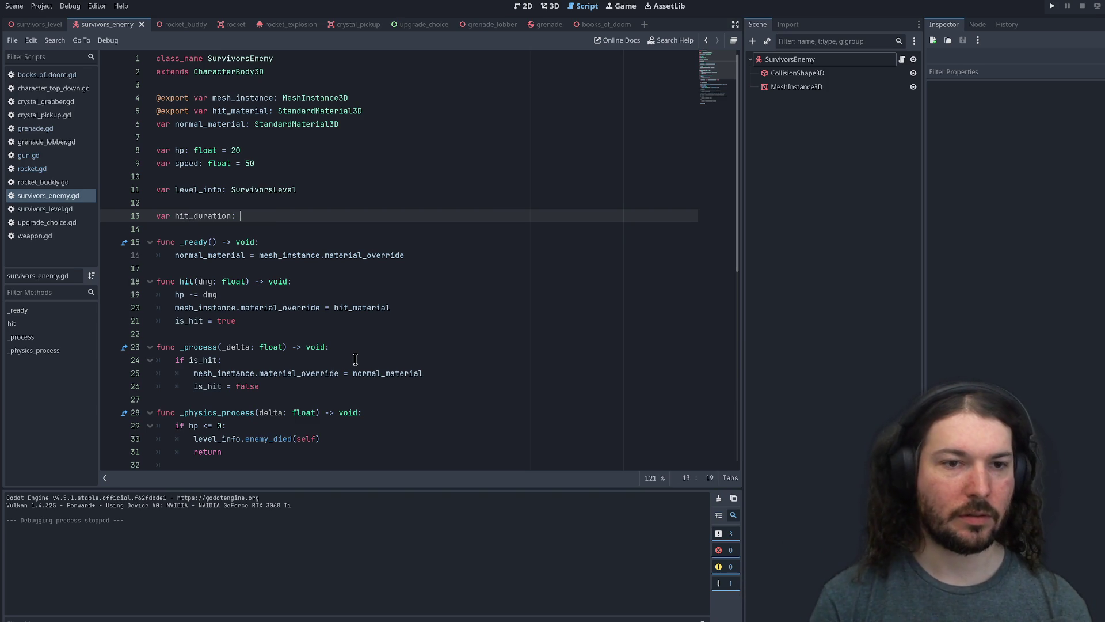
text(float = 0)
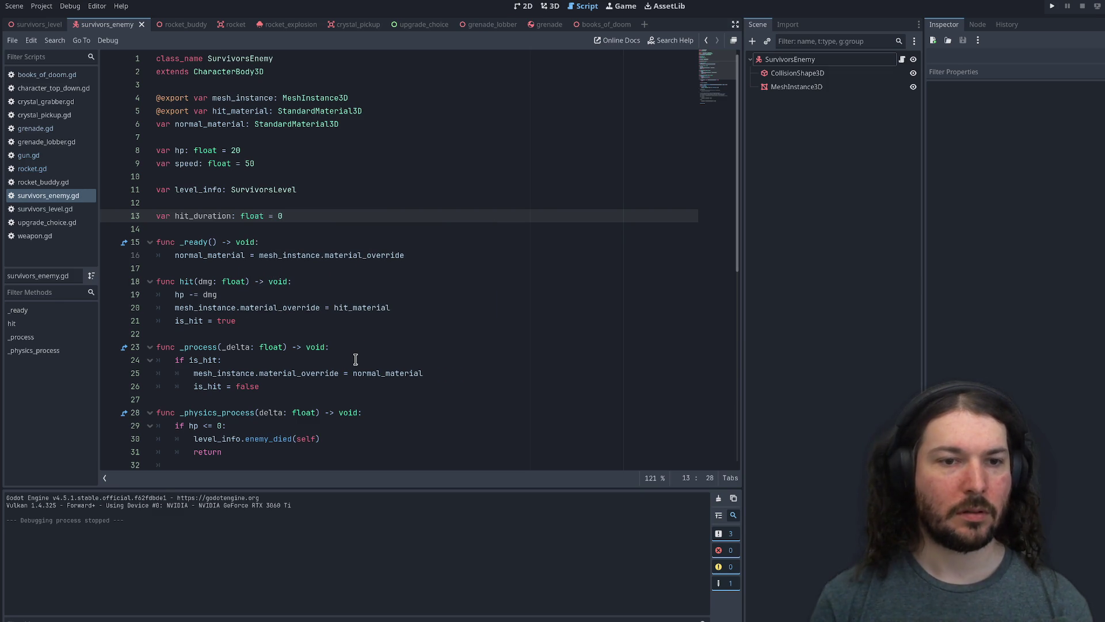
- In hit(), replace is_hit = true with hit_duration set to 0.1
key(Down)
key(Down)
key(Down)
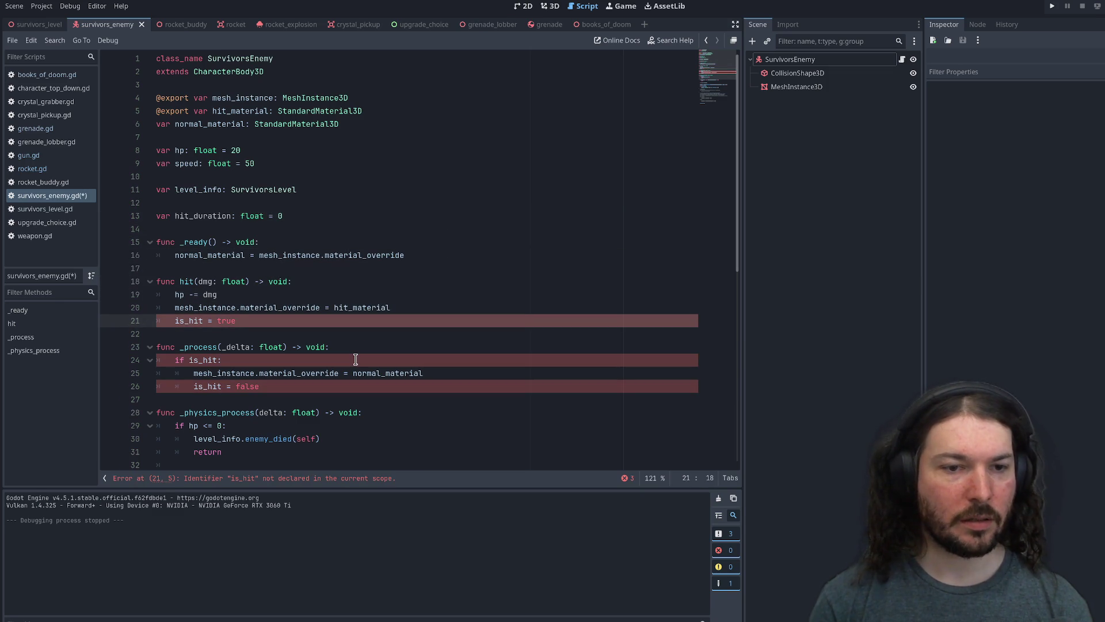
text(hit_d)
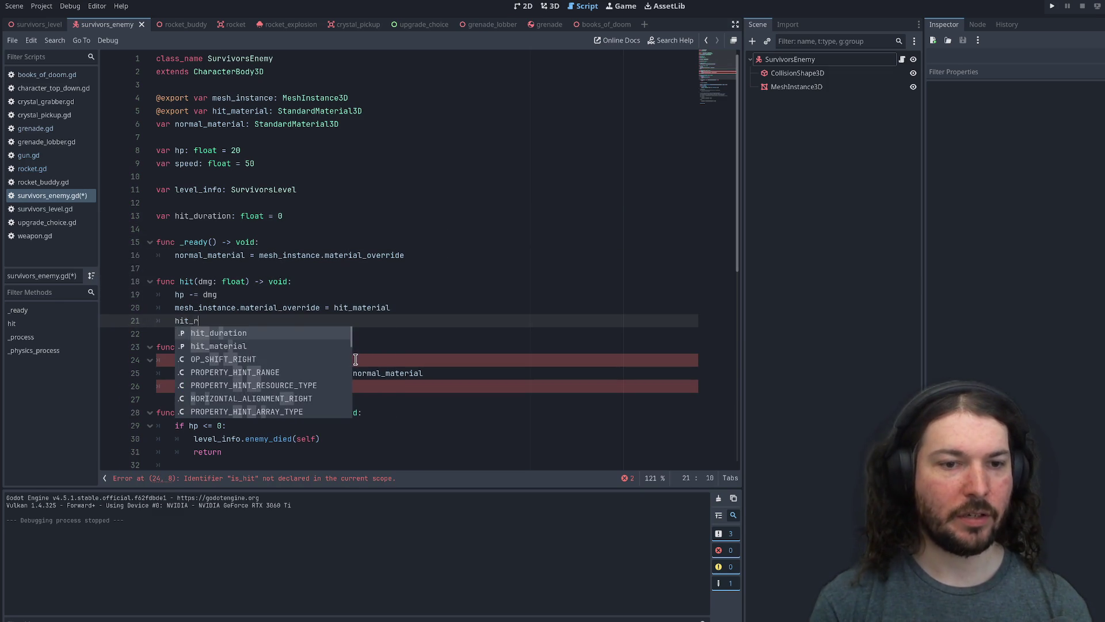
key(Return)
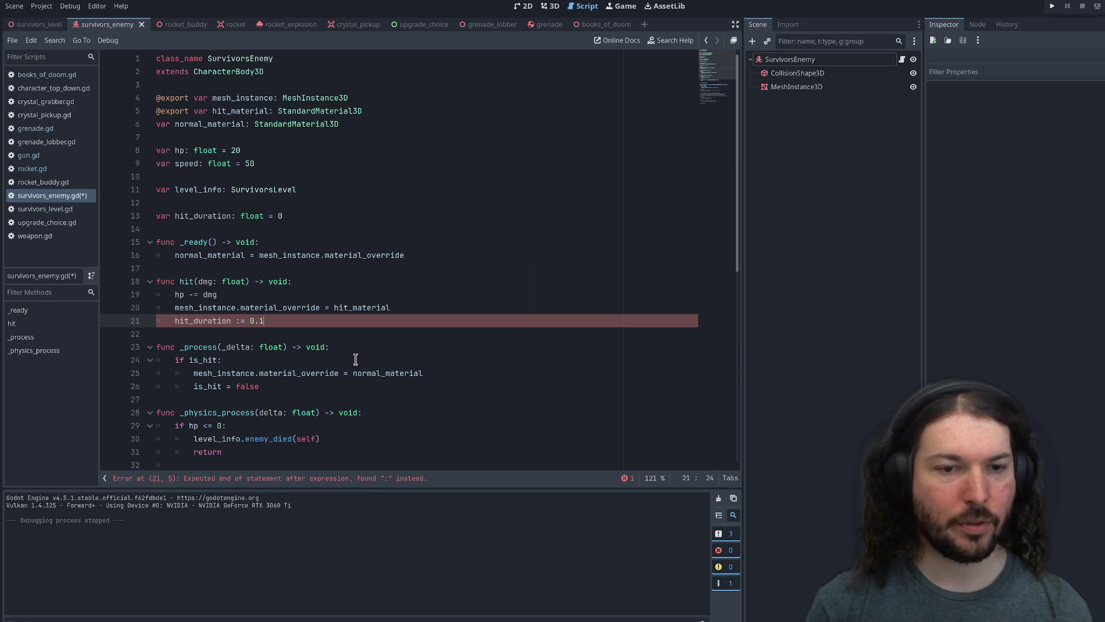
key(Left)
key(Left)
key(Left)
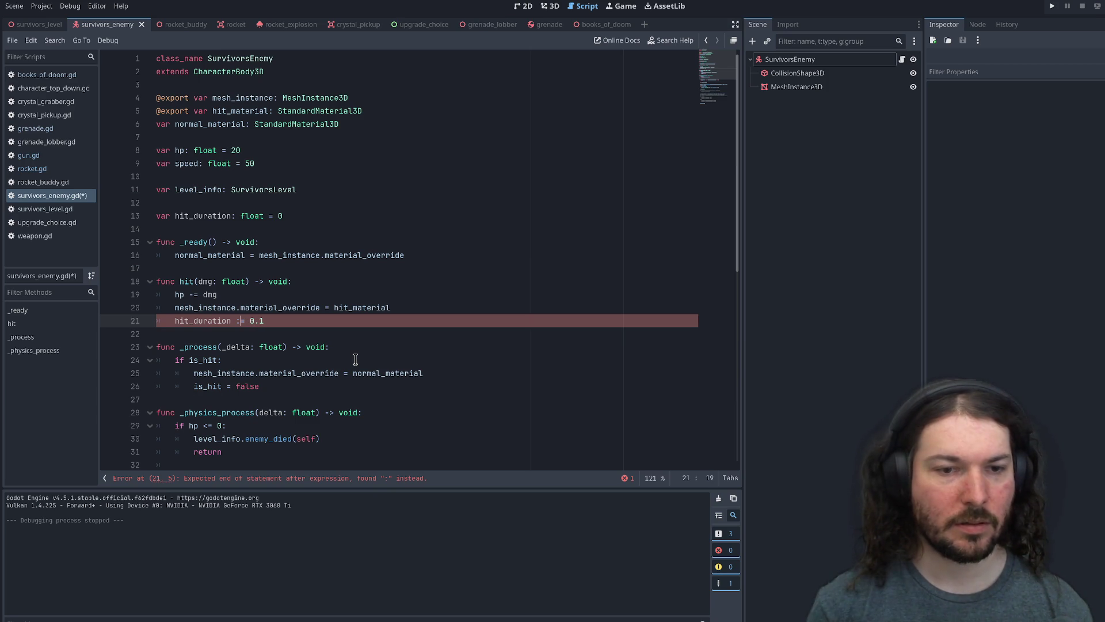
- In _process, check hit_duration > 0 instead of is_hit and decrement hit_duration by delta
key(Down)
key(Down)
key(Down)
key(Left)
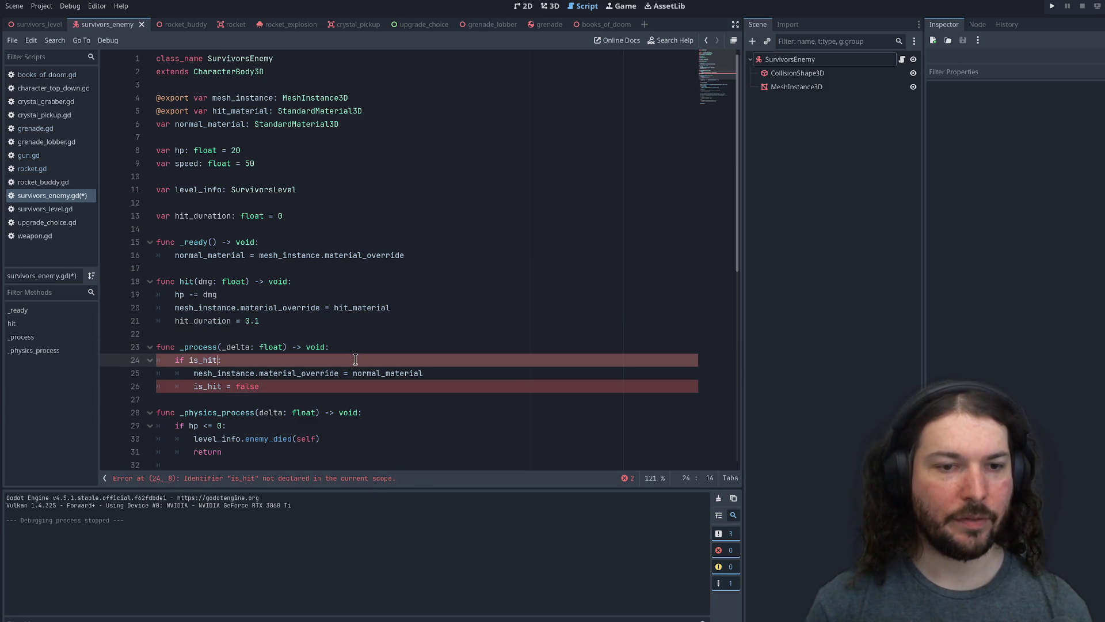
key(ctrl+BackSpace)
text(hit_duration > 0.0)
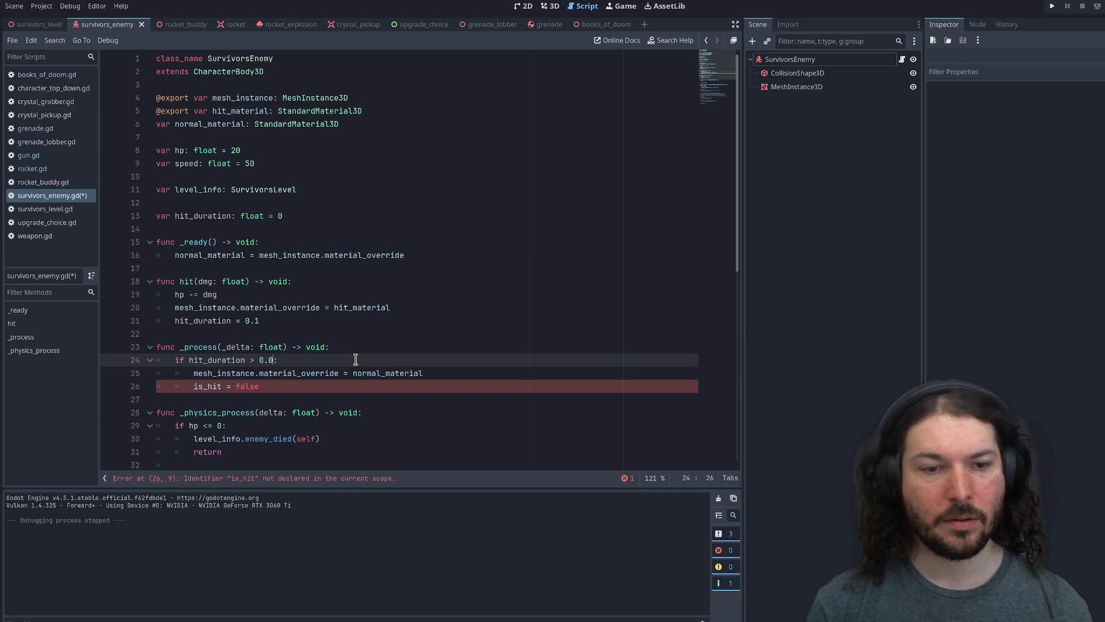
key(Return)
text(hit)
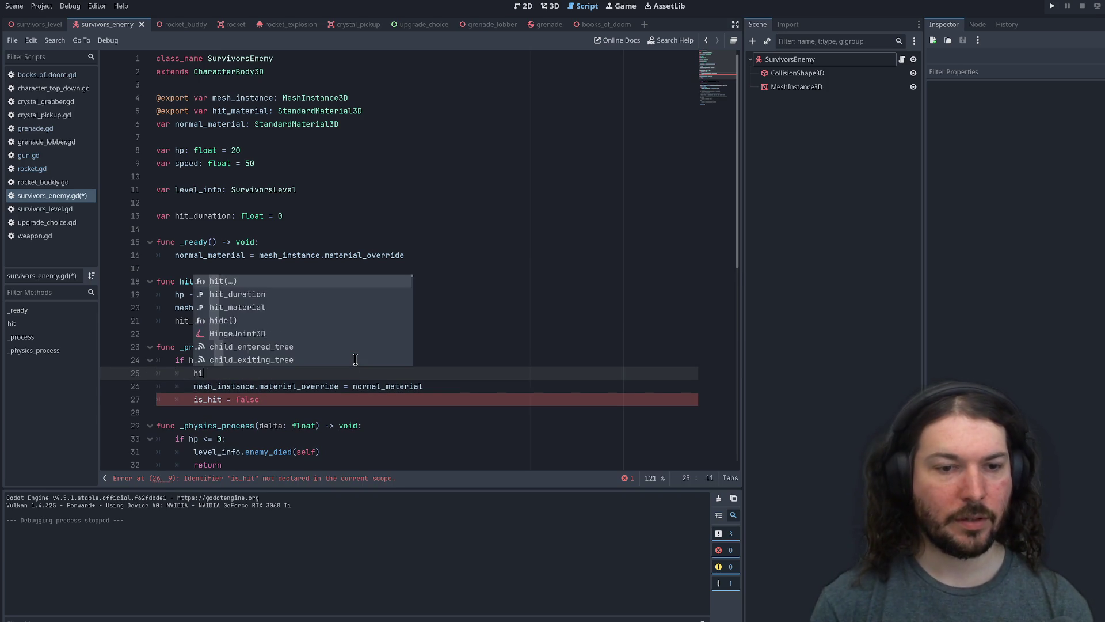
text(_d)
key(Return)
text(-= )
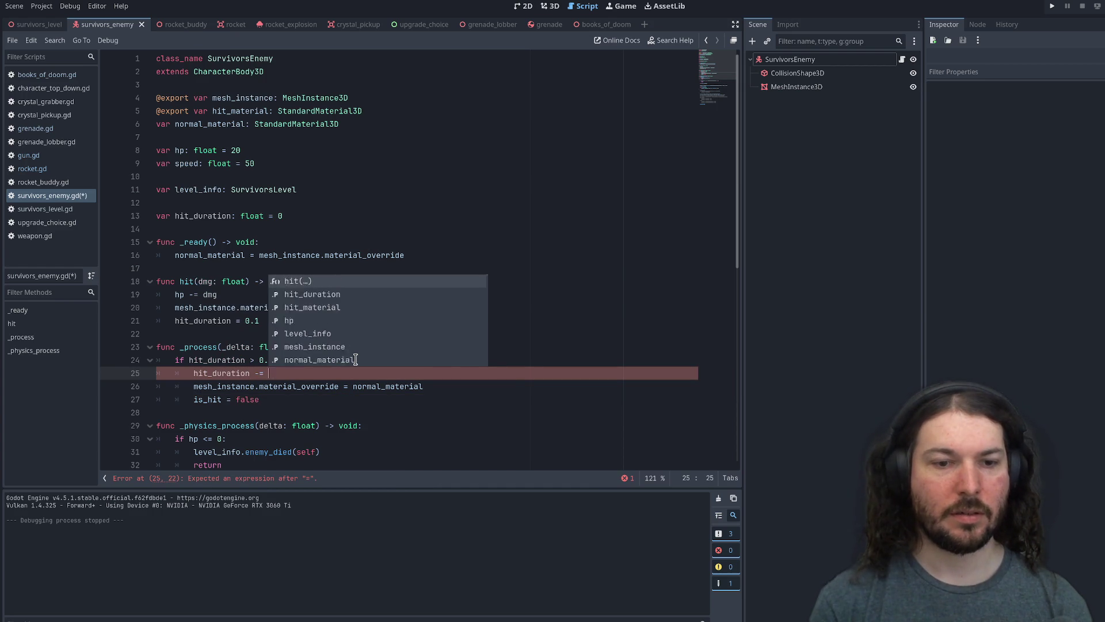
text(_d)
key(Return)
key(Up)
key(Up)
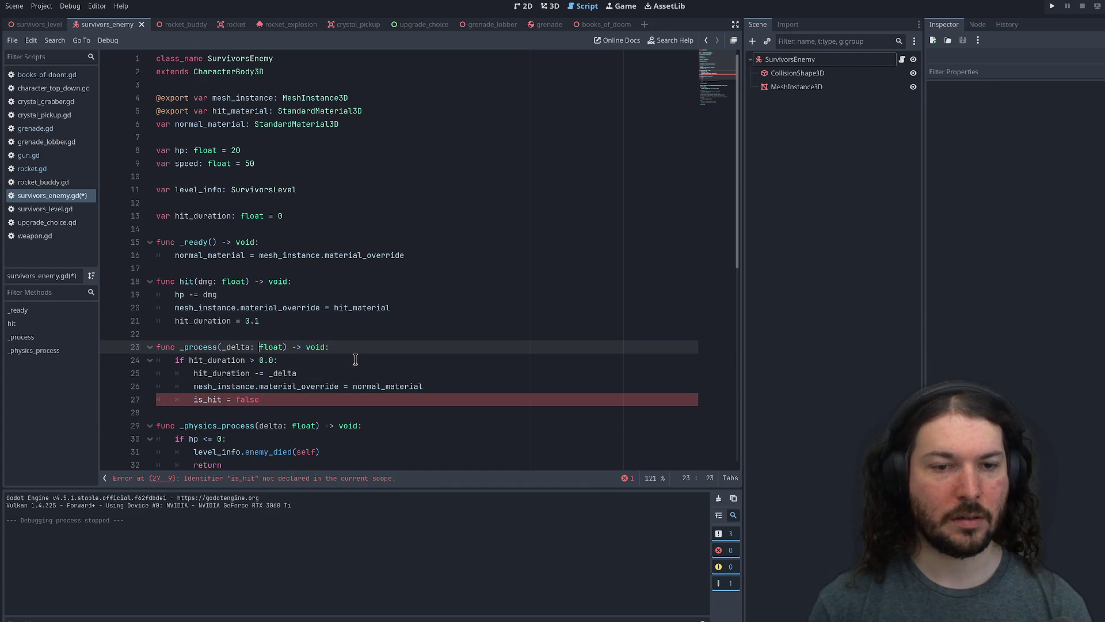
key(ctrl+shift+Right)
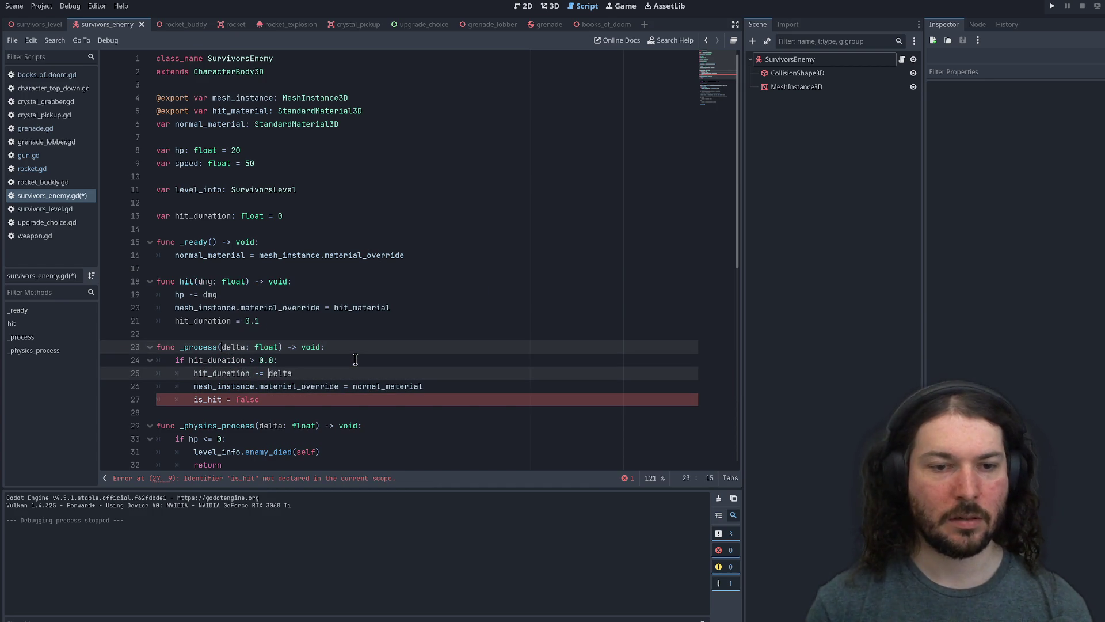
key(Down)
key(Down)
key(End)
- Add an if hit_duration <= 0.0: block containing the material reset lines, and save
key(Return)
text(if hit)
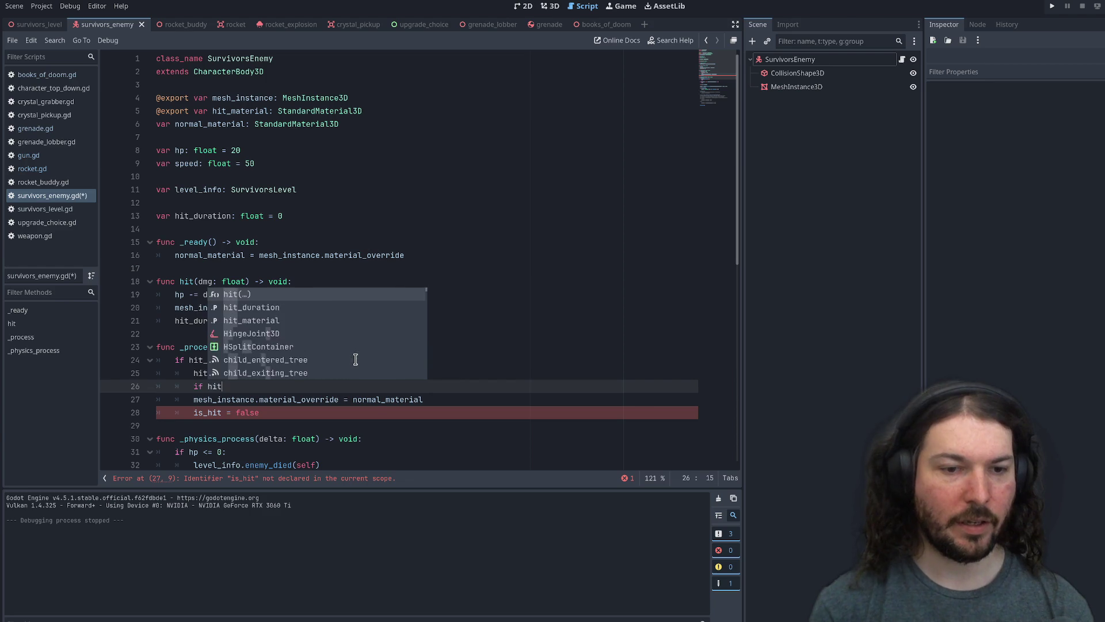
text(_duration <= )
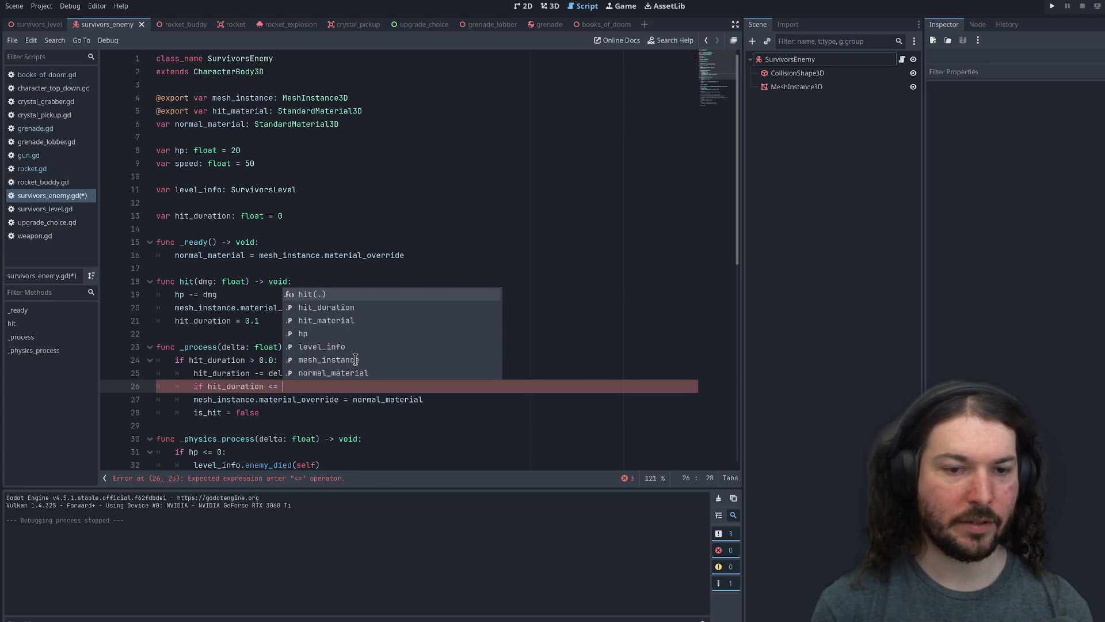
text(0.0:)
key(Return)
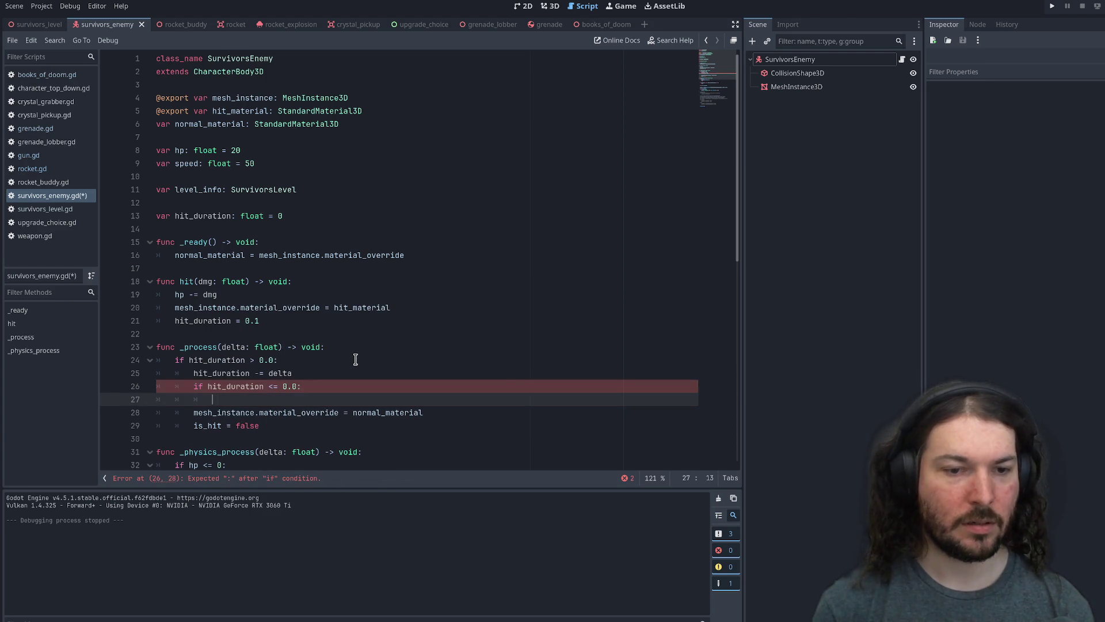
key(Down)
key(shift+Down)
key(shift+Down)
key(Tab)
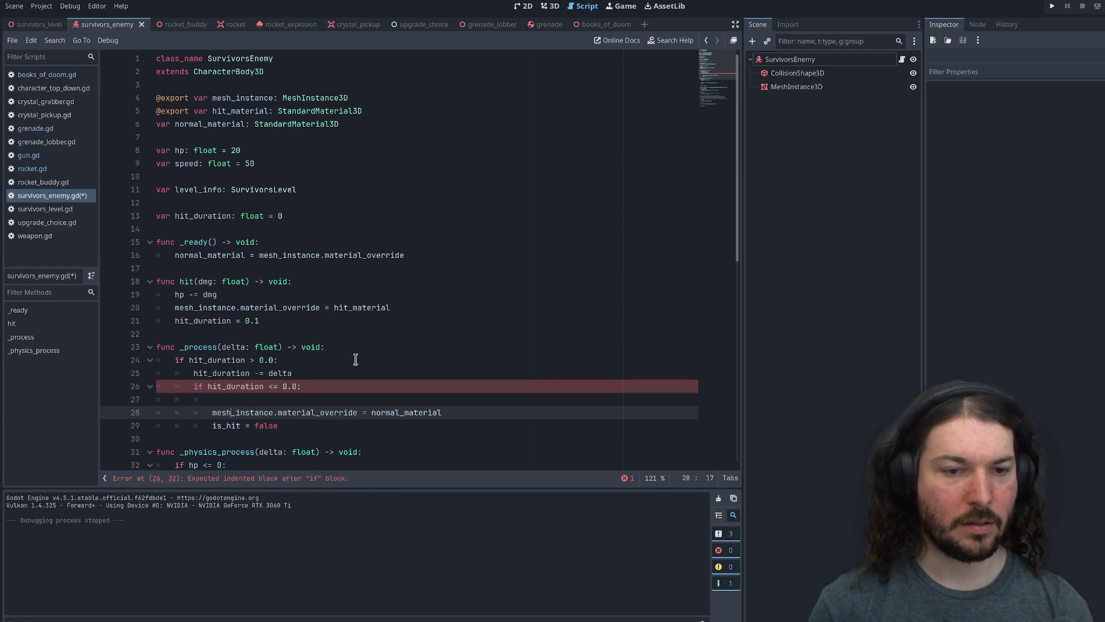
key(Up)
key(ctrl+shift+k)
key(ctrl+s)
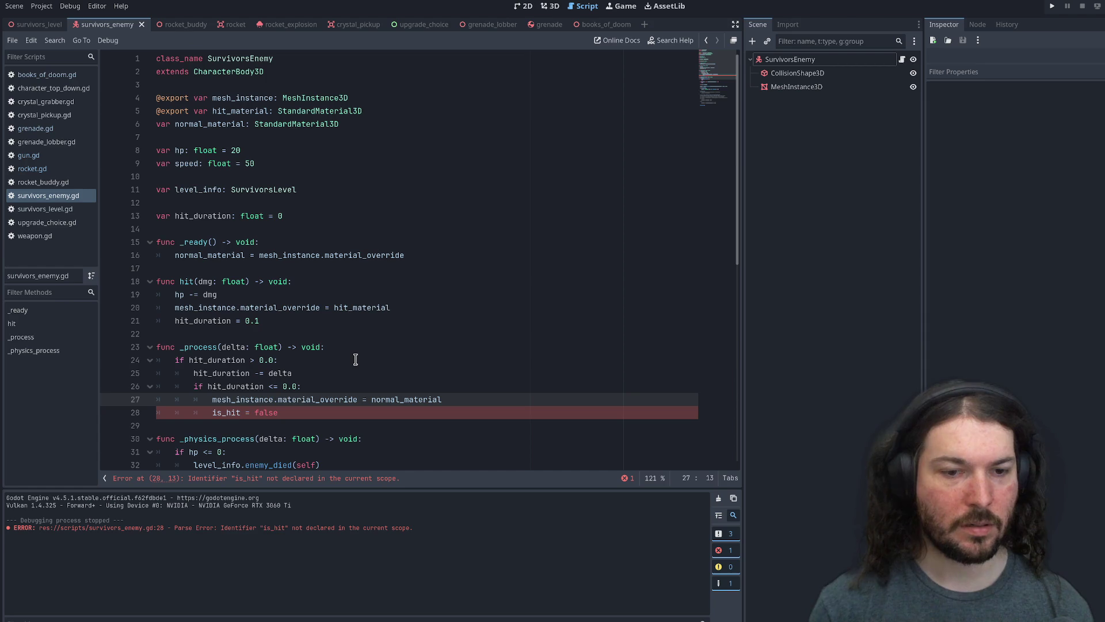
- Delete the leftover is_hit = false line, save, and run the game
key(Down)
key(ctrl+shift+k)
key(Up)
key(ctrl+s)
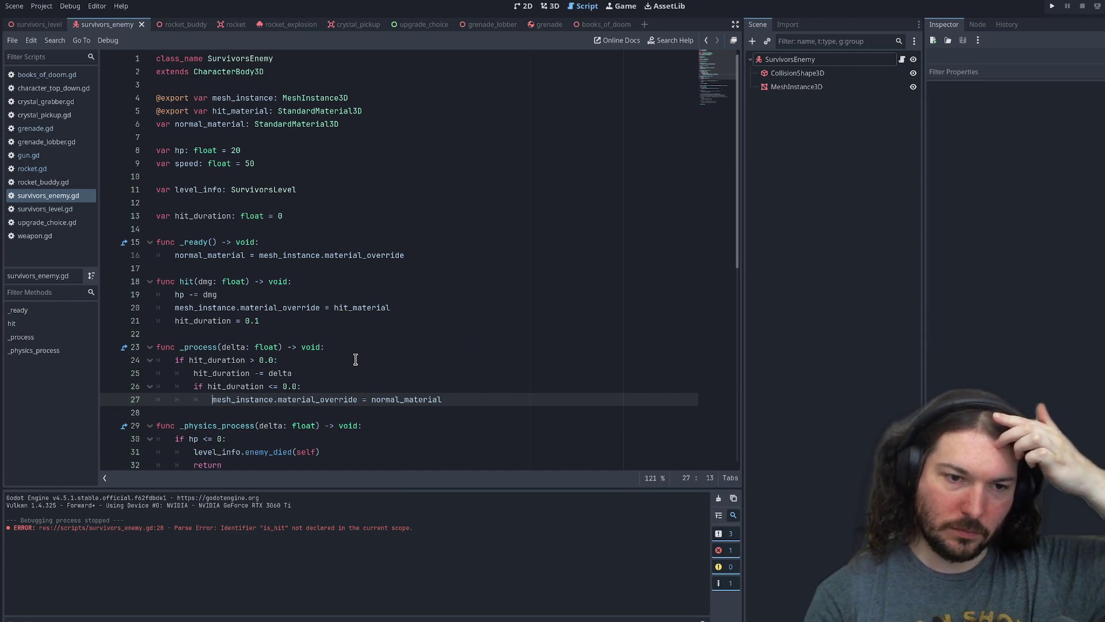
key(F5)
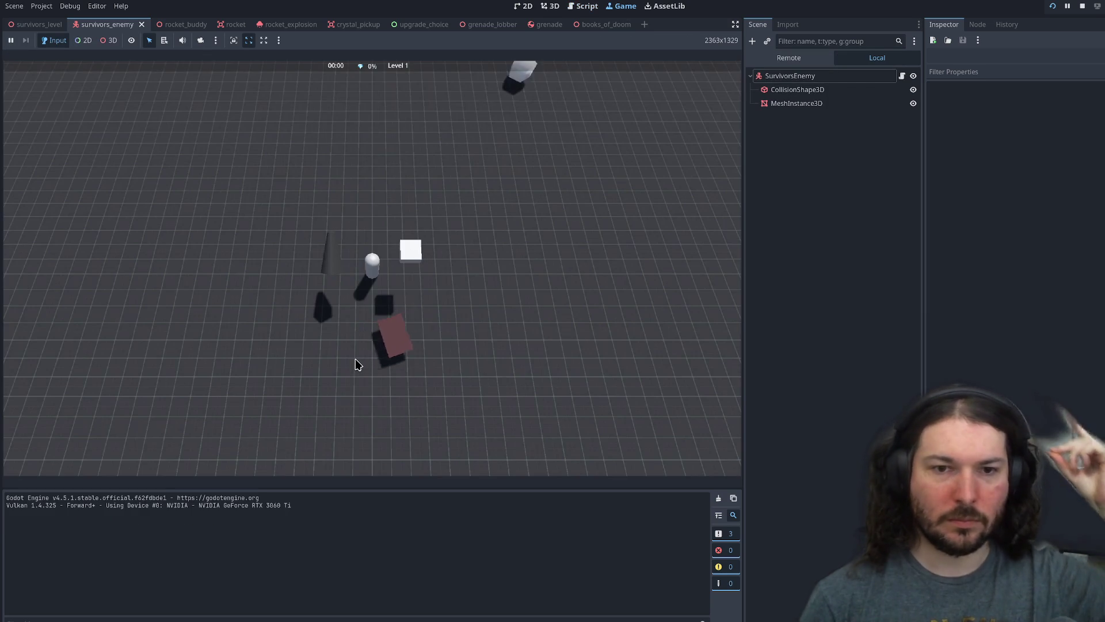
- Focus the game view and move the player down, right and up with S, D, W
click(636, 345)
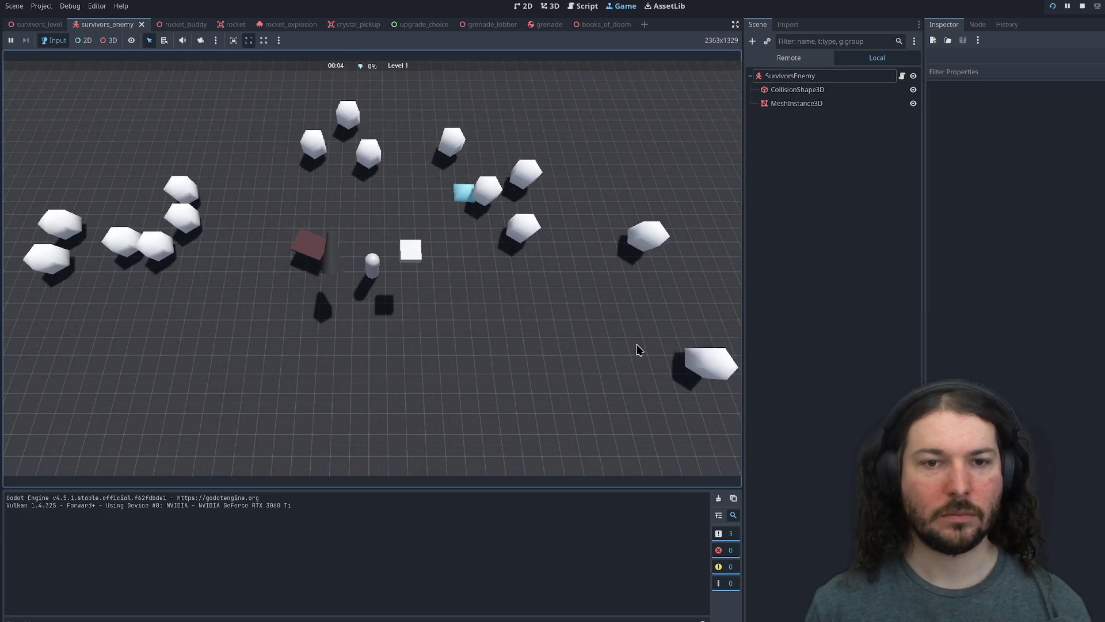
key(s)
key(d)
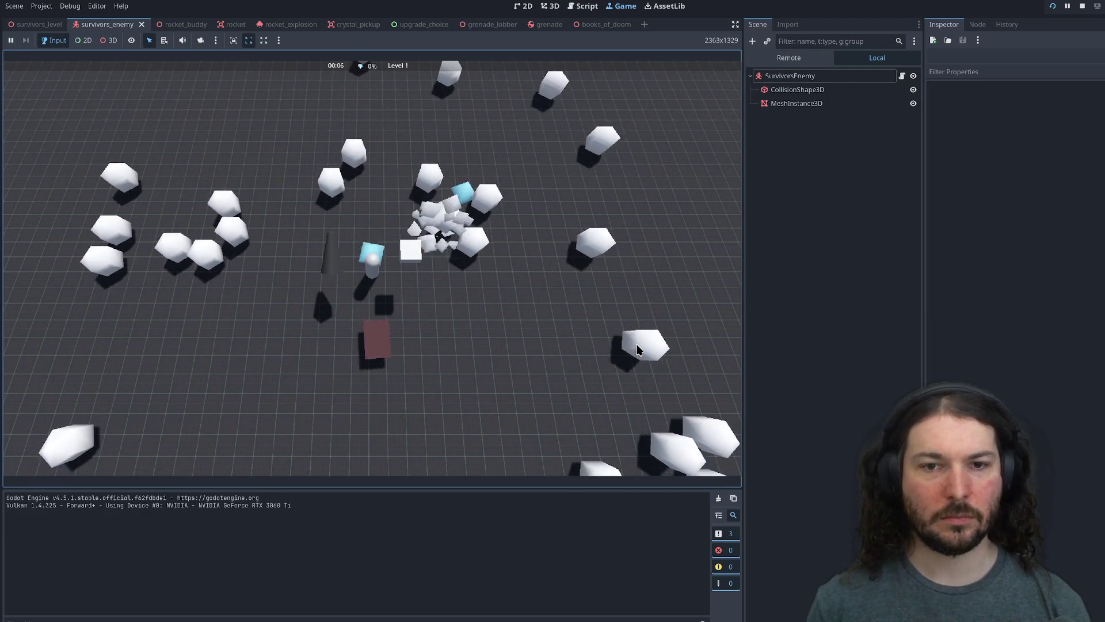
key(d)
key(w)
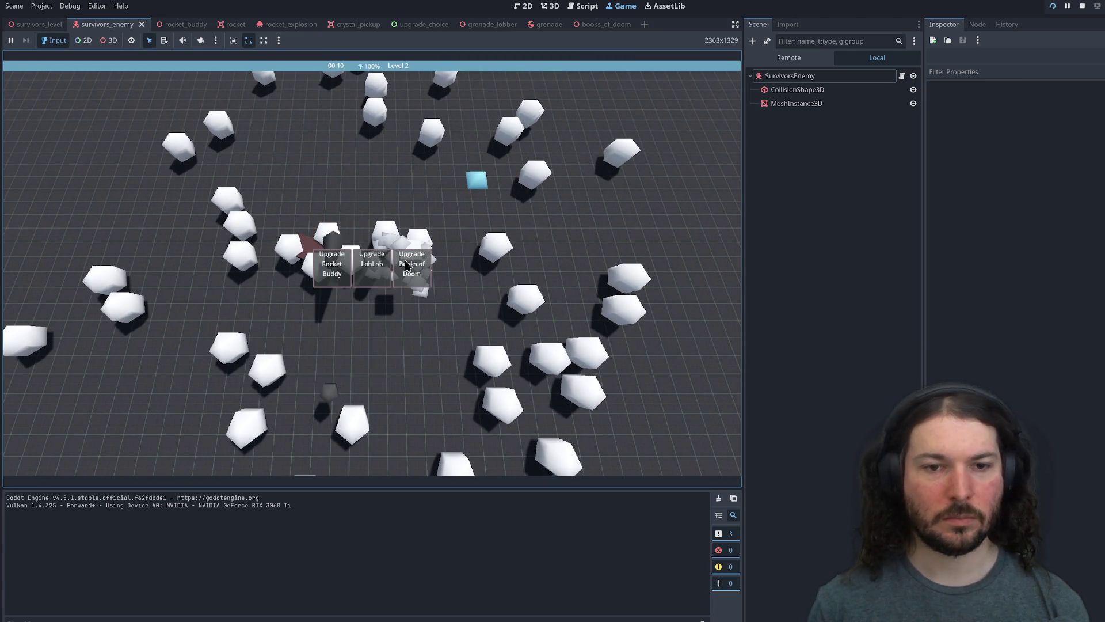
- Pick Books of Doom twice, another upgrade, then Rocket Buddy twice, reaching level 6
click(405, 265)
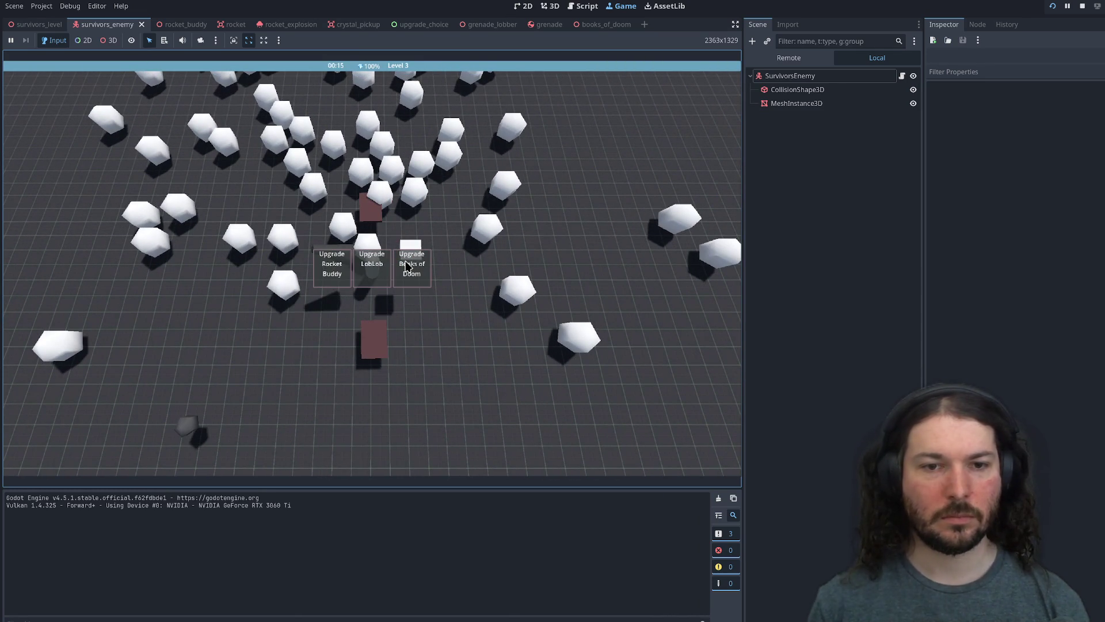
click(410, 275)
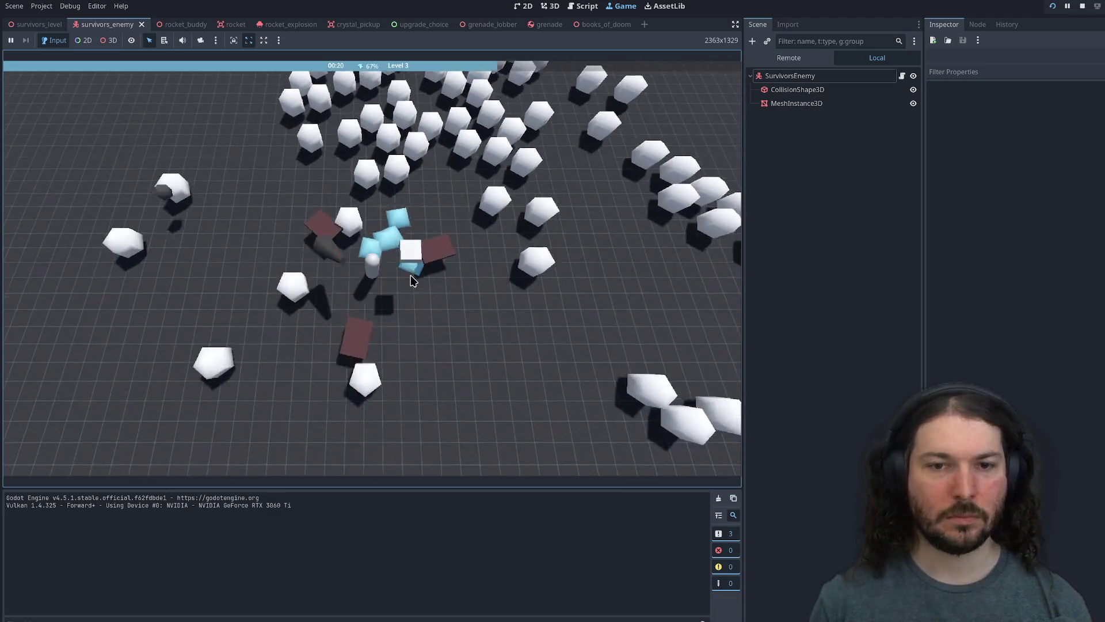
click(411, 281)
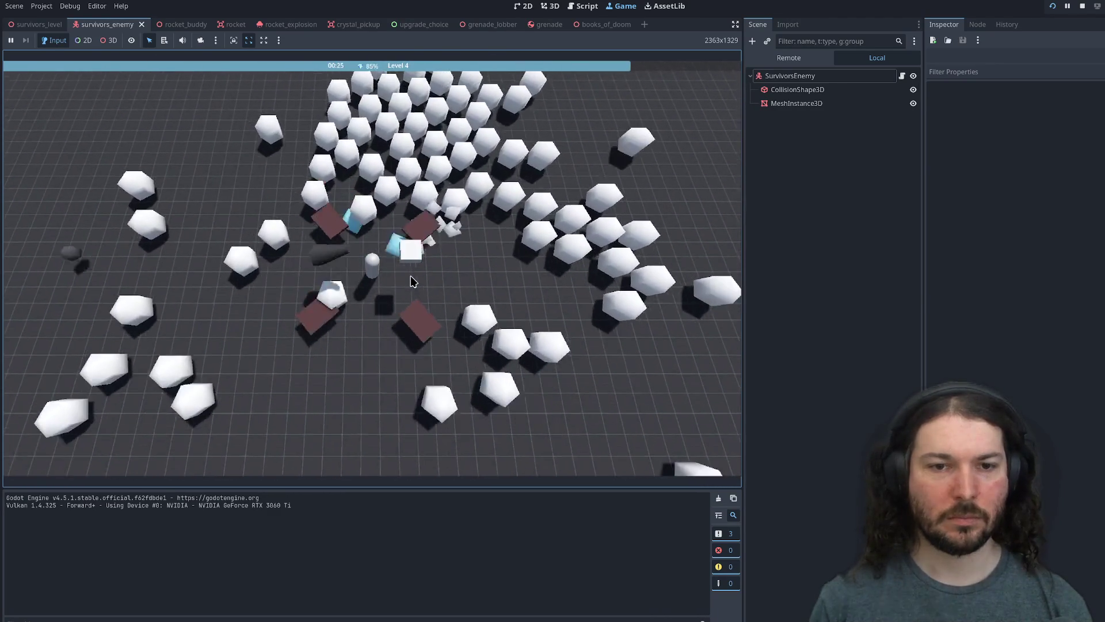
click(333, 268)
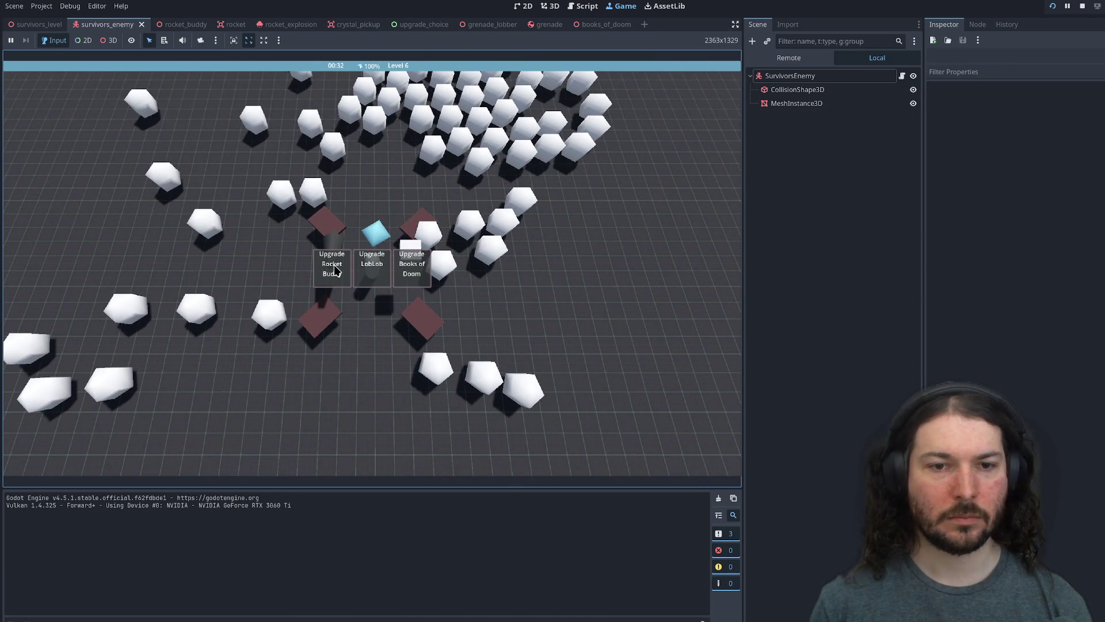
click(334, 268)
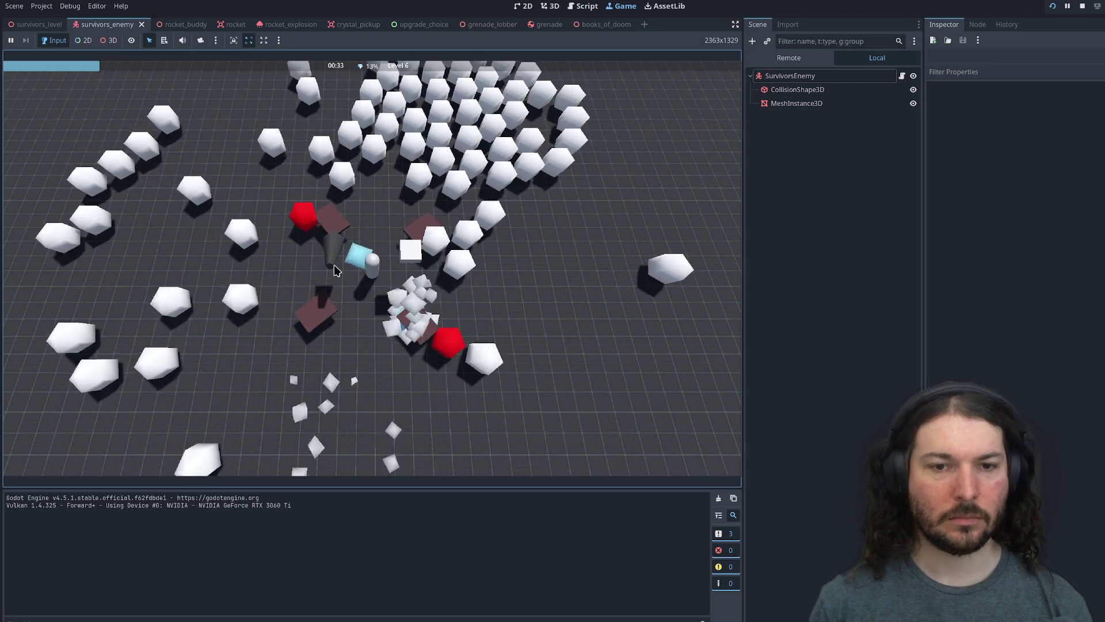
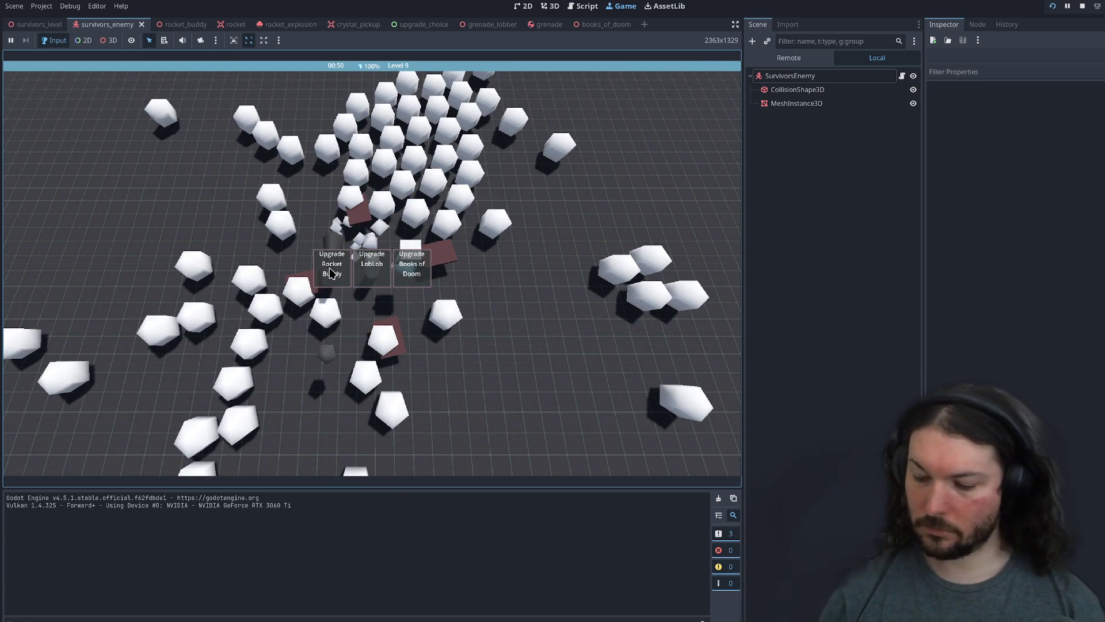
- Take an upgrade card, mostly Rocket Buddy, at each level-up from Level 9 to Level 14
click(332, 272)
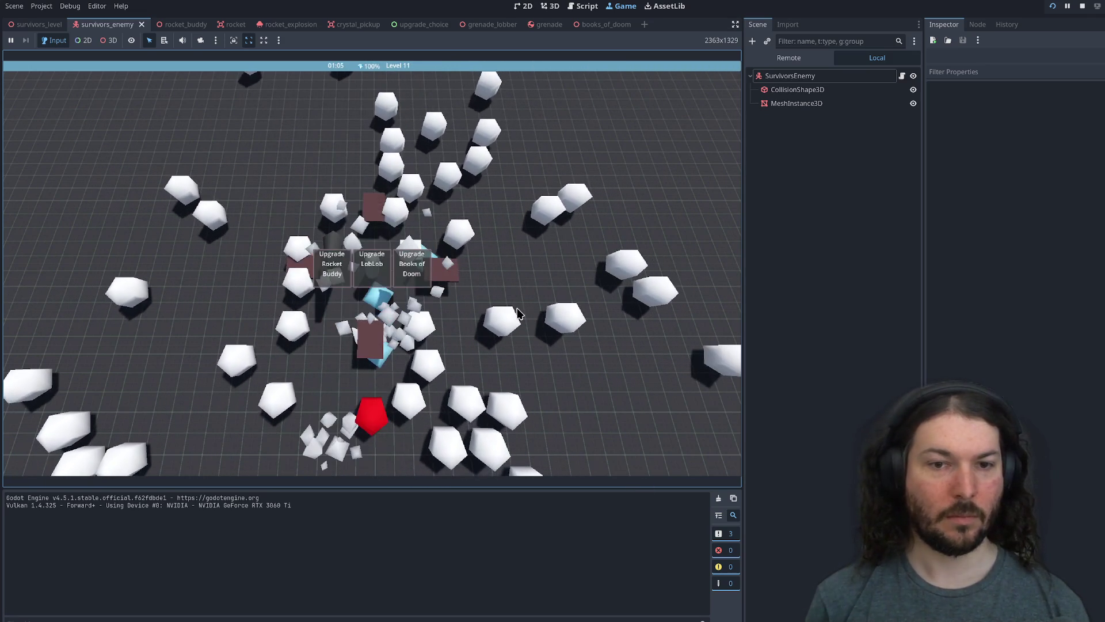
click(427, 268)
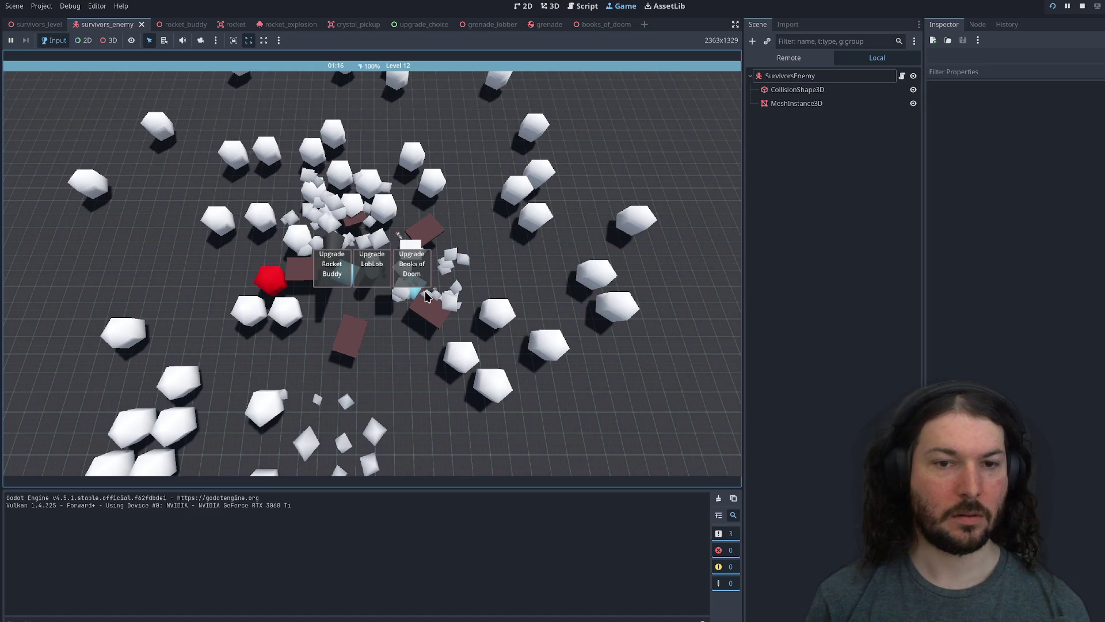
click(318, 268)
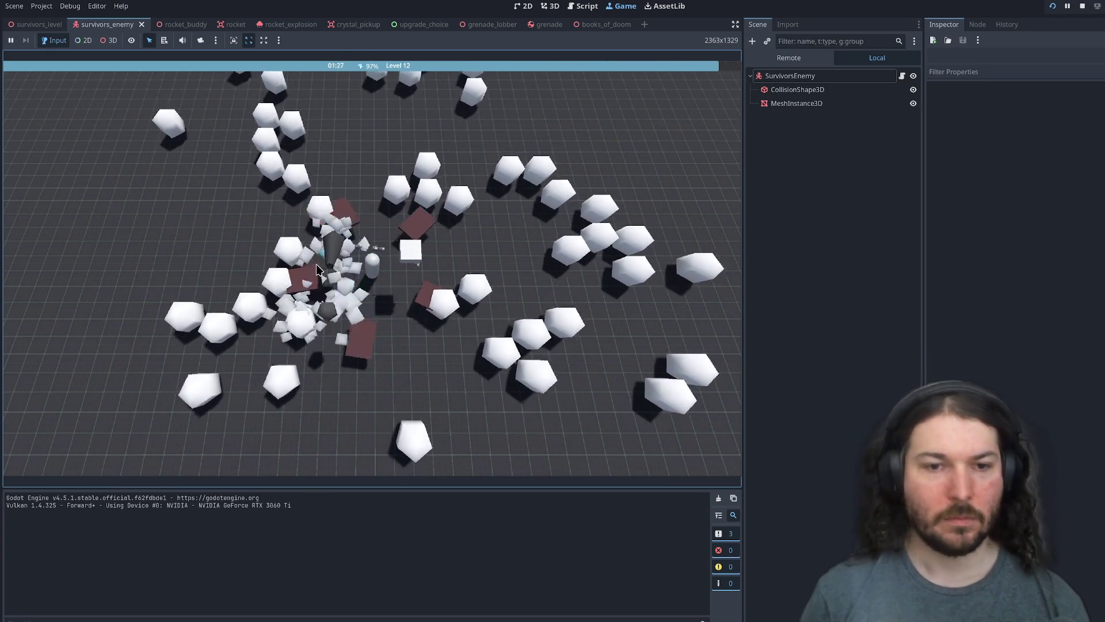
click(319, 269)
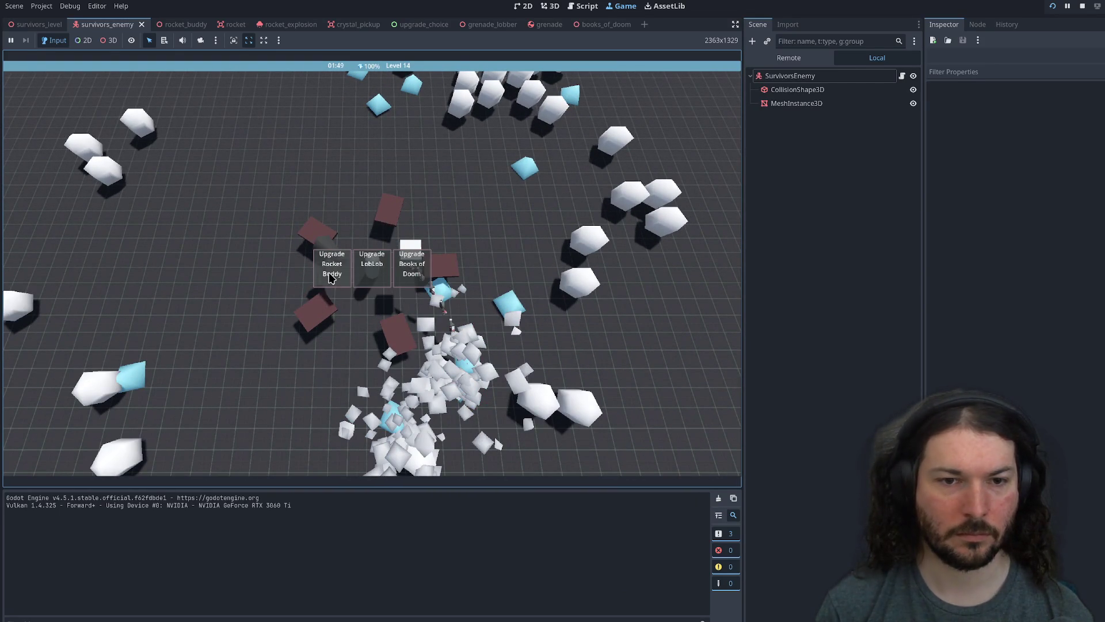
click(329, 278)
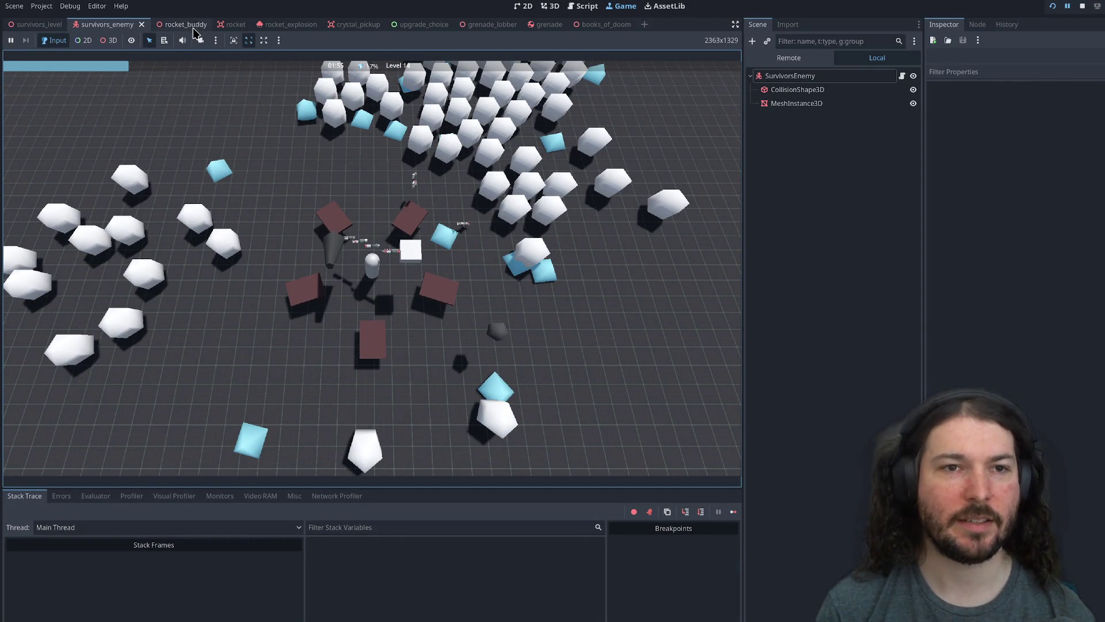
- Check rocket and player collision layers (player layer 2, mask 1), then resume and take a Level 15 upgrade
click(235, 25)
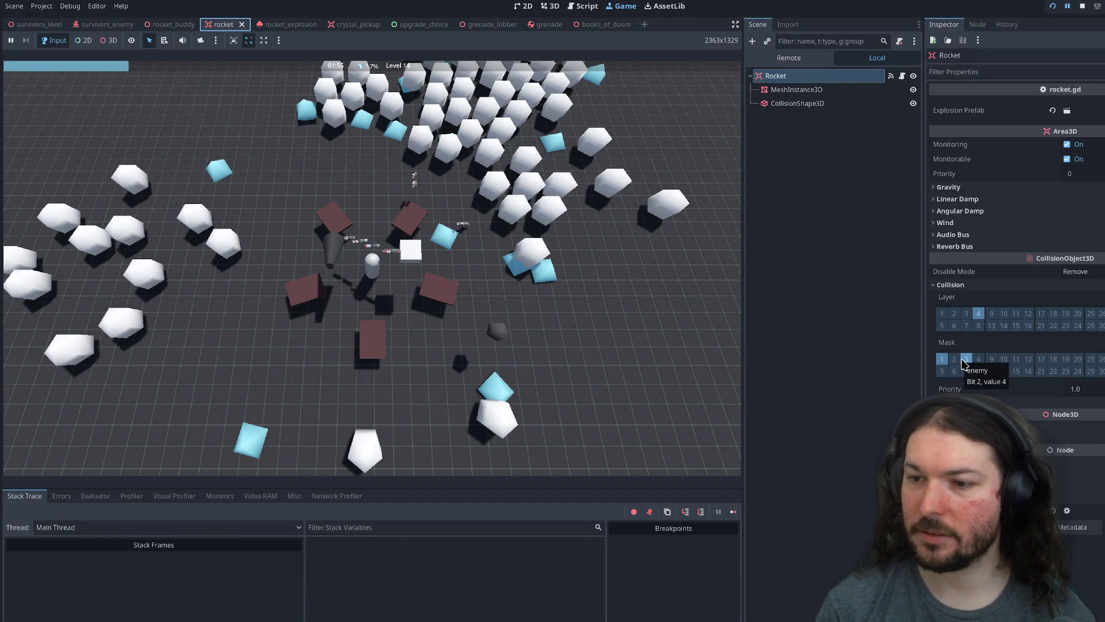
click(33, 26)
click(792, 137)
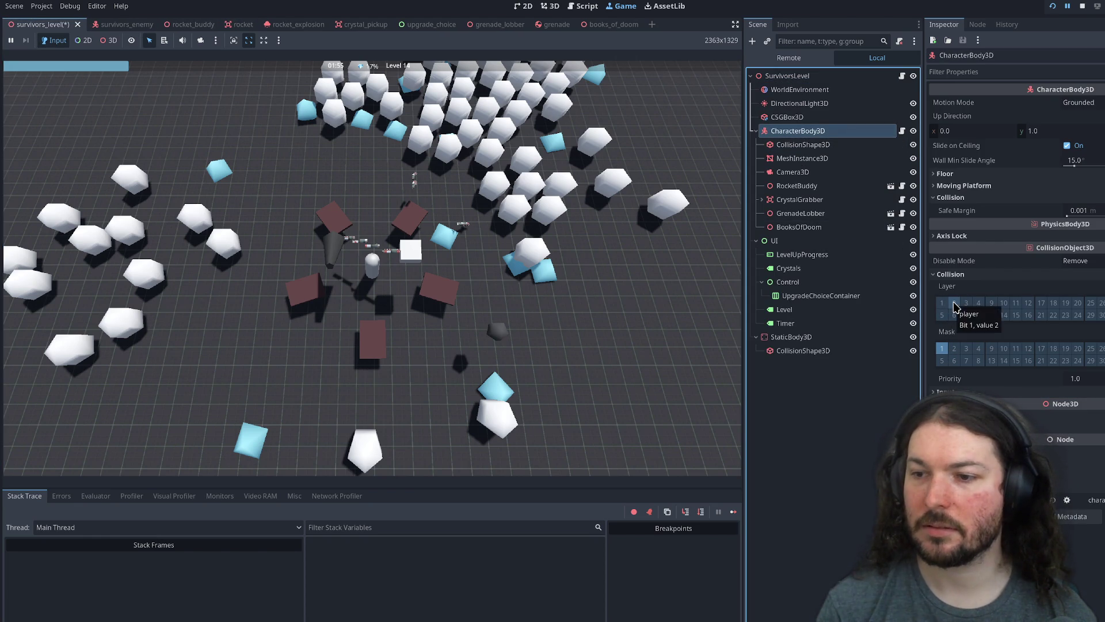
click(1071, 8)
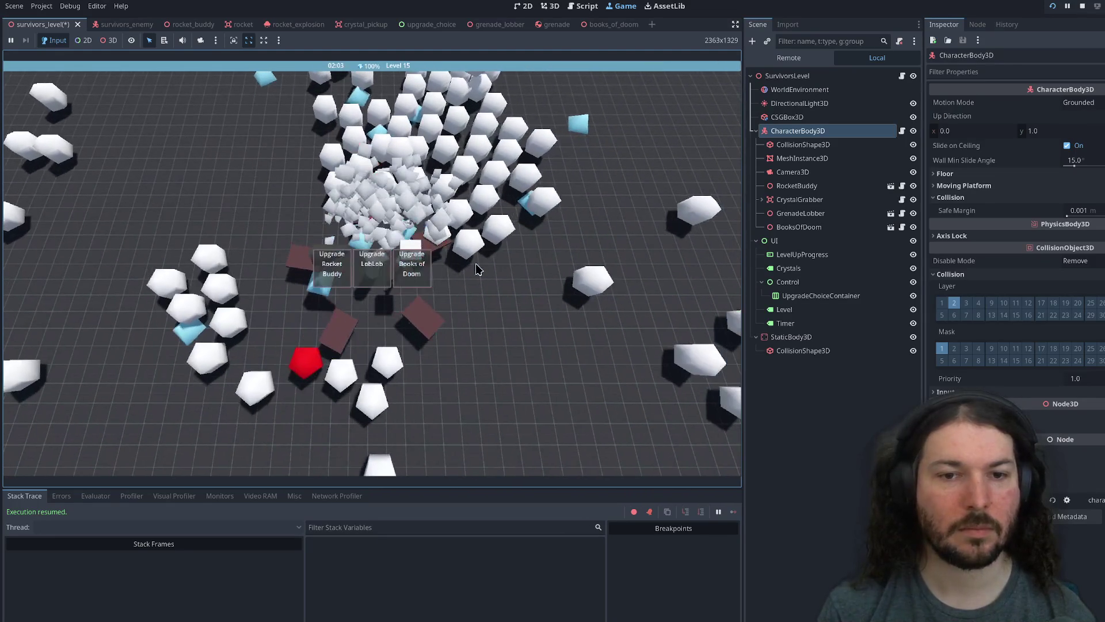
click(332, 275)
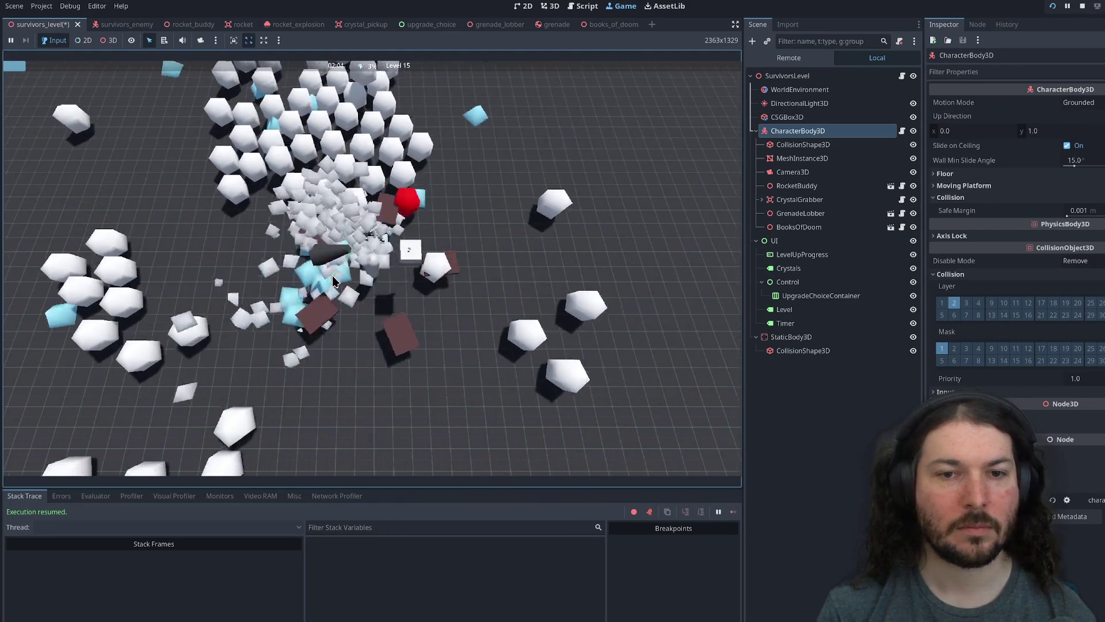